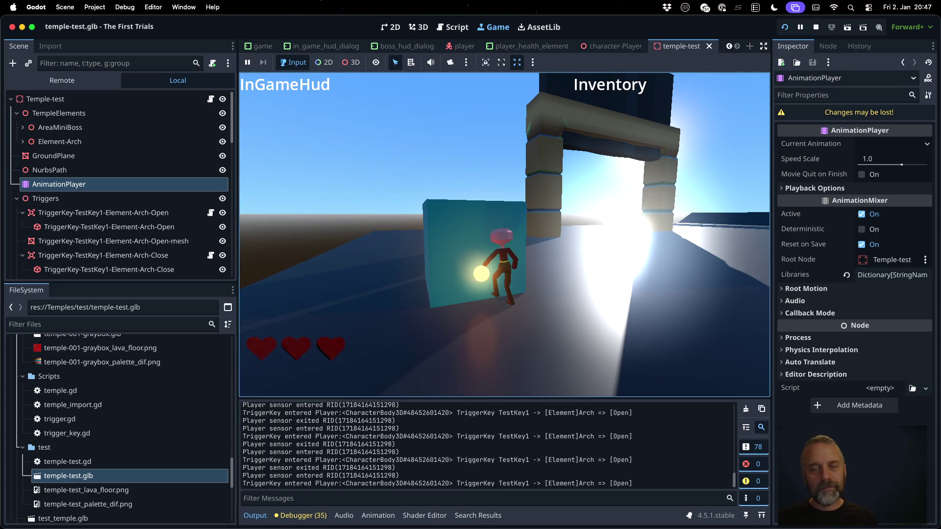
Walk the player back and forth through the TriggerKey area, then run and jump toward the arch.
key("s")
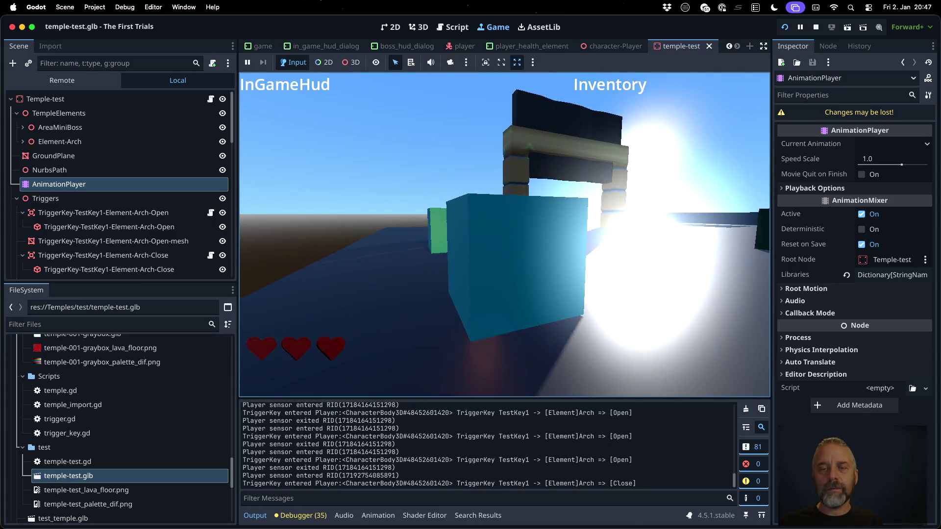
key("w")
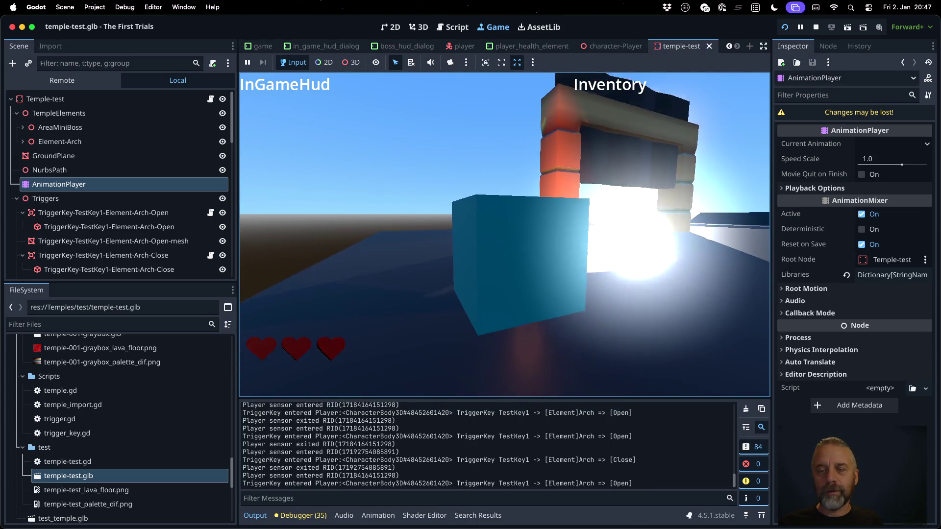
key("s")
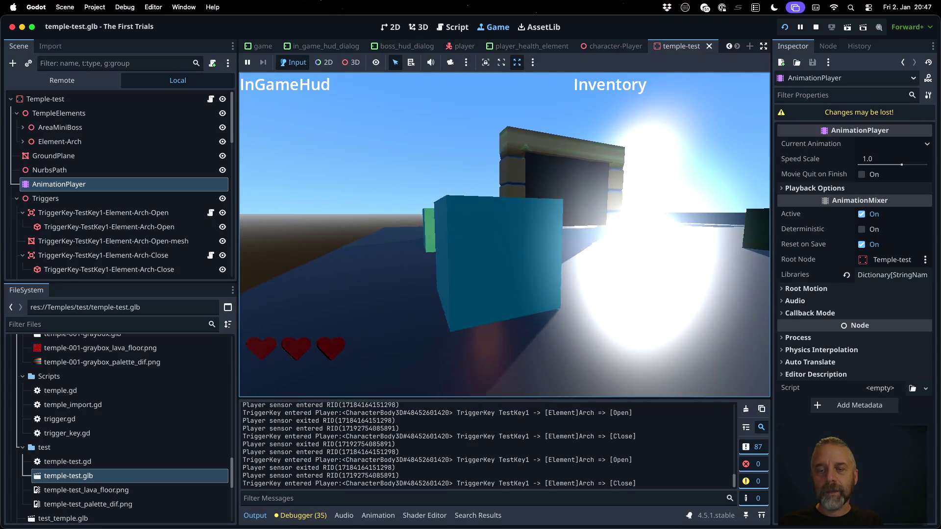
key("w")
key("space")
key("space")
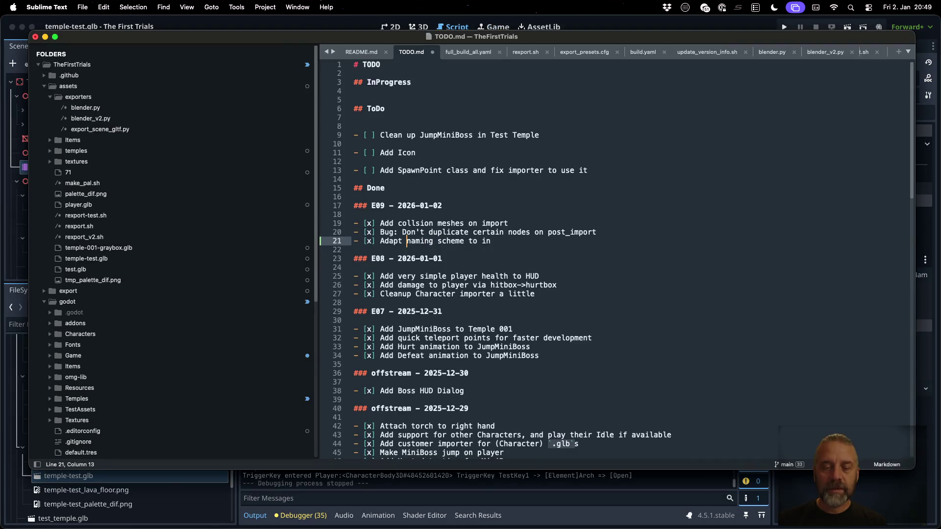
Complete line 21 as 'Adapt TriggerKey naming scheme to include target type.' and save TODO.md.
type("TriggerKey")
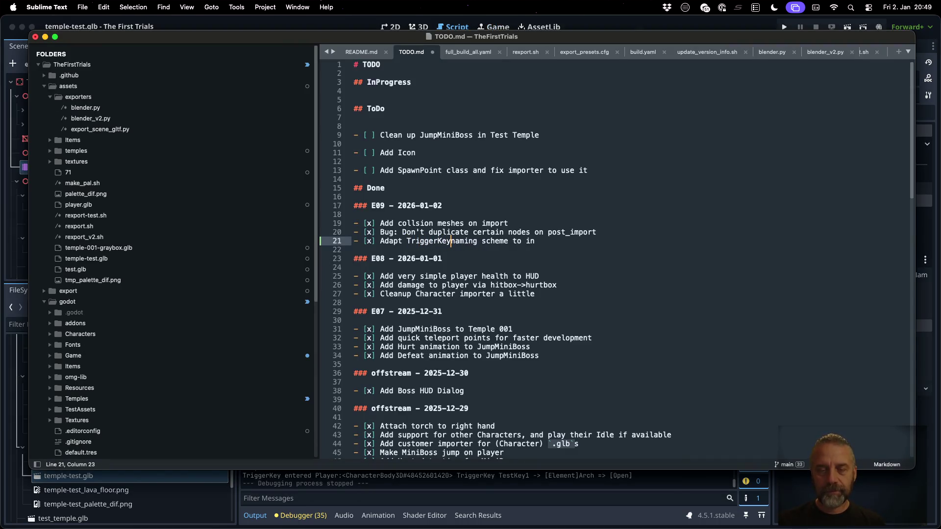
left_click(539, 240)
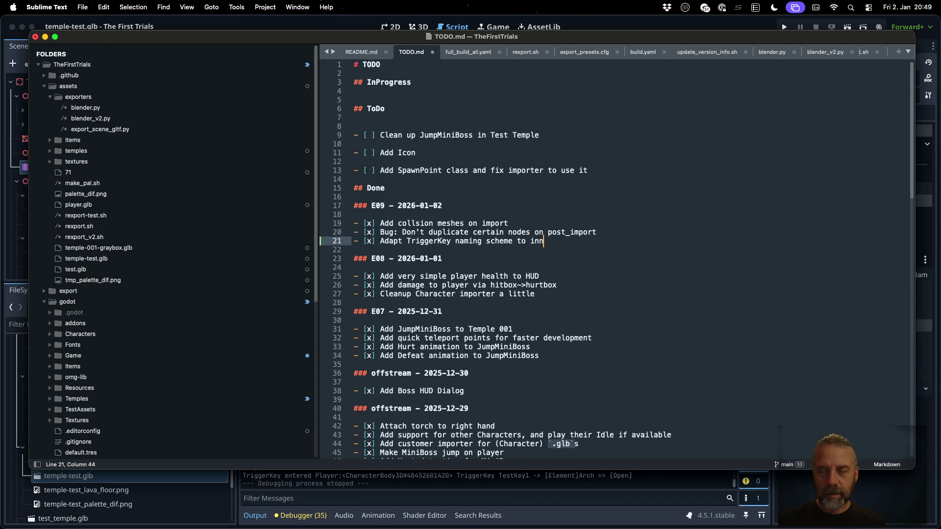
type("clude target type.")
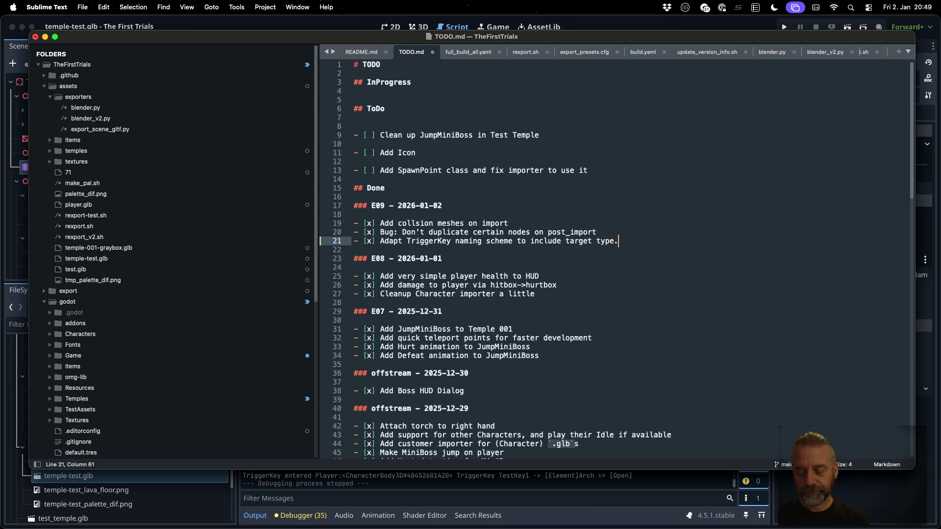
key("super+s")
key("super+Tab")
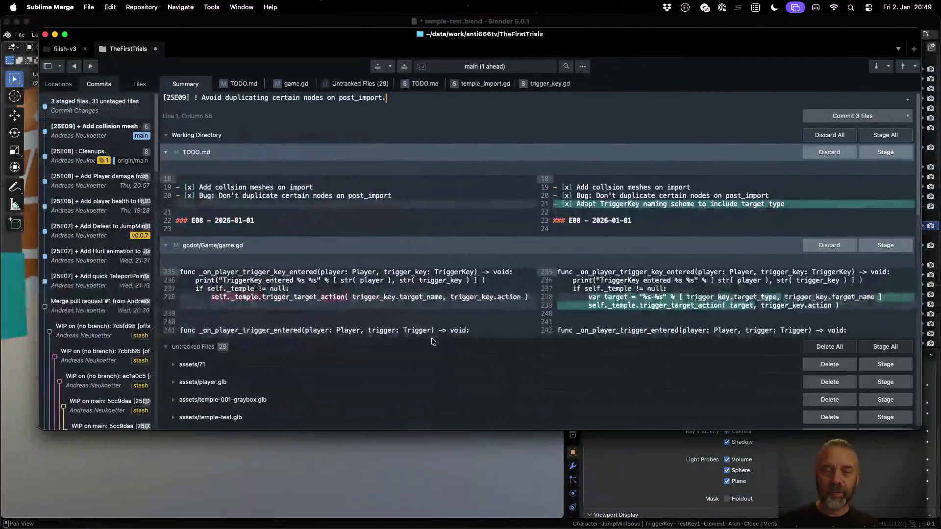
Commit the three staged files, then commit TODO.md and game.gd as '[25E08] + Adapt TriggerKey handling to new scheme.'.
mouse_move(462, 169)
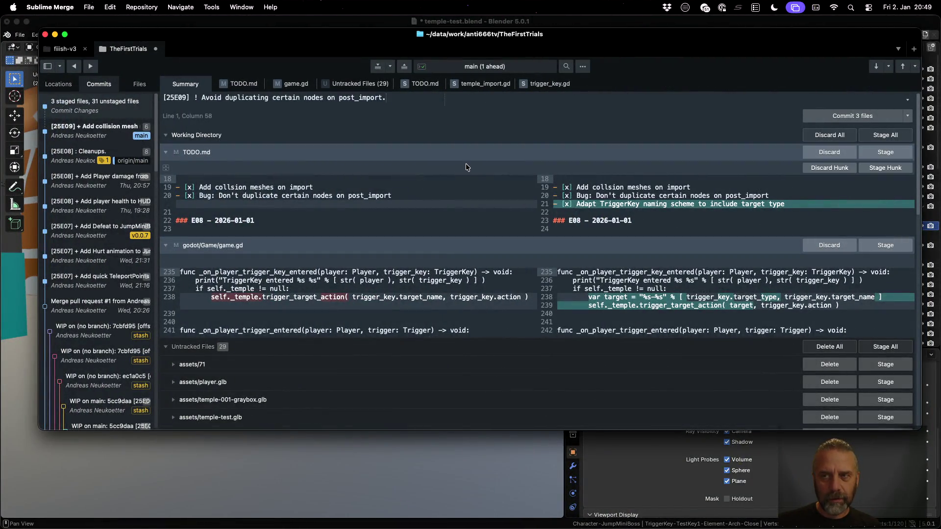
left_click(856, 112)
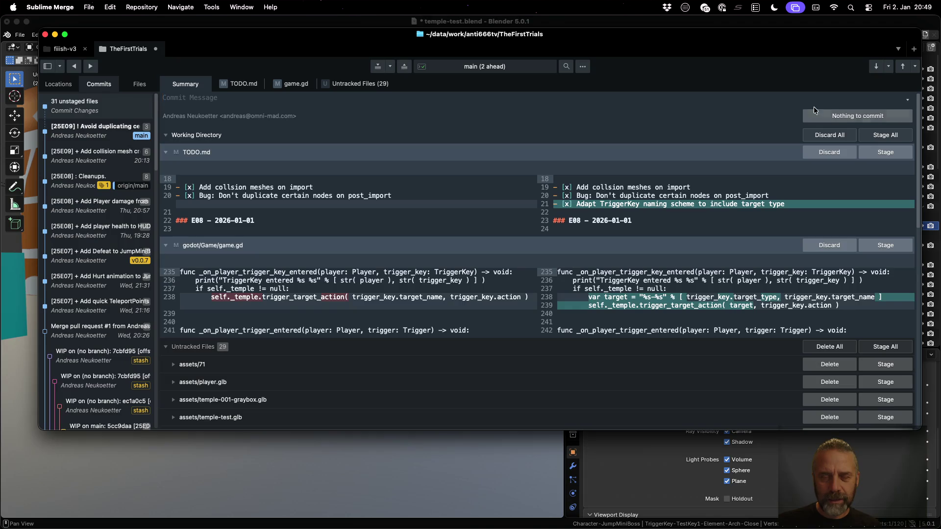
left_click(678, 96)
type("[25E")
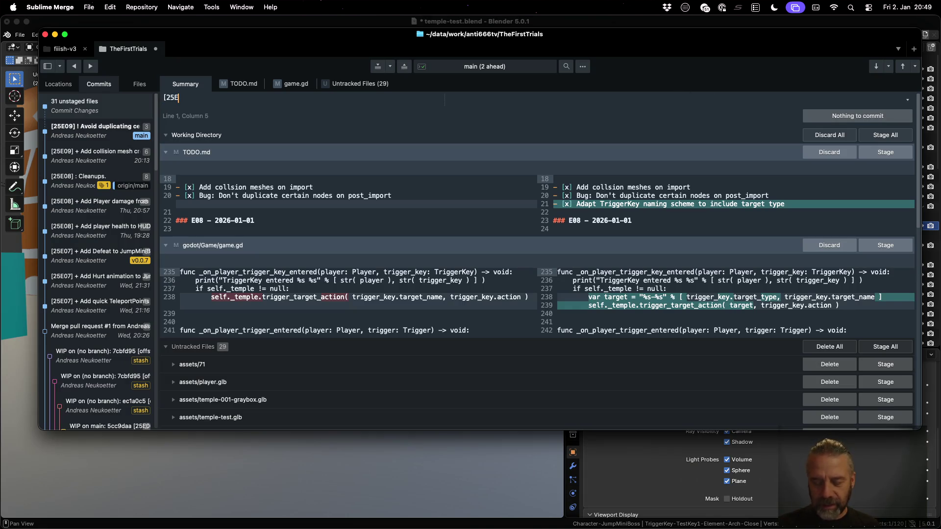
type("08] + ")
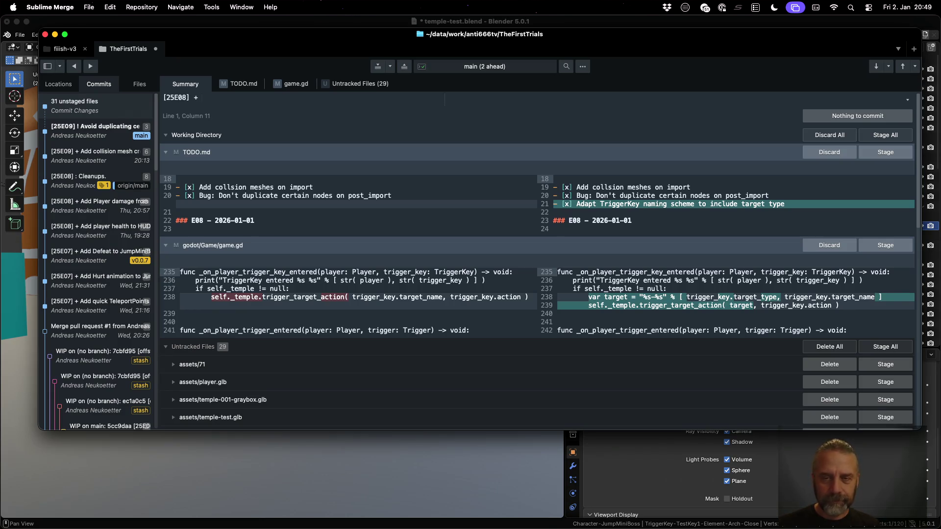
type("Adapt Tro")
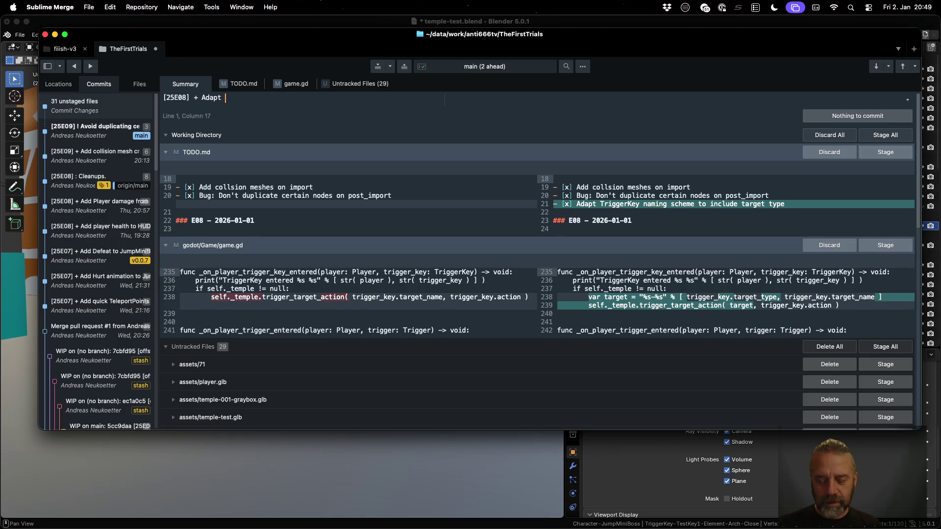
key("BackSpace")
type("iggerKey handling to new scheme.")
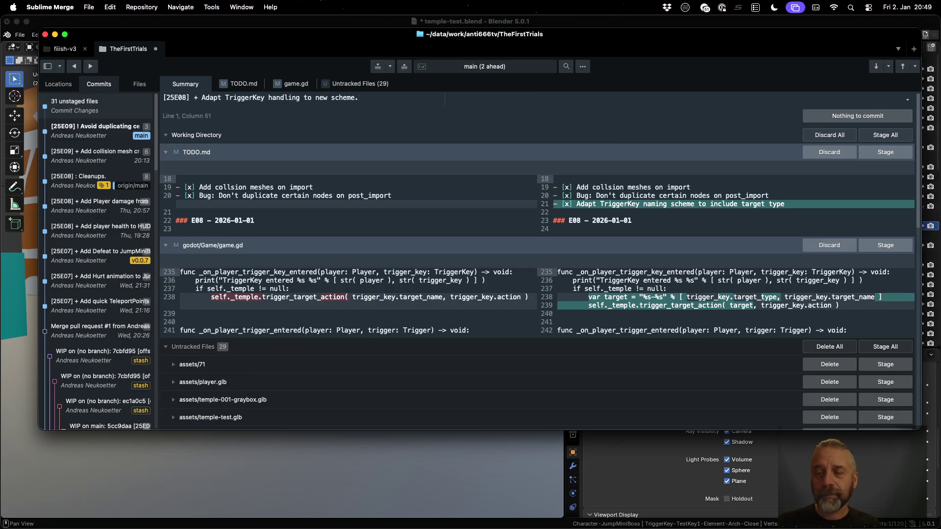
left_click(873, 152)
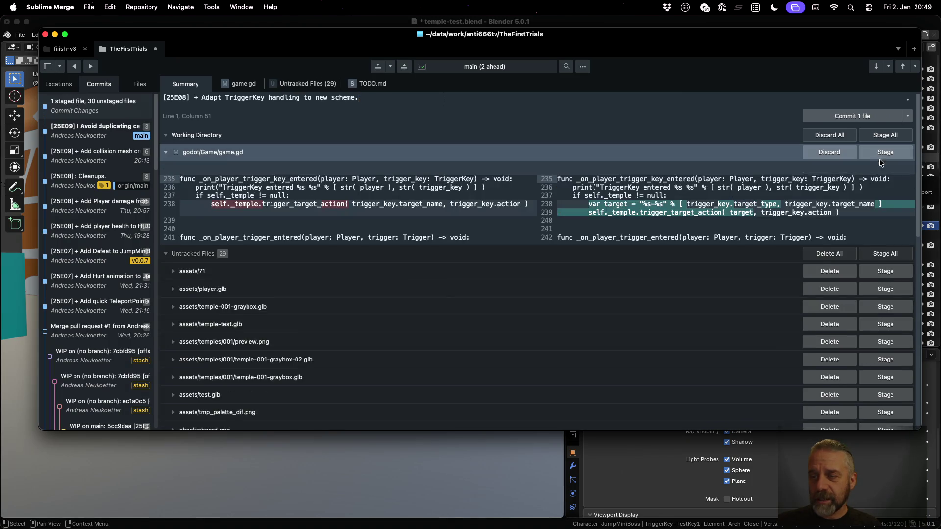
left_click(880, 159)
left_click(860, 115)
Push the new commits from the command palette, then switch to Blender.
key("super+shift+p")
type("re")
key("Escape")
key("super+shift+p")
type("push")
key("Return")
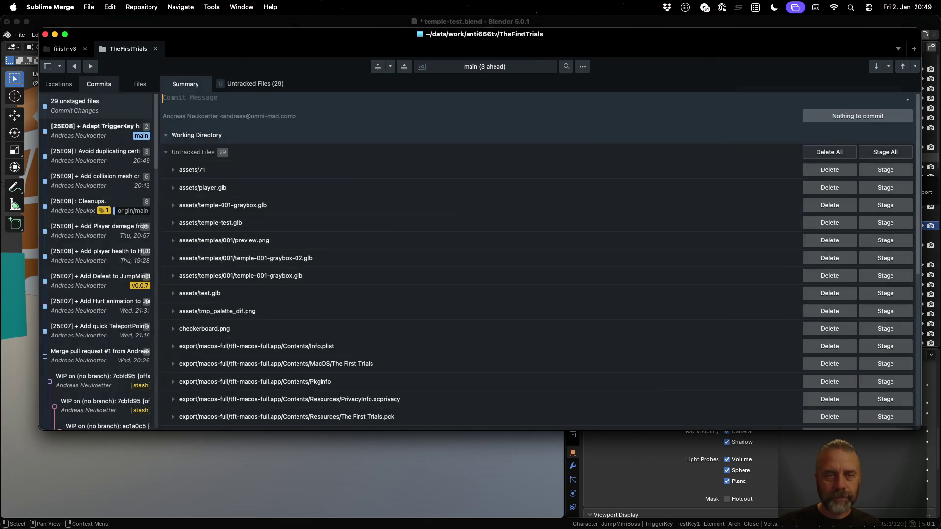
key("ctrl+Up")
left_click(631, 344)
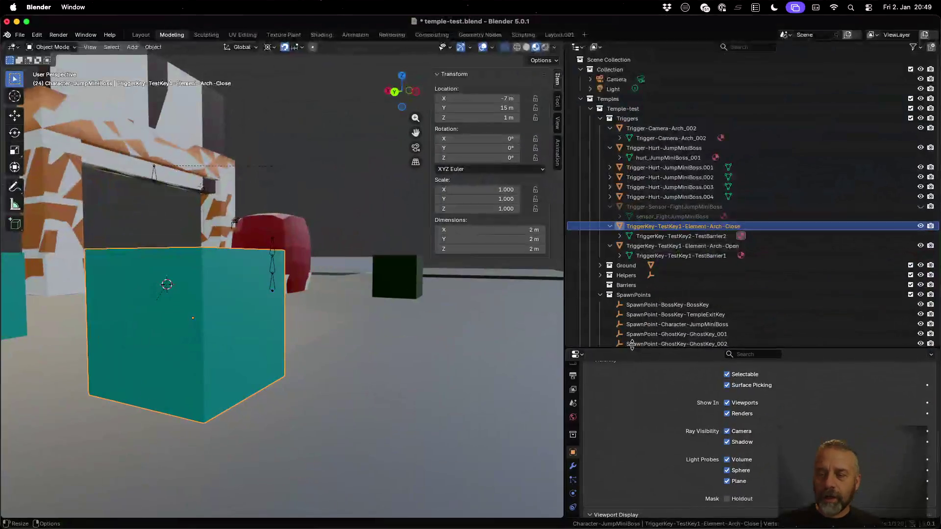
Rename the TestKey1 Arch-Close and Arch-Open triggers to BossKey Arch-Close and BossKey Arch-Open.
double_click(682, 226)
scroll(683, 227, "down", 1)
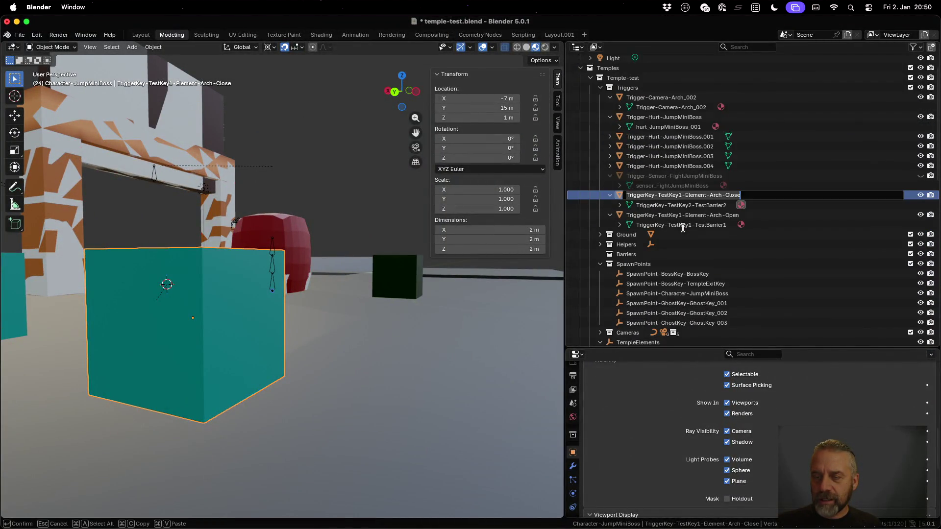
double_click(681, 197)
type("Bos")
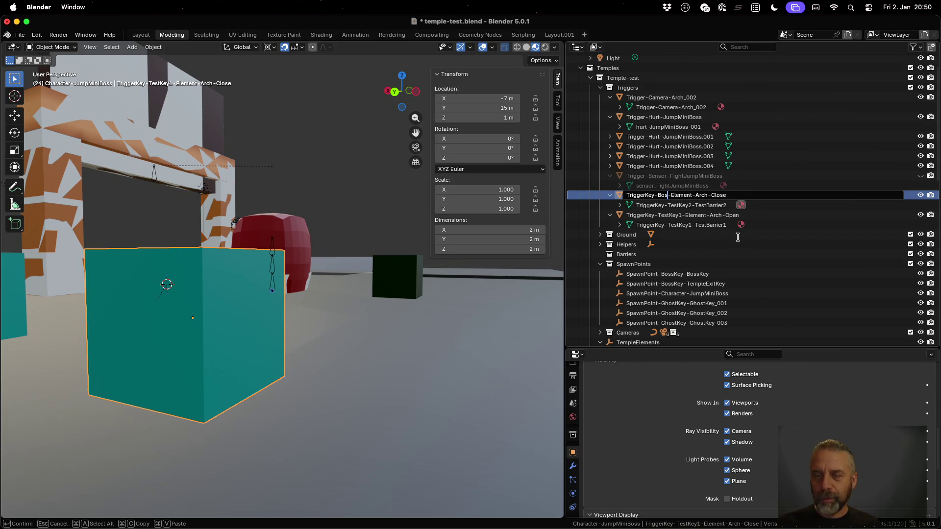
type("sKey")
key("Return")
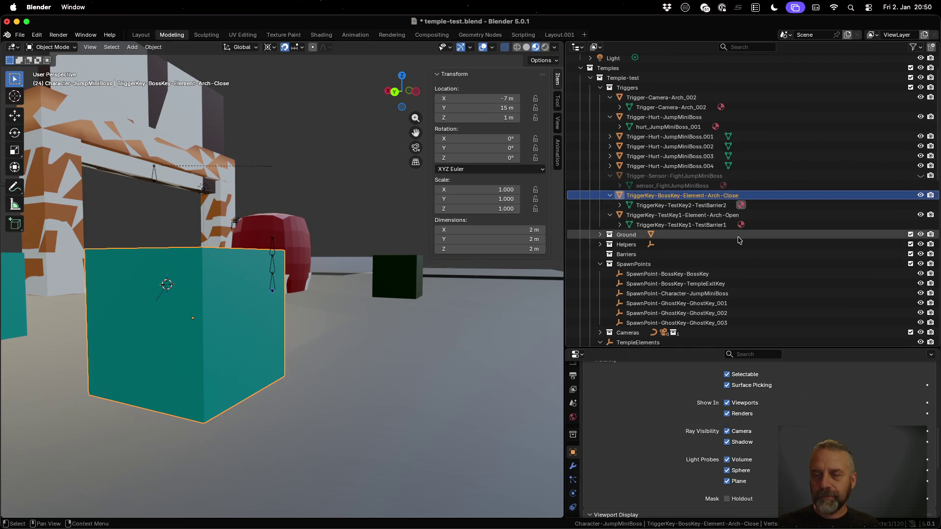
scroll(686, 216, "down", 1)
double_click(674, 195)
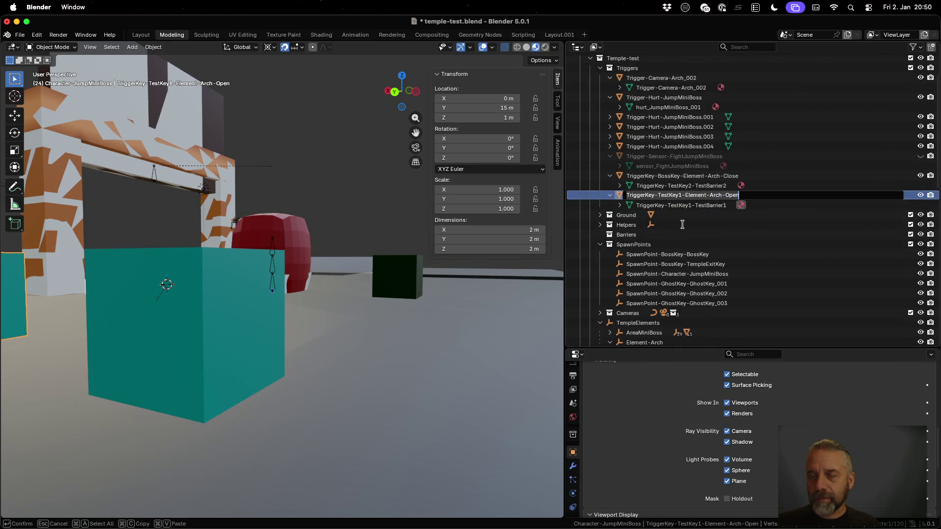
double_click(674, 195)
type("B")
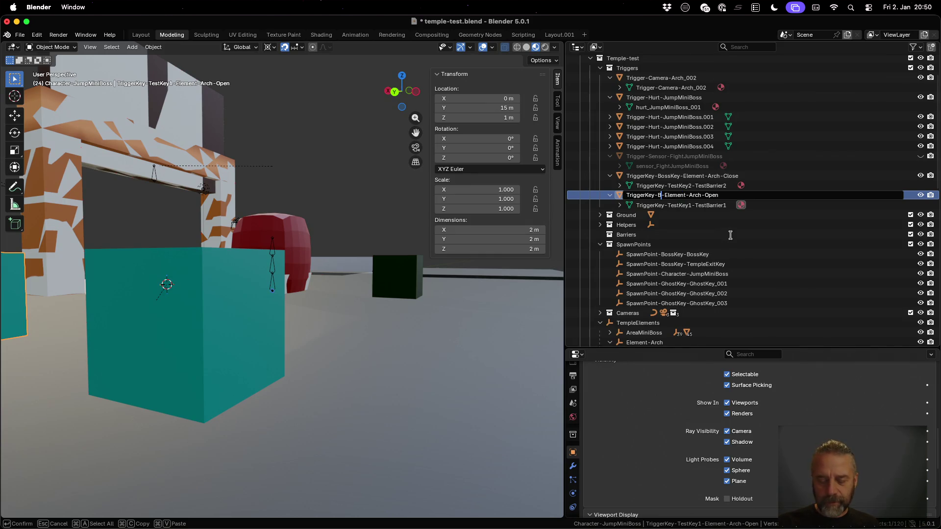
type("ossKey")
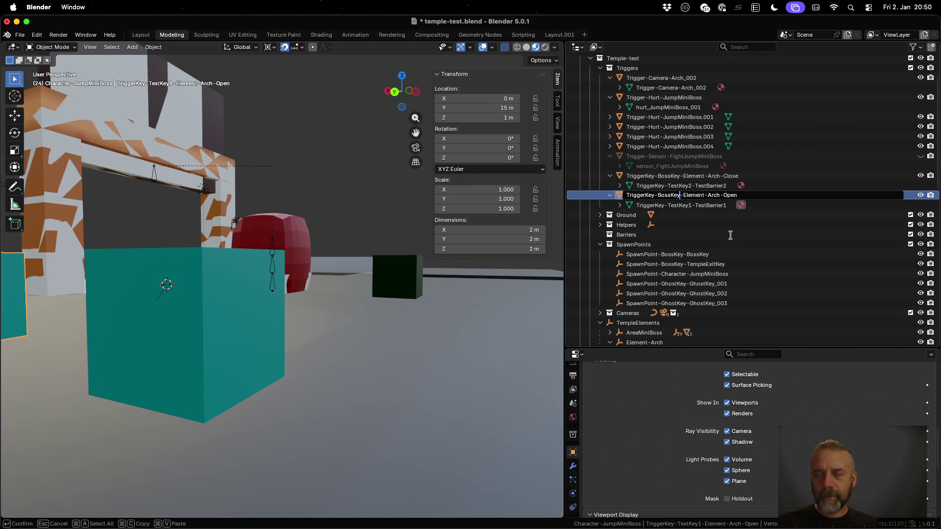
key("Return")
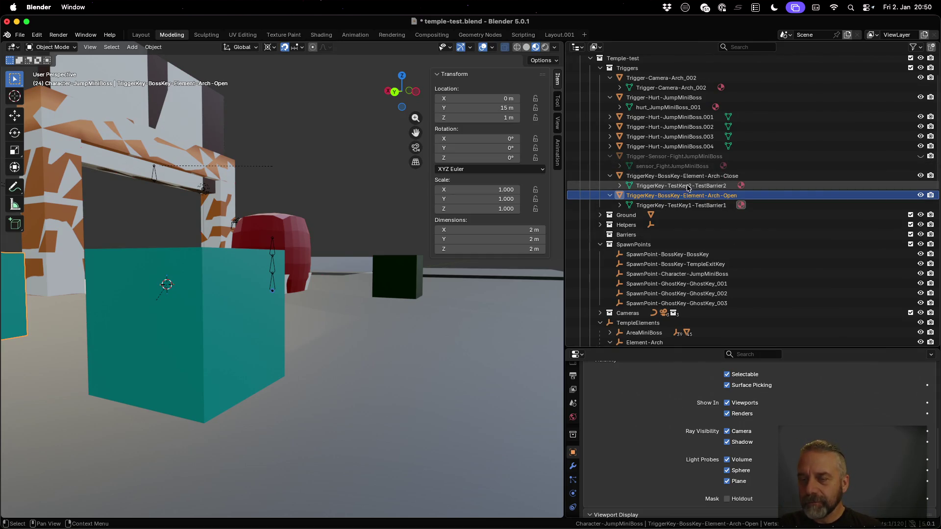
Rename the TestBarrier2 mesh to match the Arch-Close trigger's name.
left_click(679, 176)
scroll(696, 191, "up", 2)
double_click(705, 195)
key("super+c")
double_click(700, 206)
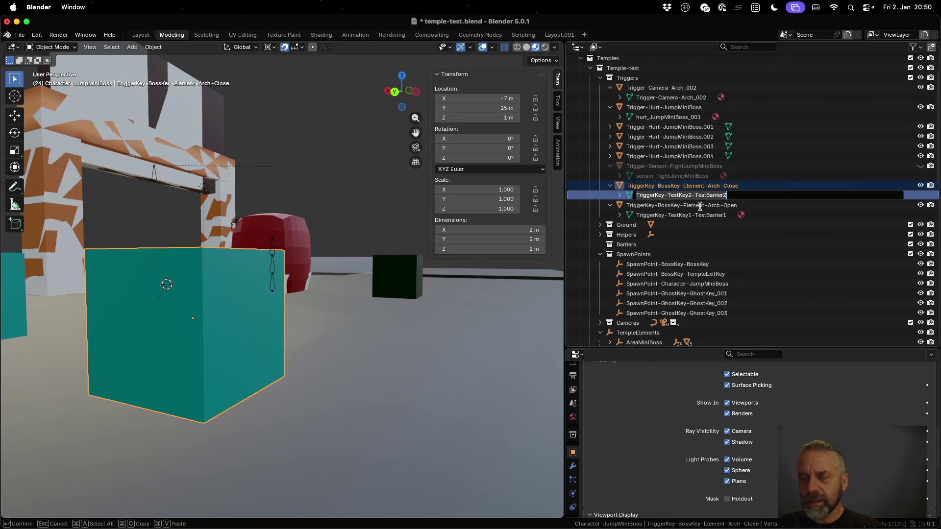
key("Return")
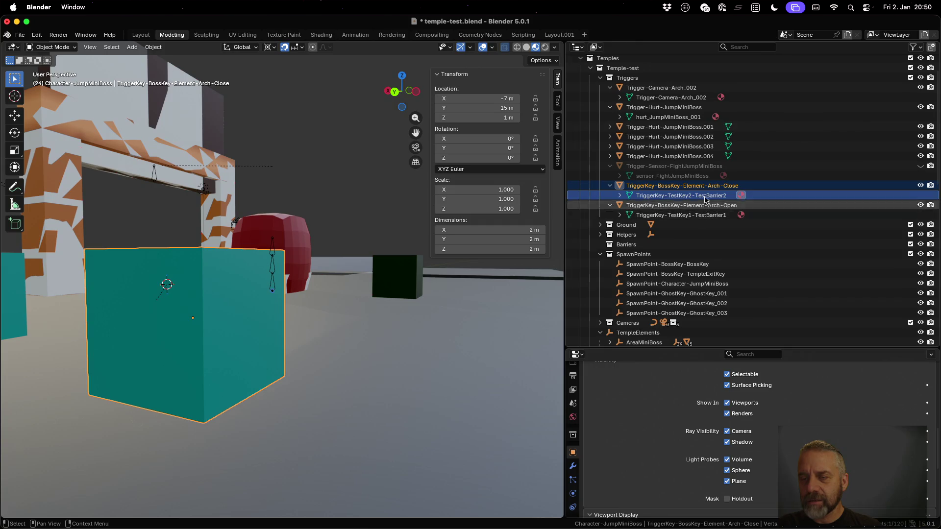
double_click(706, 196)
key("BackSpace")
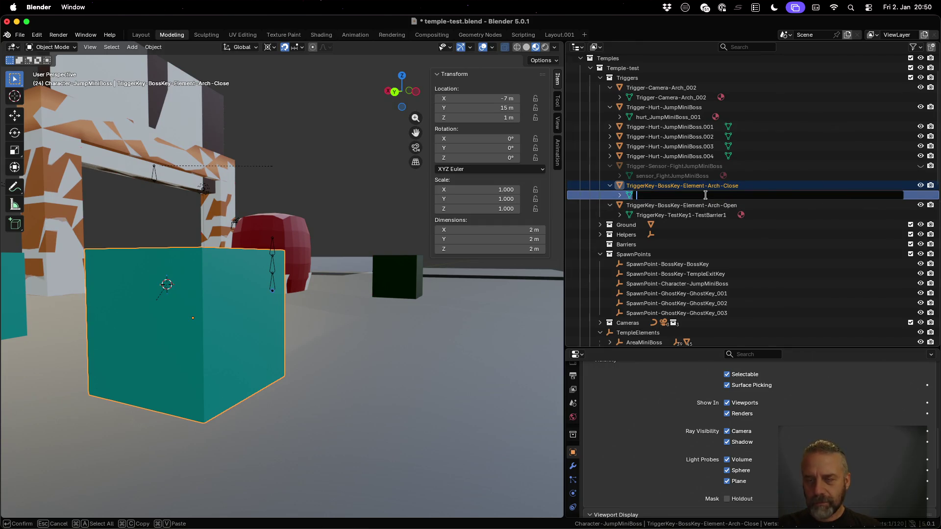
key("Escape")
double_click(702, 185)
scroll(700, 185, "up", 1)
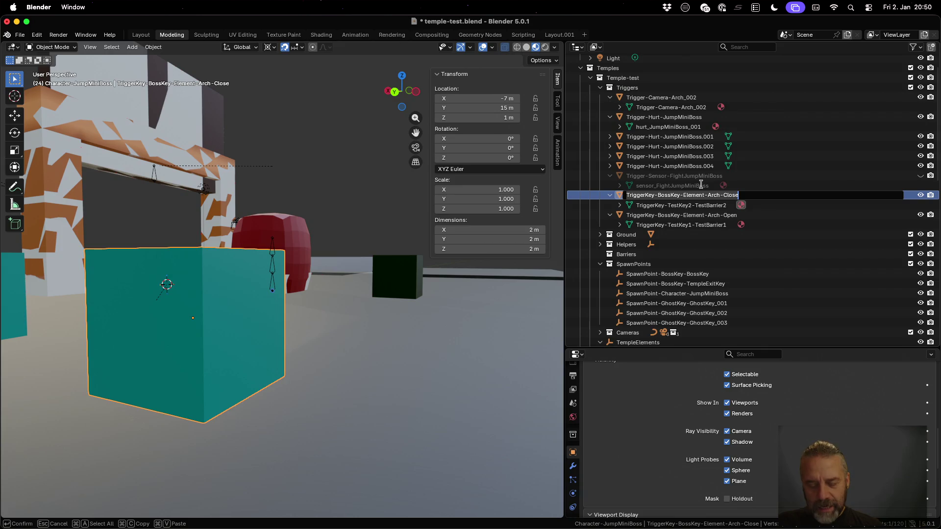
key("Return")
double_click(699, 203)
scroll(700, 204, "down", 1)
key("super+v")
key("Return")
Rename the TestBarrier1 mesh to match the Arch-Open trigger's name.
left_click(701, 206)
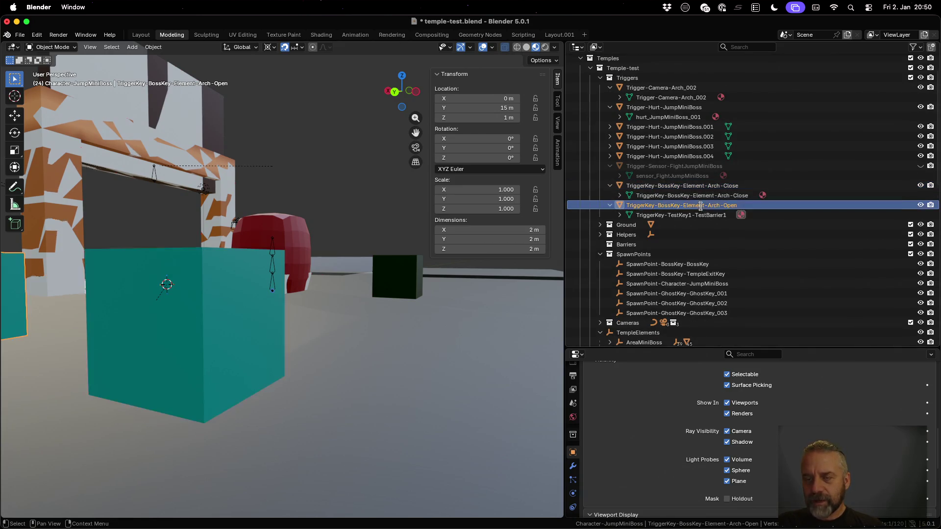
double_click(701, 206)
key("super+c")
scroll(701, 206, "down", 1)
key("Return")
double_click(700, 205)
scroll(699, 205, "down", 1)
key("super+v")
key("Return")
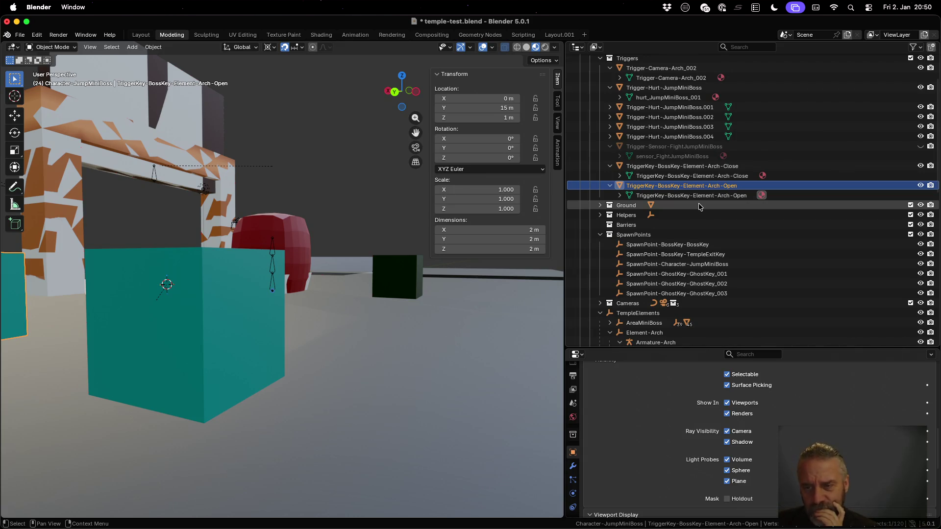
Re-run the ./rexport_v2.sh export of temple-test.blend in the terminal.
key("ctrl+Up")
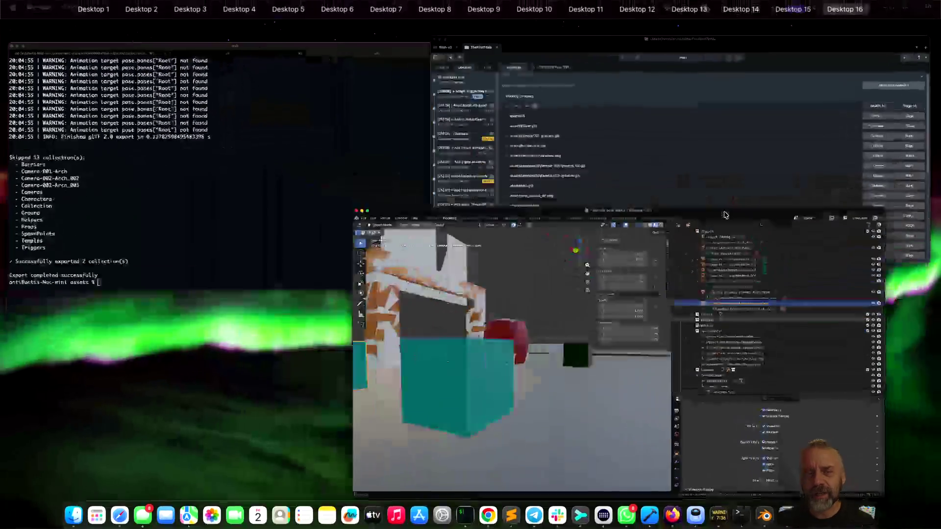
left_click(360, 142)
key("Up")
key("Return")
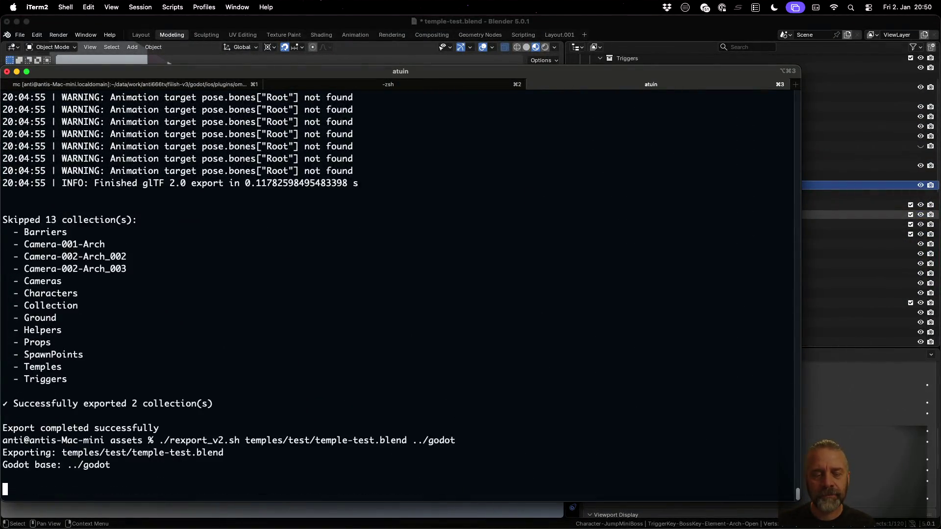
Reload the changed temple-test scene from disk in Godot and dismiss the import confirmation.
key("ctrl+Left")
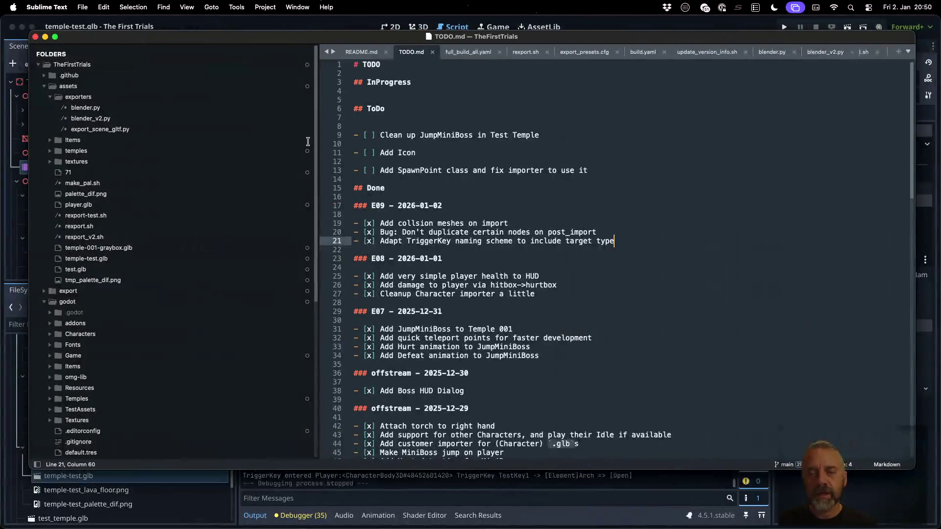
left_click(596, 26)
left_click(473, 328)
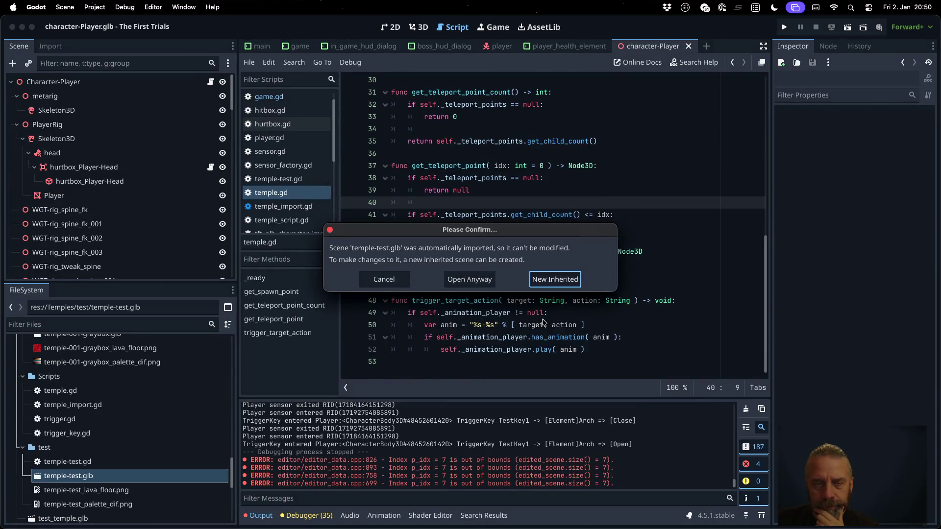
left_click(475, 280)
left_click(481, 253)
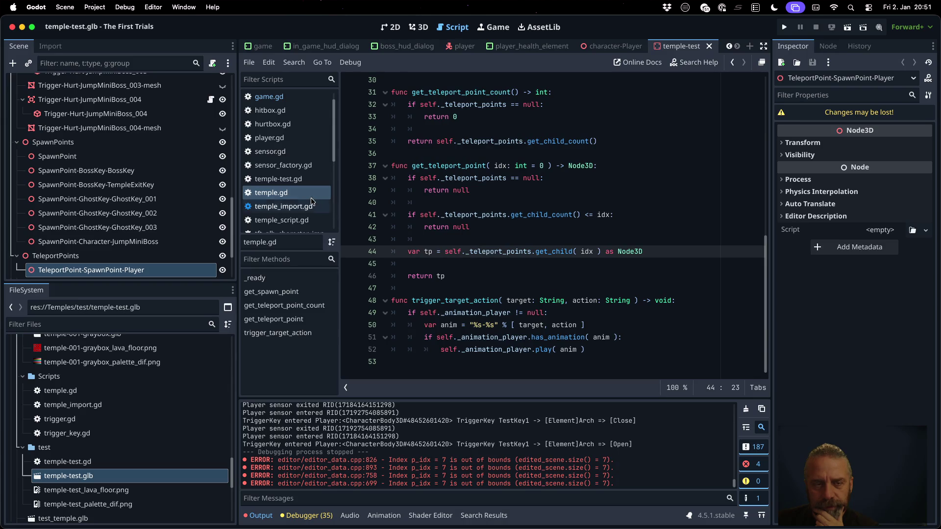
Review temple.gd's teleport-point and trigger_target_action code, then open temple_script.gd.
left_click(498, 303)
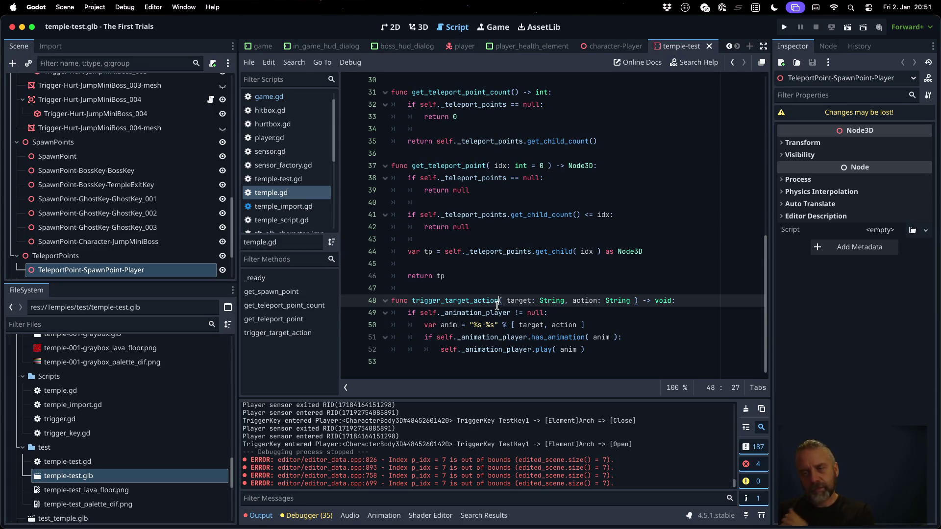
scroll(497, 305, "up", 10)
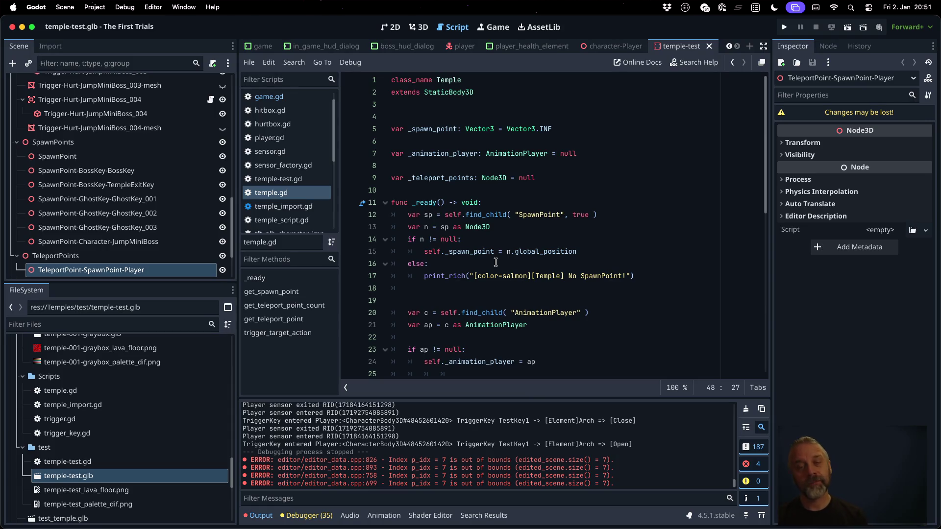
scroll(495, 262, "down", 10)
left_click(512, 300)
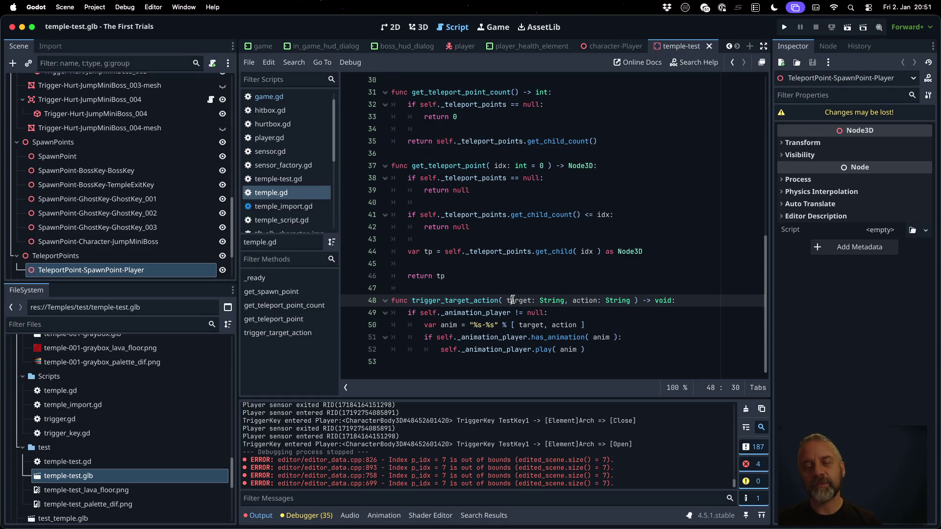
left_click(313, 222)
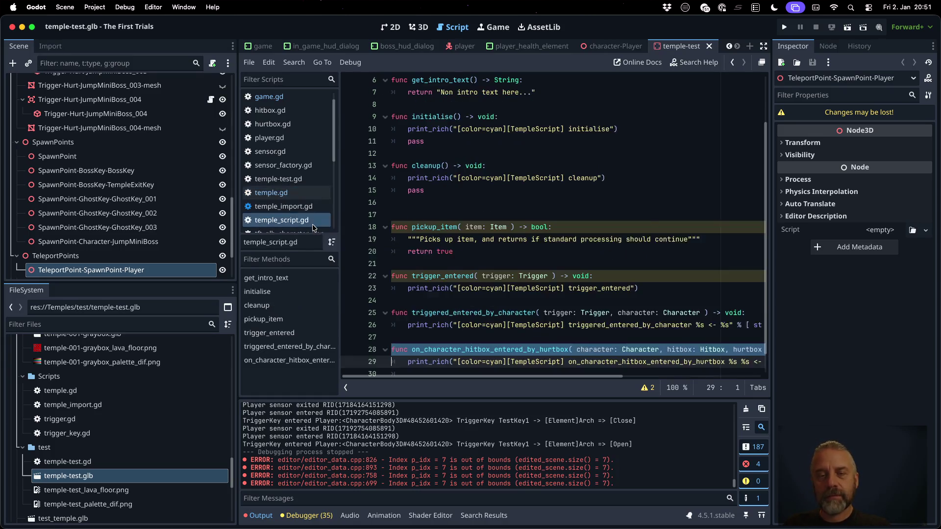
Look over temple_script.gd's triggered_entered_by_character code, then open game.gd.
scroll(498, 283, "down", 2)
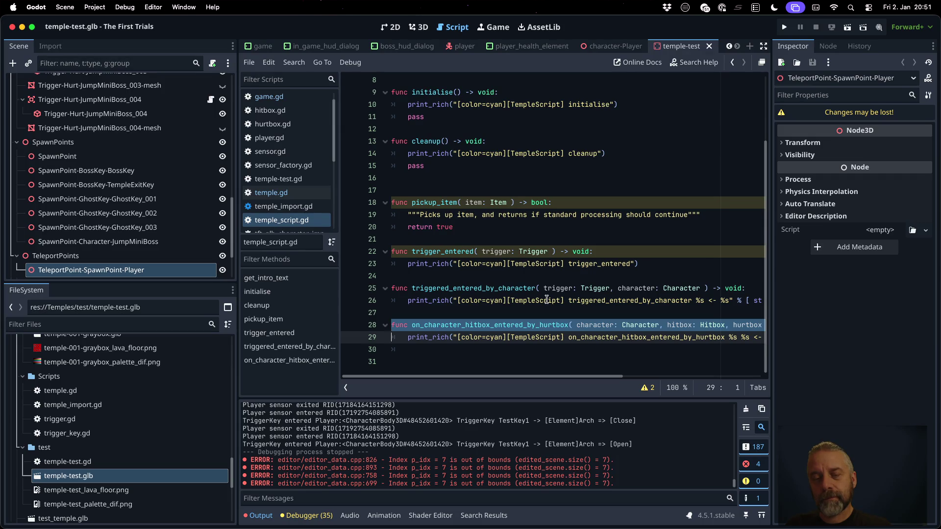
left_click(546, 300)
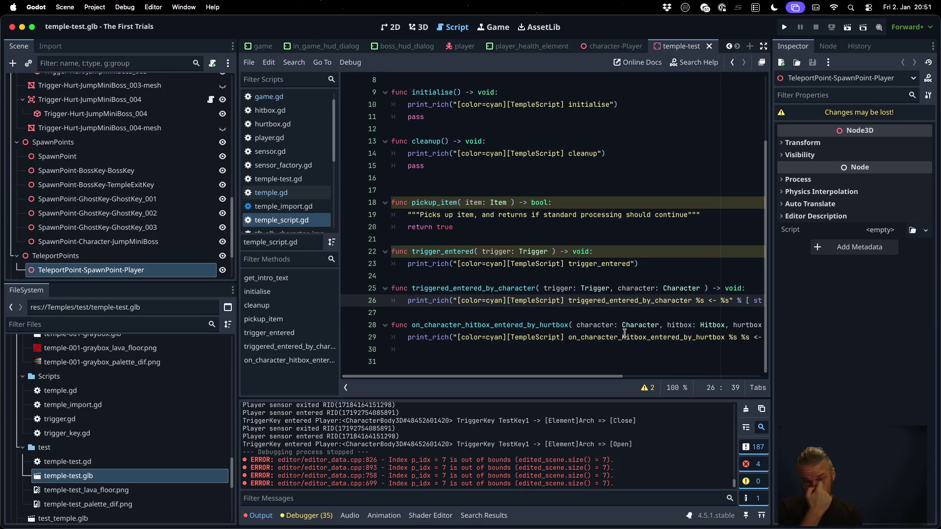
scroll(624, 333, "up", 5)
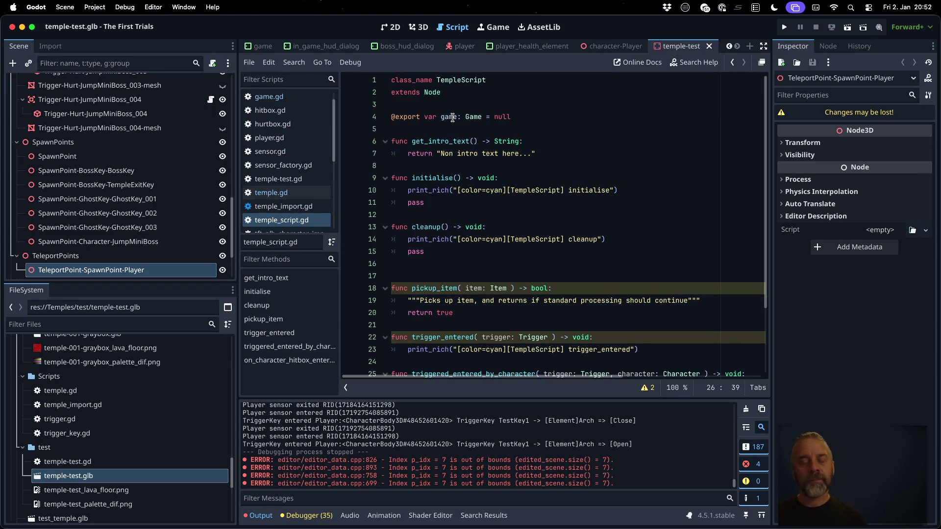
left_click(309, 96)
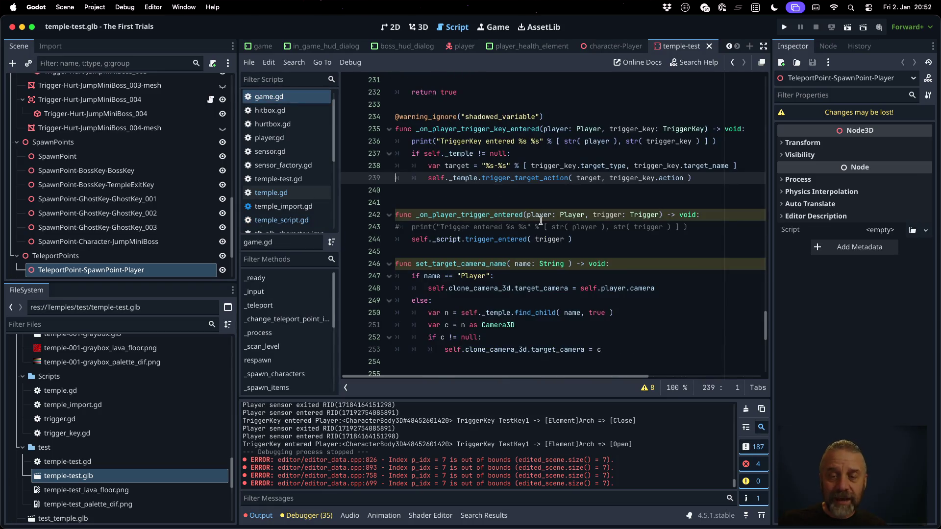
left_click(542, 215)
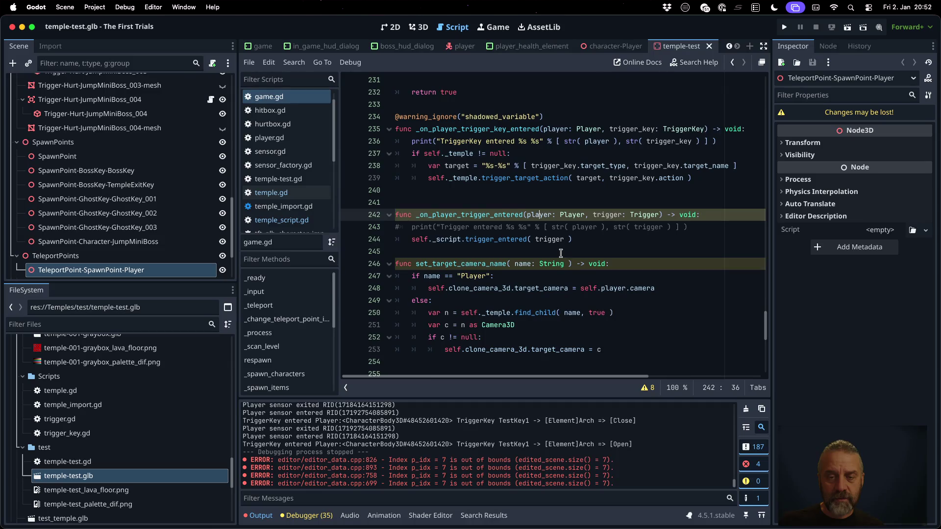
scroll(560, 253, "up", 10)
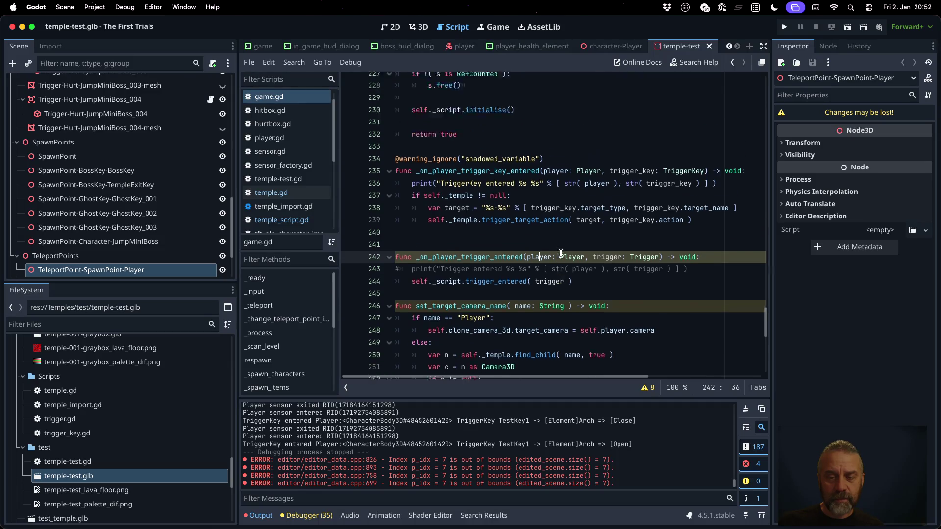
scroll(560, 254, "up", 10)
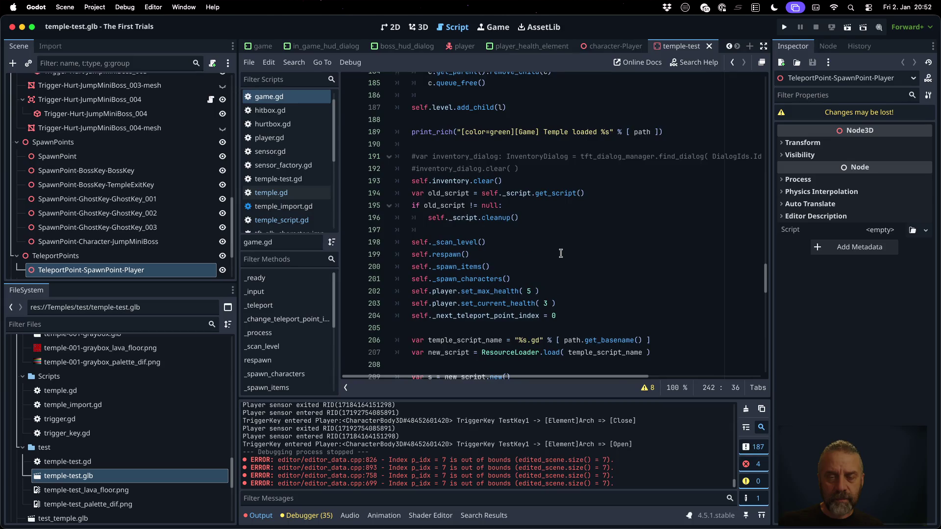
scroll(560, 253, "up", 5)
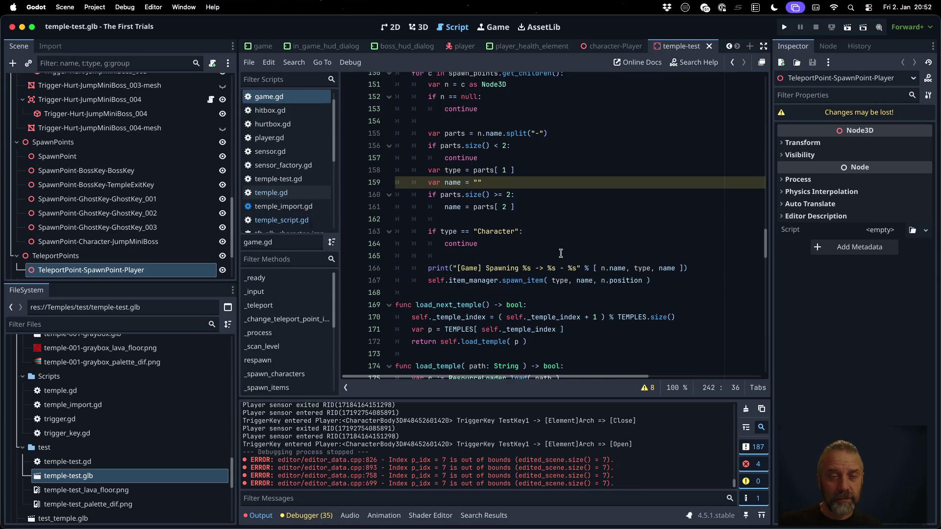
left_click(561, 254)
key("ctrl+f")
type("pikcup")
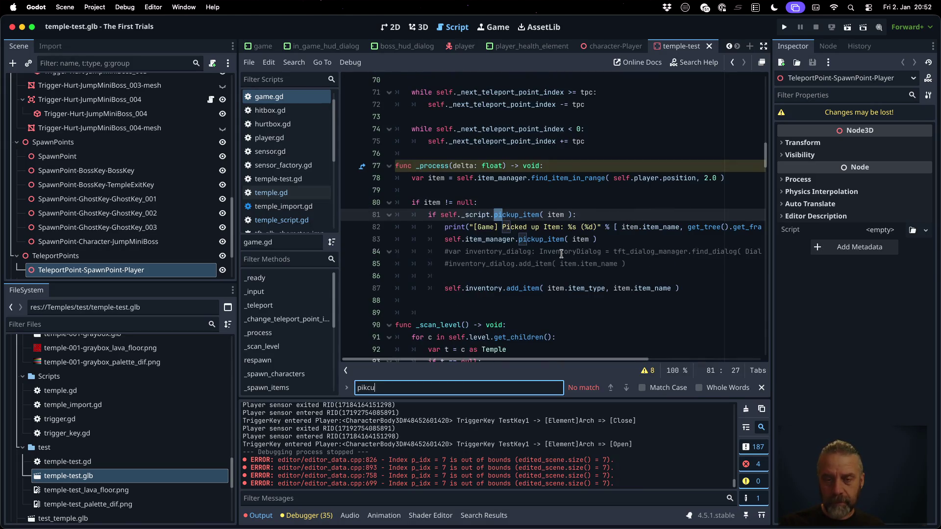
left_click(496, 195)
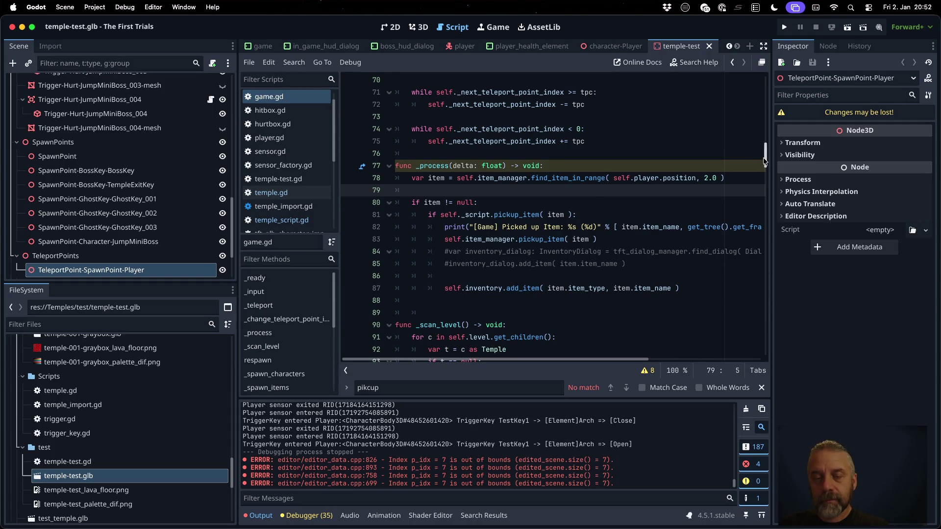
mouse_move(765, 160)
left_mouse_down()
mouse_move(752, 356)
mouse_move(753, 309)
left_mouse_up()
left_click(540, 214)
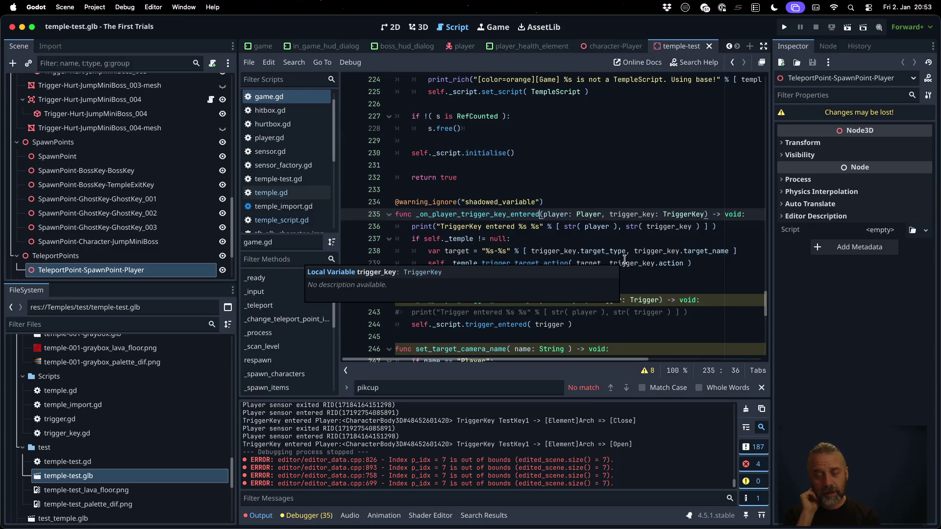
Start a new if condition on self below the print call in the trigger-key handler.
key("Down")
key("End")
key("Return")
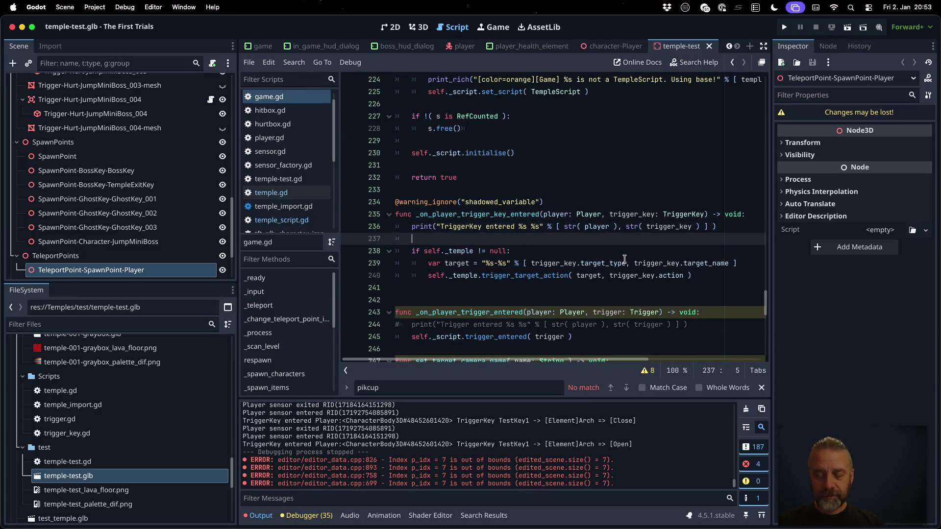
type("if self")
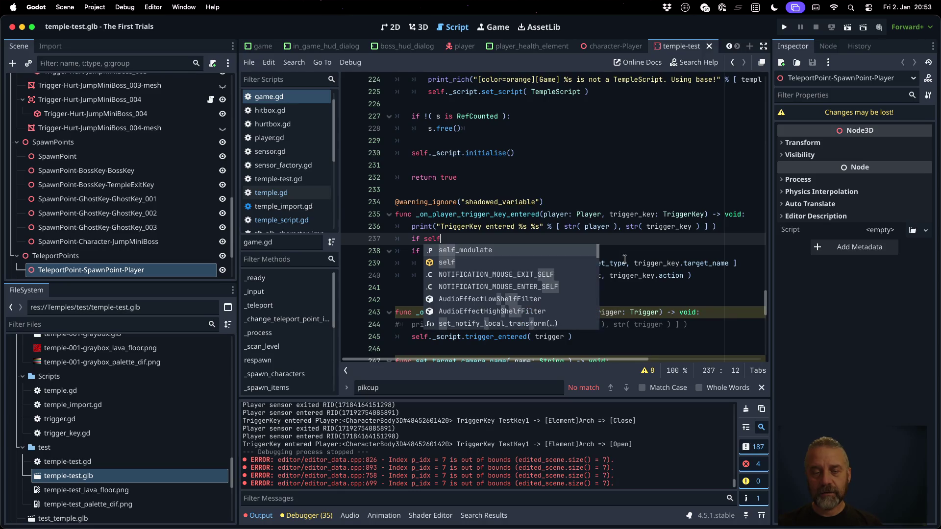
type(".tem")
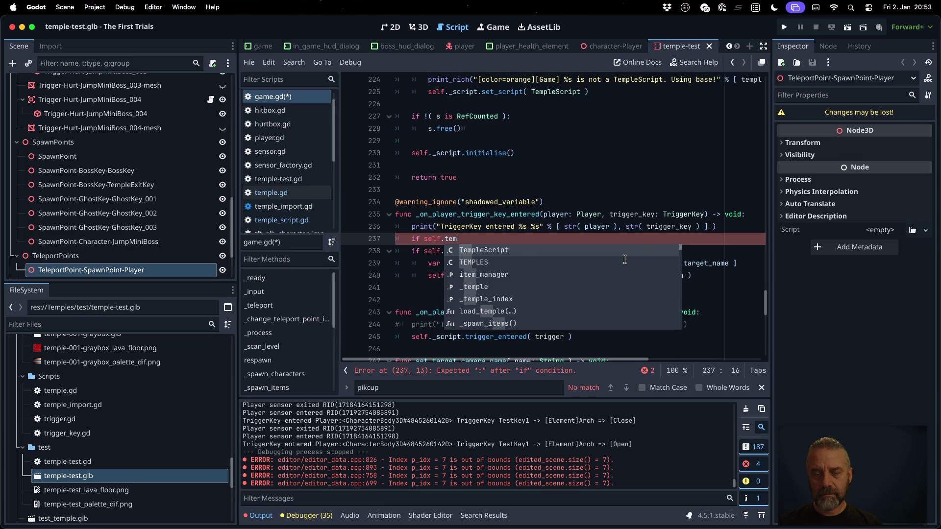
key("BackSpace")
key("BackSpace")
key("BackSpace")
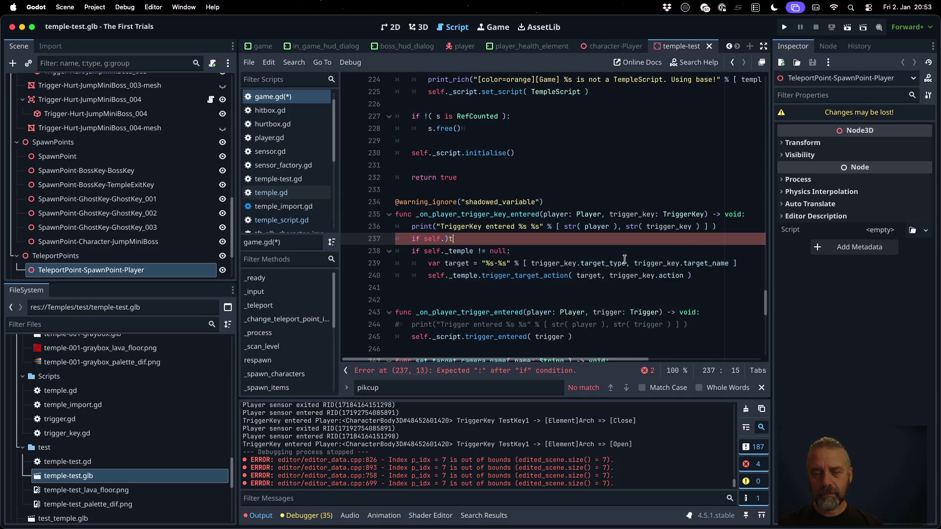
type("_tem")
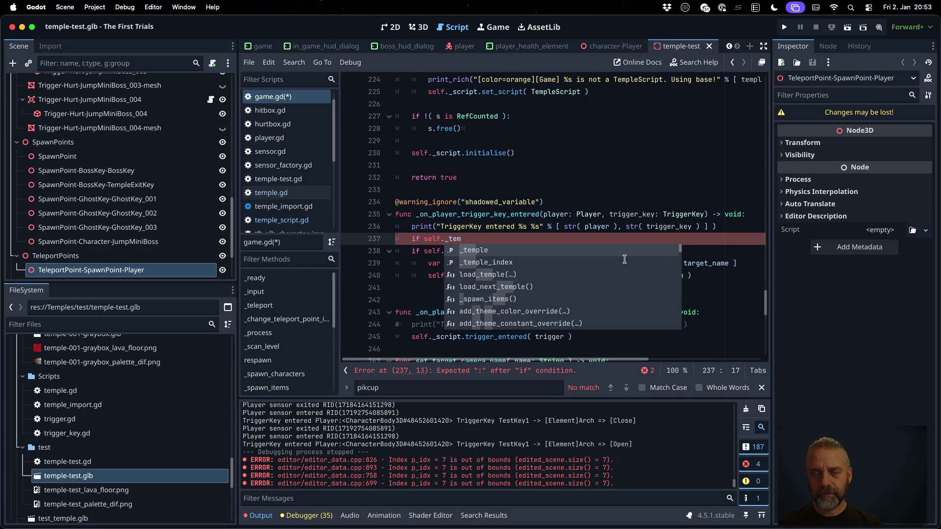
key("Escape")
key("Escape")
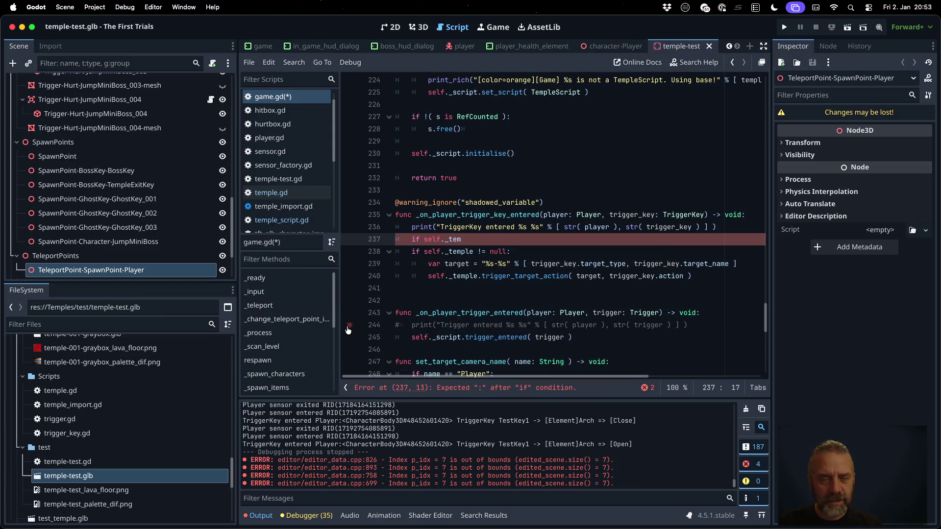
Fix the condition's member reference to self._script using autocomplete.
left_click(294, 333)
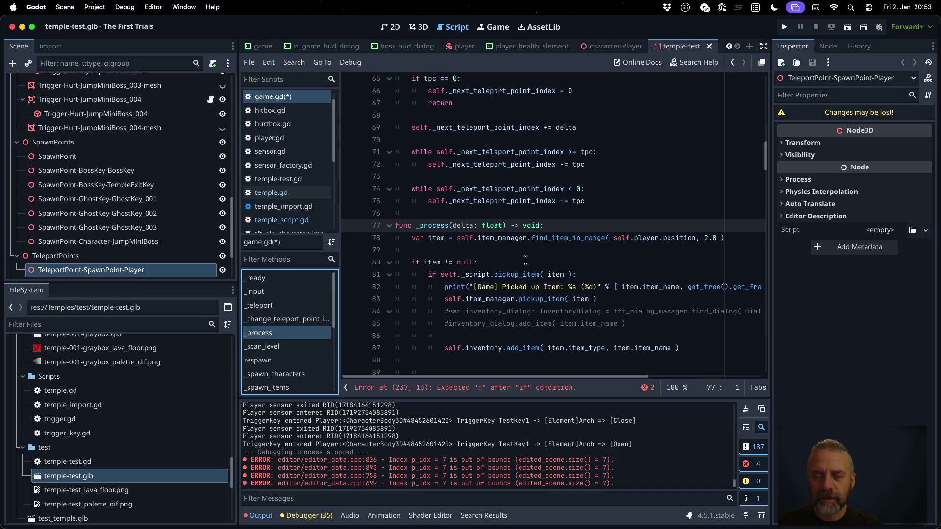
mouse_move(482, 275)
left_click(522, 300)
left_click(465, 387)
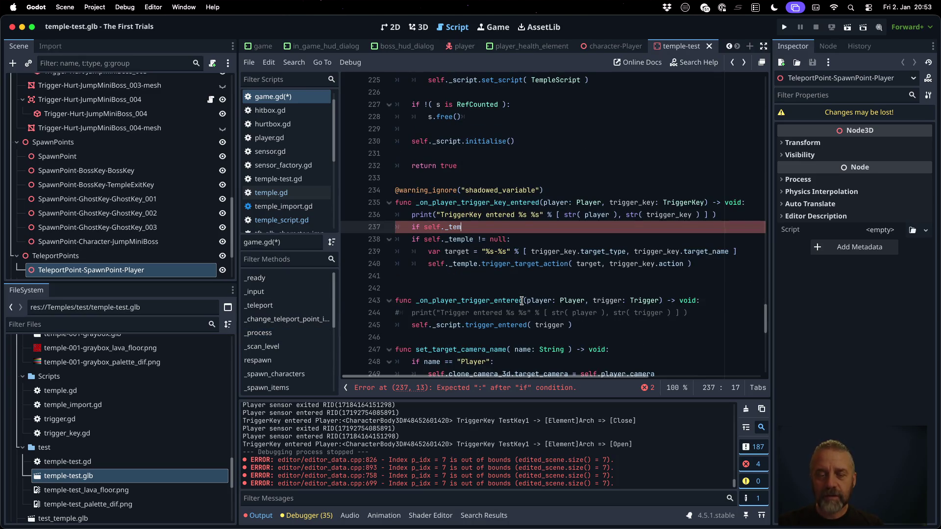
key("End")
key("BackSpace")
key("BackSpace")
key("BackSpace")
type("sc")
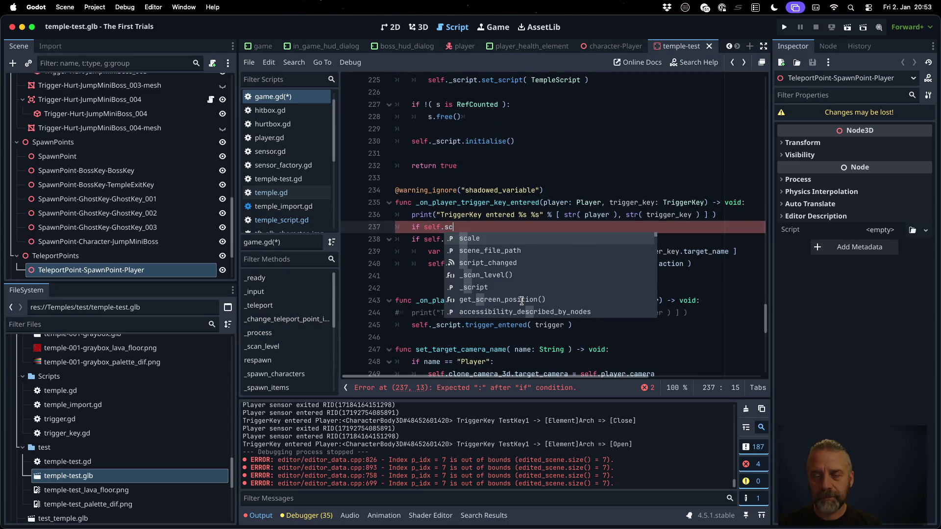
key("Down")
key("Down")
key("Down")
key("Return")
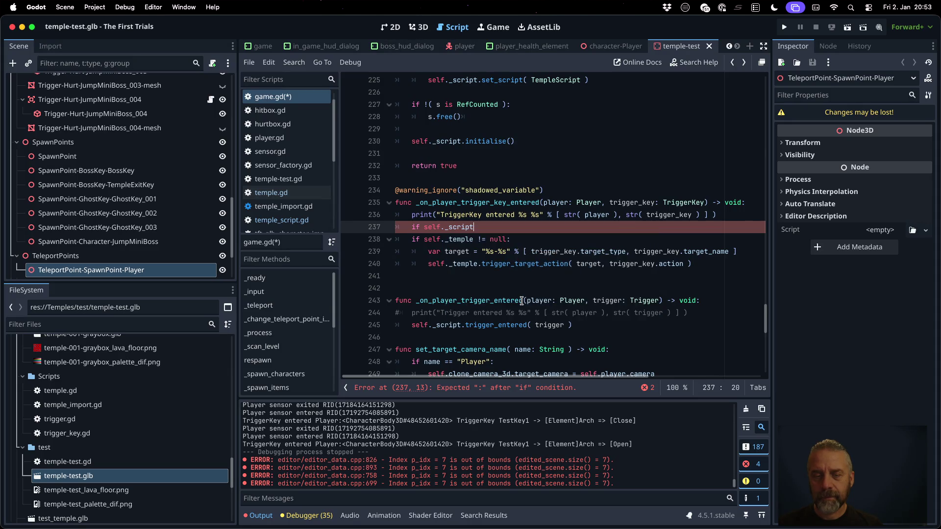
type(".")
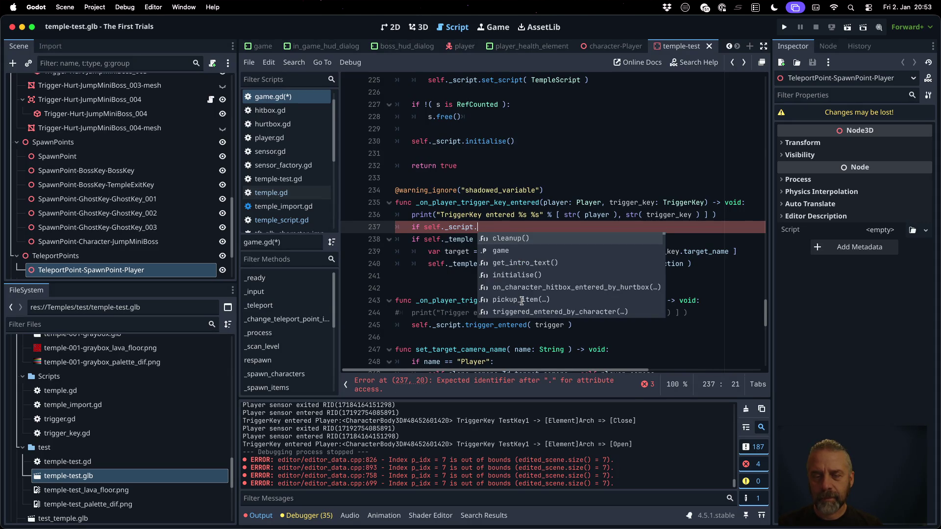
key("Escape")
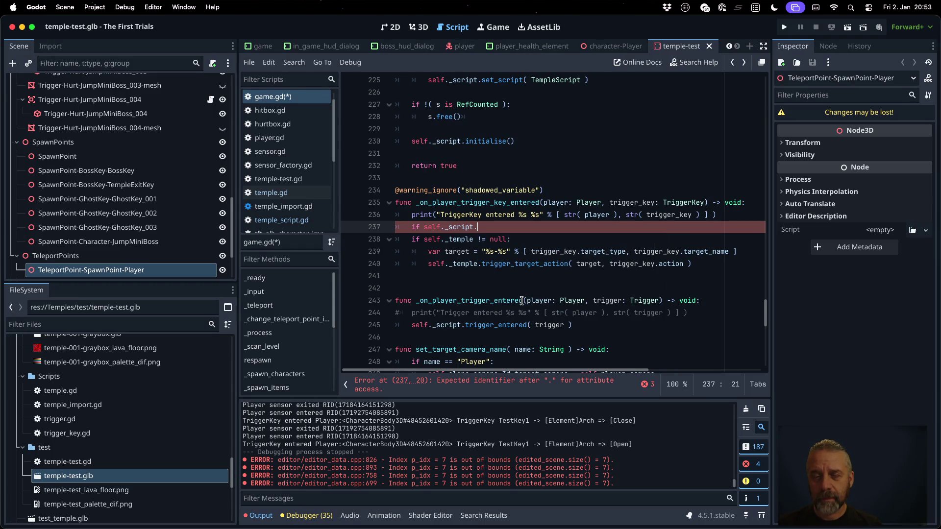
Add the trigger_target_action( call to the if condition.
key("Up")
key("Up")
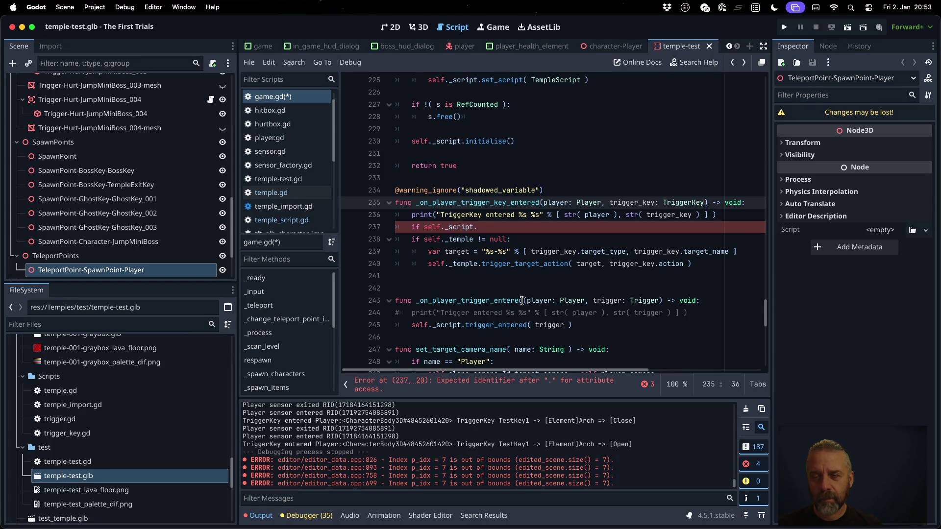
key("shift+Left")
key("shift+Left")
key("shift+Left")
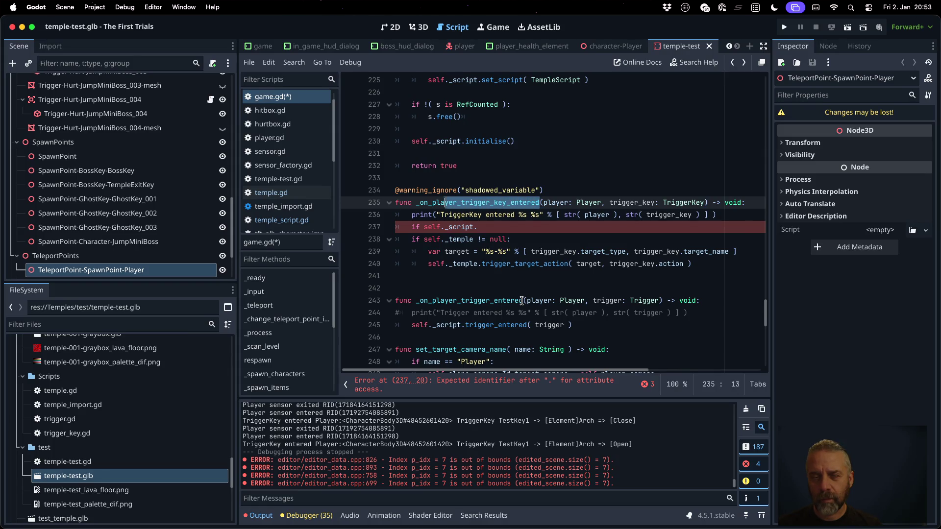
key("Down")
key("Down")
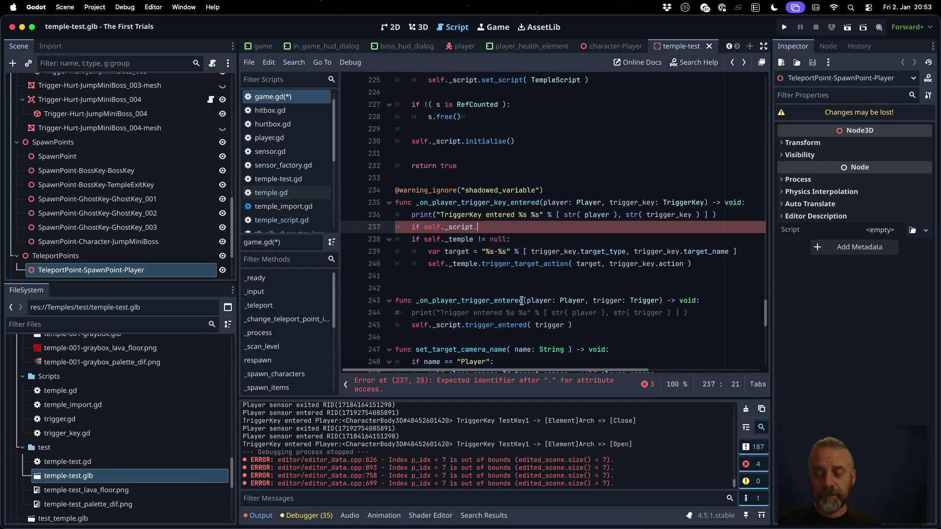
type("trigger_")
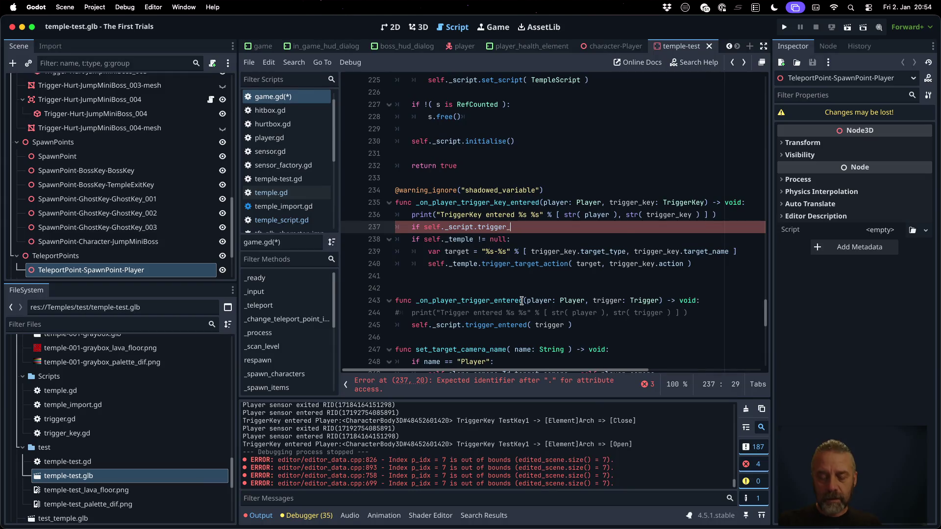
type("targeta")
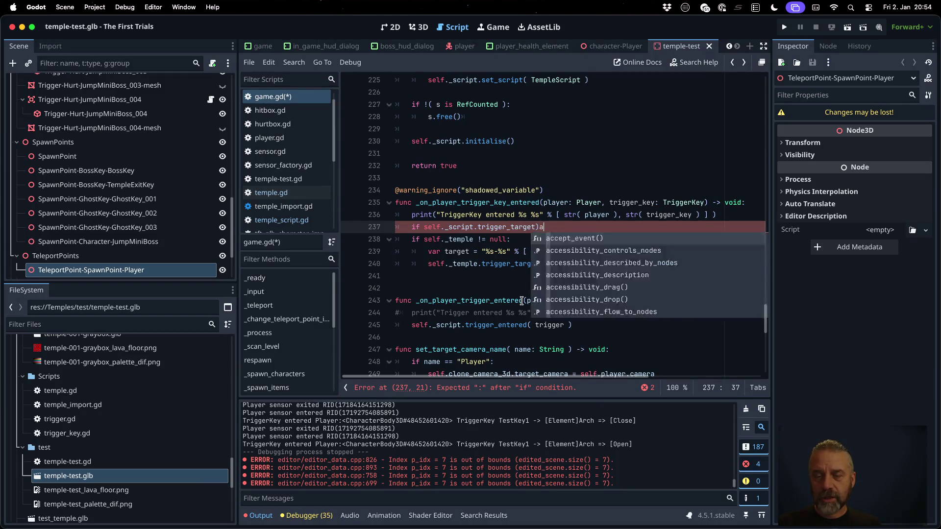
type("_action(")
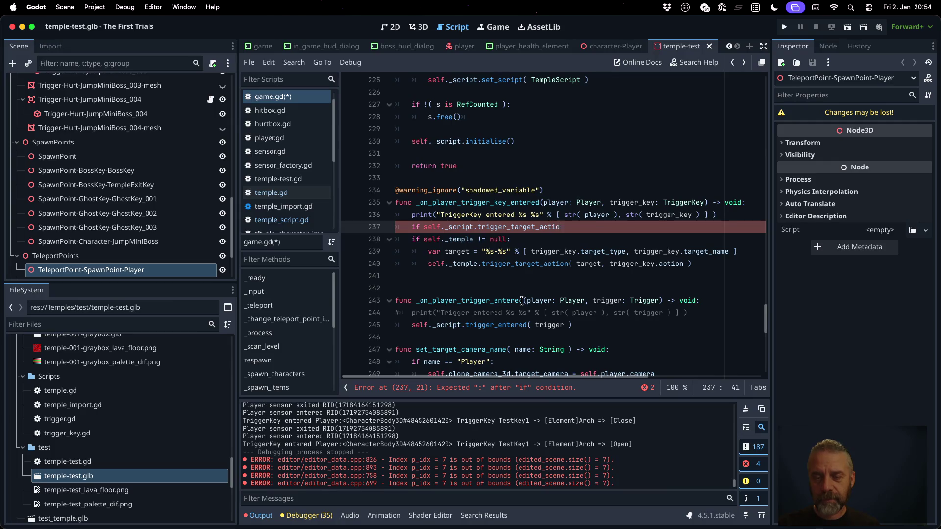
Move var target above the if, pass target and trigger_key.action, and save game.gd.
key("Down")
key("Down")
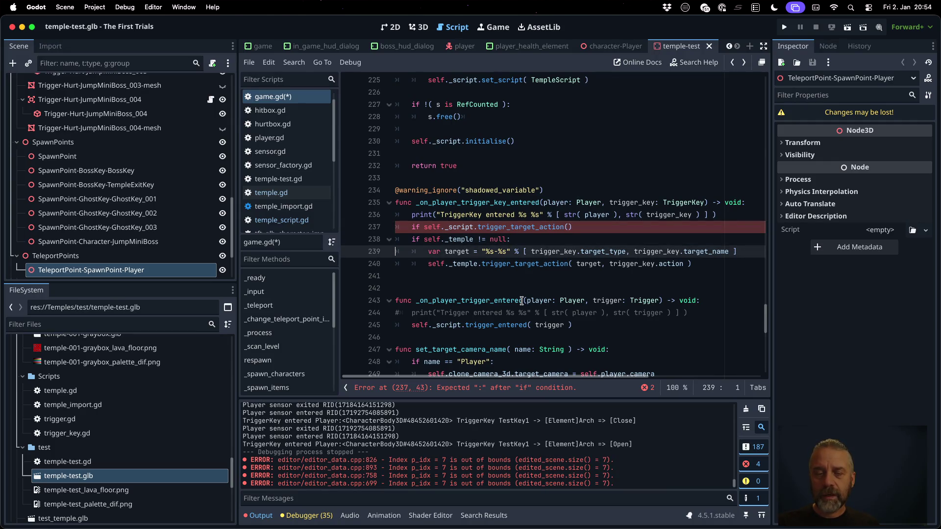
key("ctrl+shift+k")
key("ctrl+z")
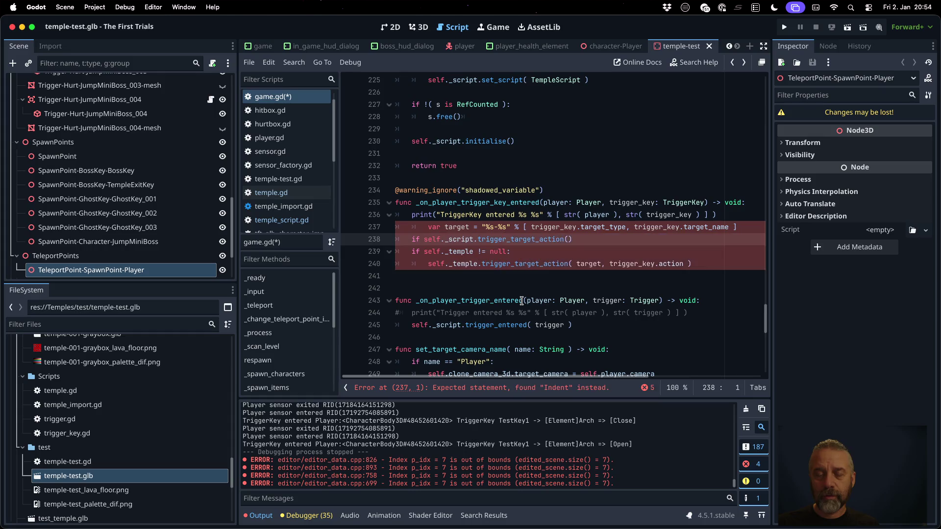
key("Up")
key("shift+Tab")
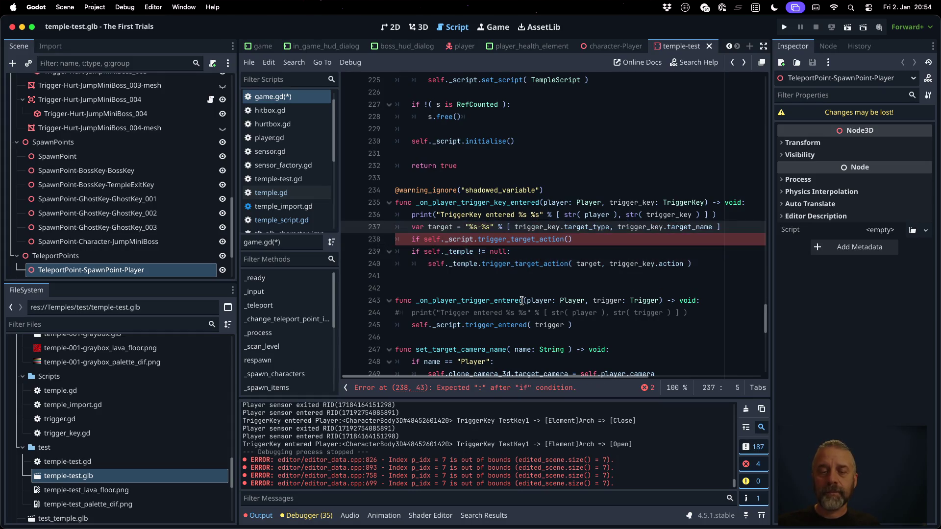
key("Down")
key("End")
key("Down")
key("Down")
key("shift+End")
key("ctrl+c")
key("Up")
key("Up")
key("ctrl+v")
key("ctrl+s")
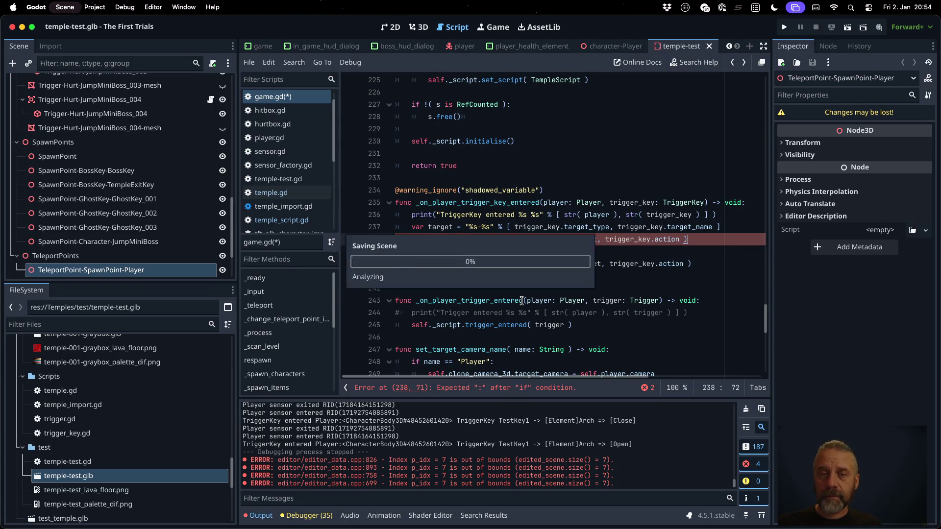
Close the if with a colon and indent the temple null check beneath it.
left_click(260, 333)
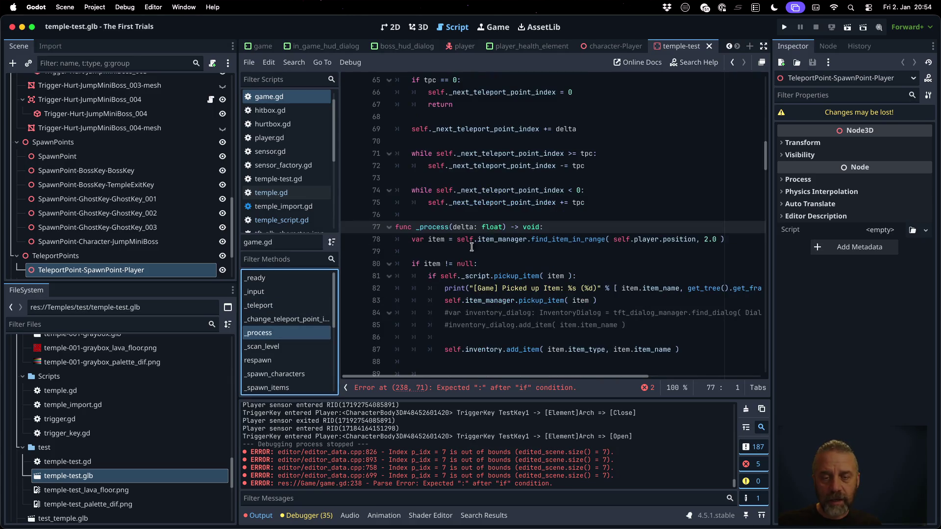
left_click_drag(440, 276, 569, 276)
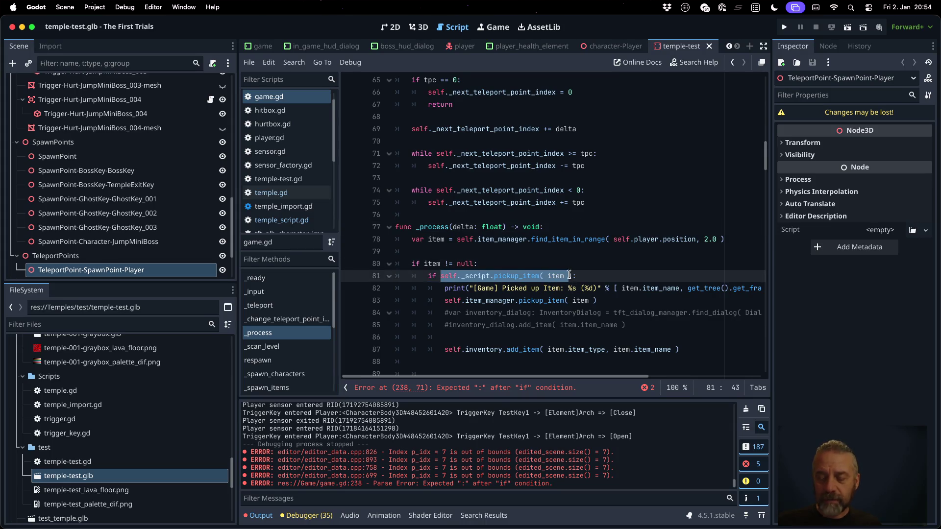
key("Down")
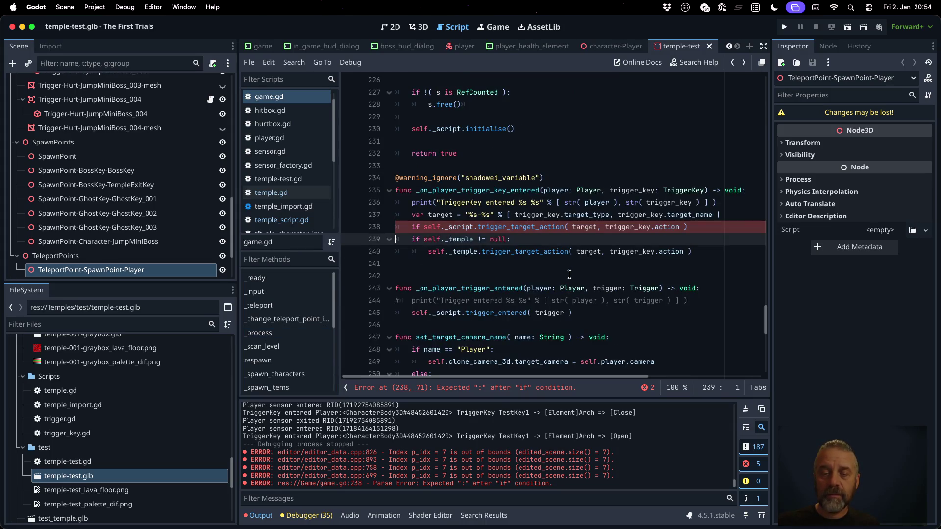
key("Up")
key("End")
type(":")
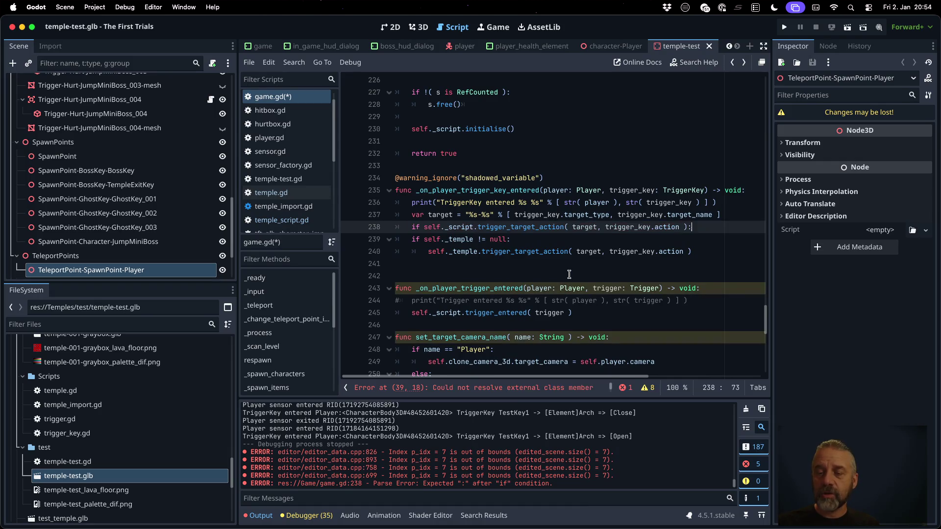
key("Down")
key("Home")
key("Tab")
key("Down")
key("Tab")
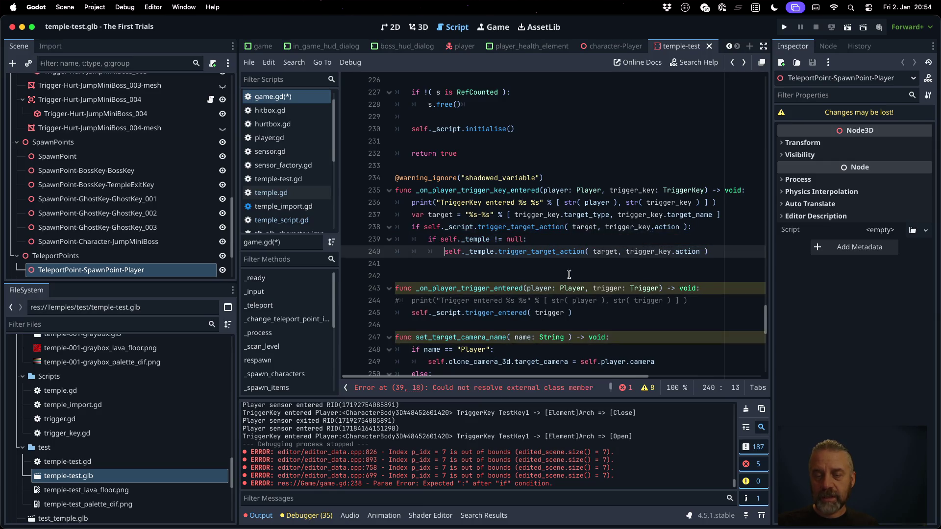
left_click(552, 253, "ctrl")
Paste the trigger_target_action signature at the end of temple_script.gd and copy a print_rich line into it.
triple_click(580, 299)
key("super+c")
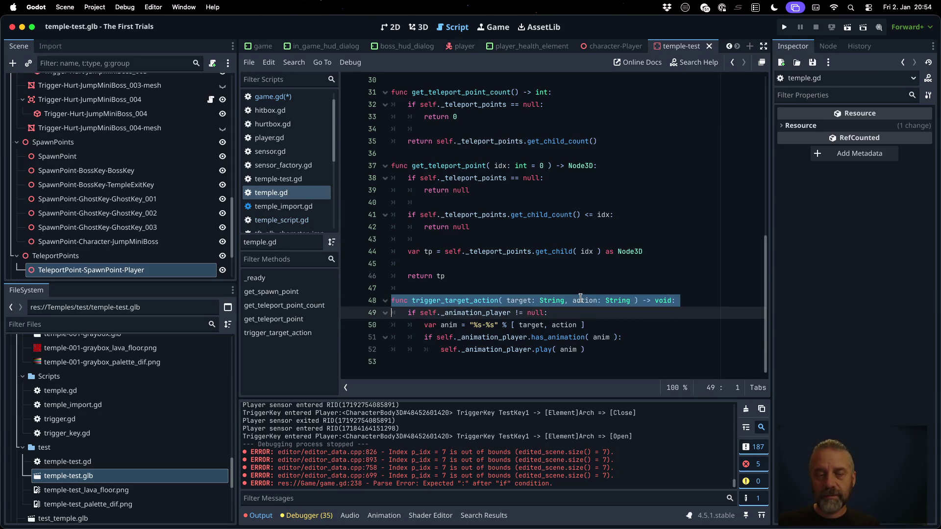
left_click(282, 220)
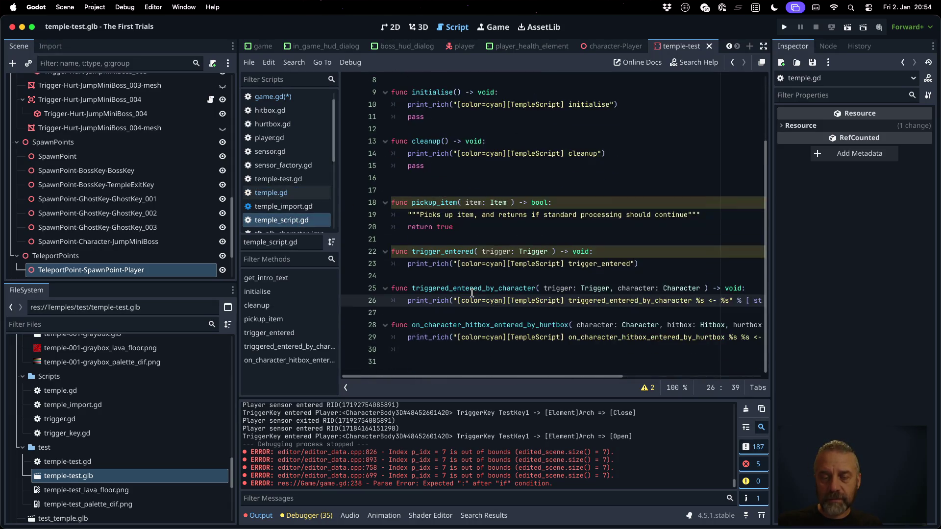
left_click(449, 347)
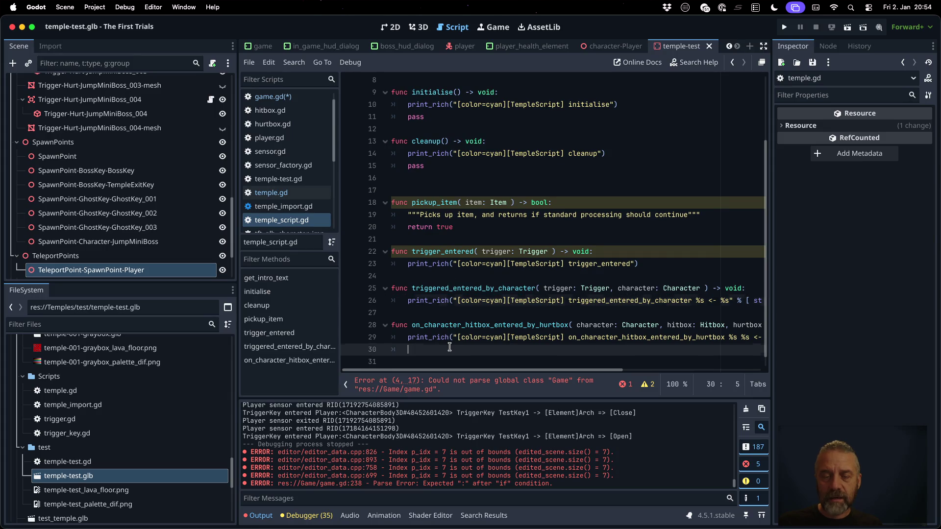
key("Down")
key("super+v")
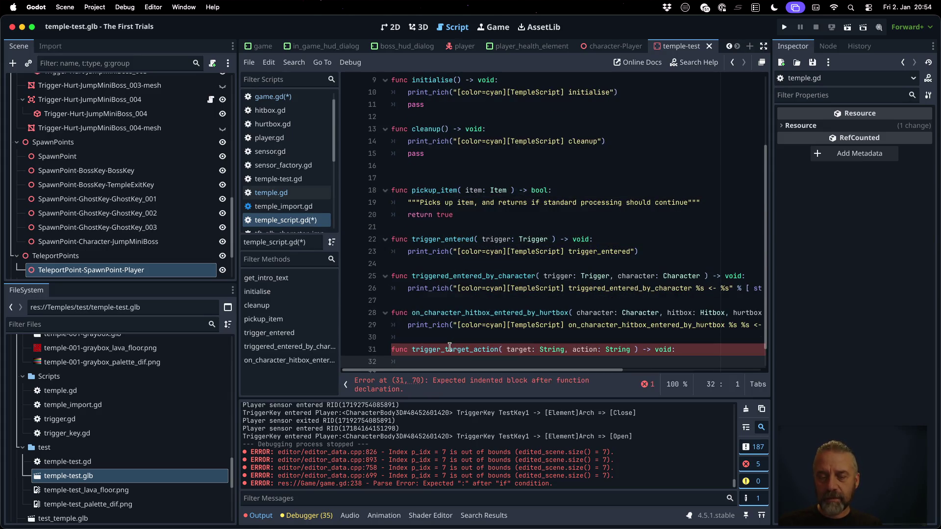
key("Up")
key("Up")
key("Up")
key("shift+End")
key("super+c")
key("Down")
key("Down")
key("Down")
key("super+v")
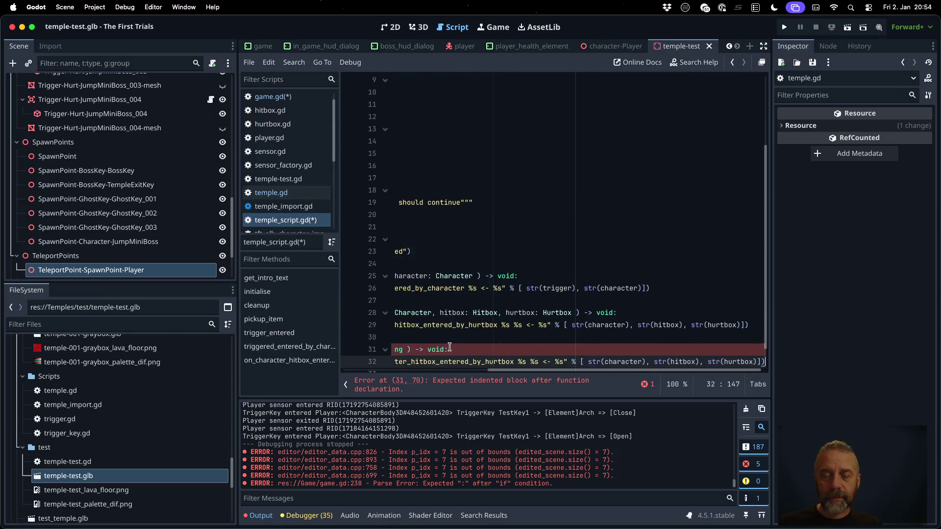
key("Home")
key("Home")
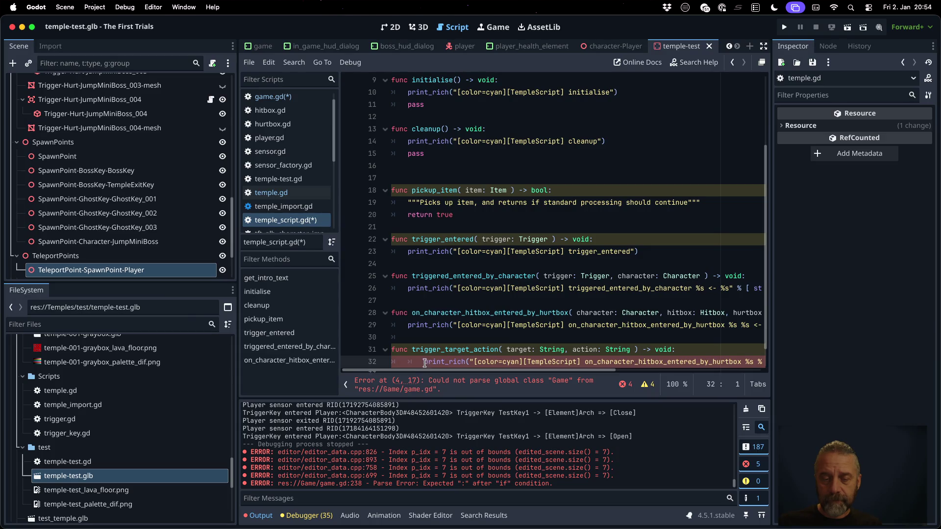
key("BackSpace")
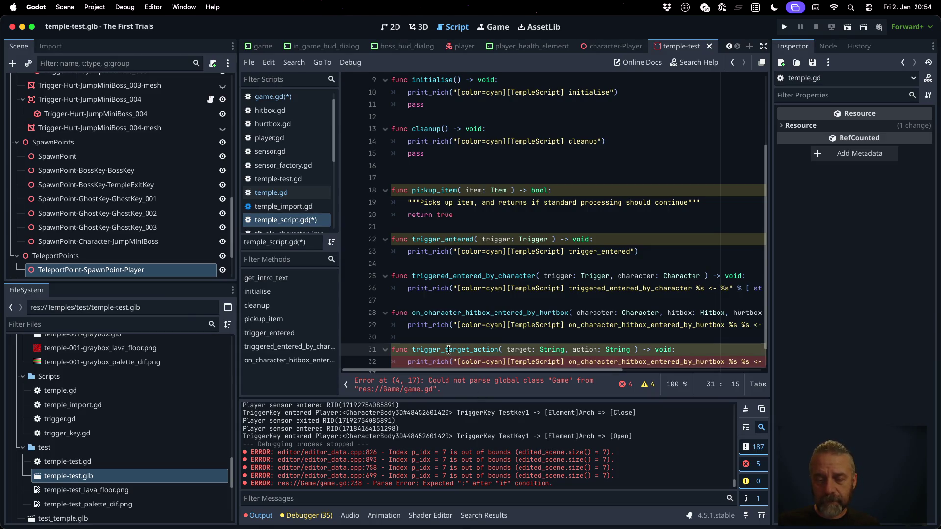
Put trigger_target_action in the print message and add a 'return true' line.
left_click(586, 362)
double_click(585, 362)
key("super+v")
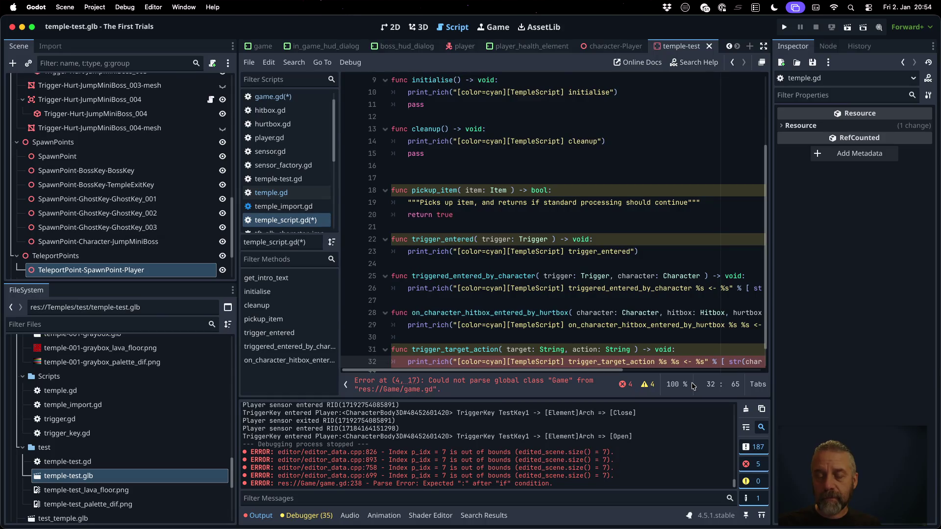
key("End")
key("Return")
type("return true")
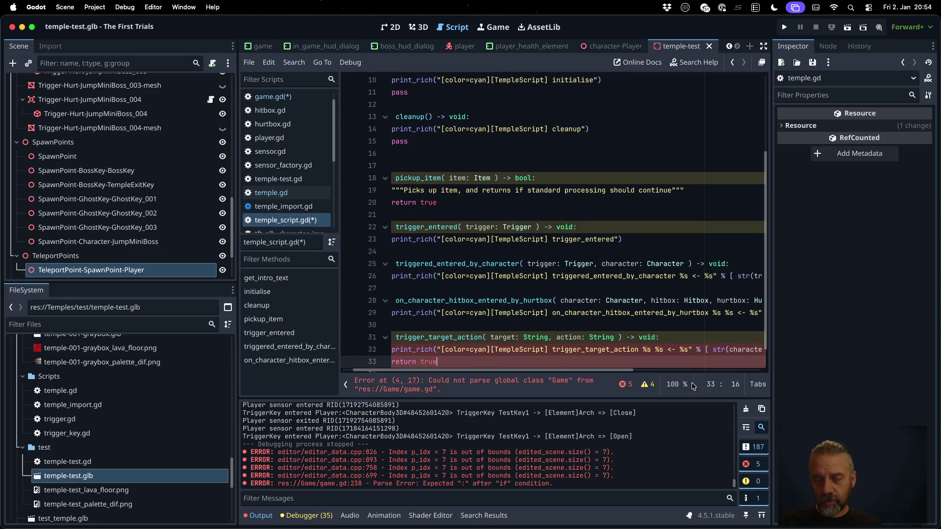
Change the print format string to use '=>' between the two placeholders.
key("Up")
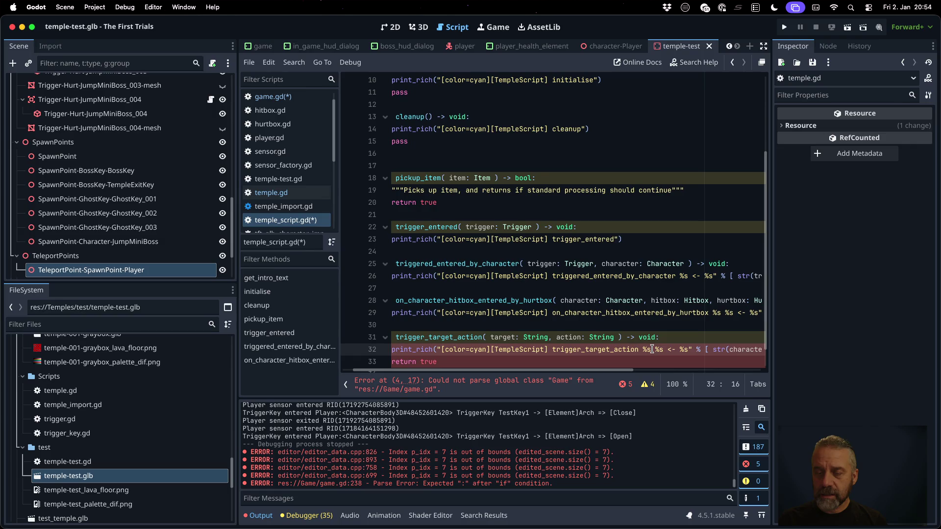
left_click(689, 349)
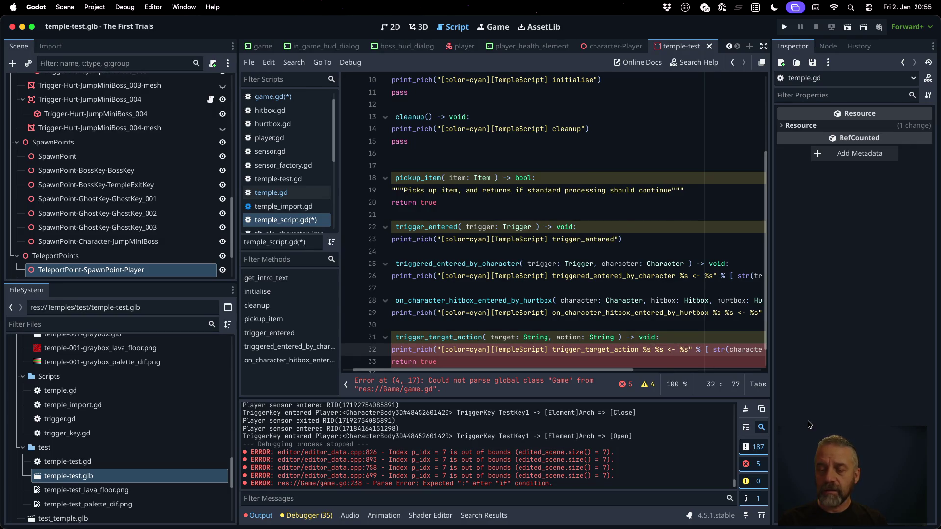
key("Left")
key("Left")
key("Left")
type("=>")
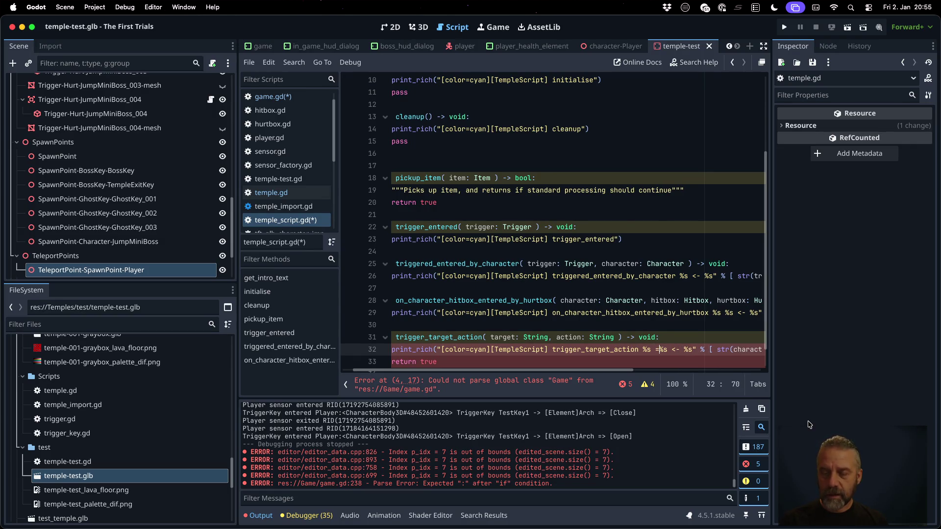
key("shift+Right")
key("shift+Right")
key("shift+Right")
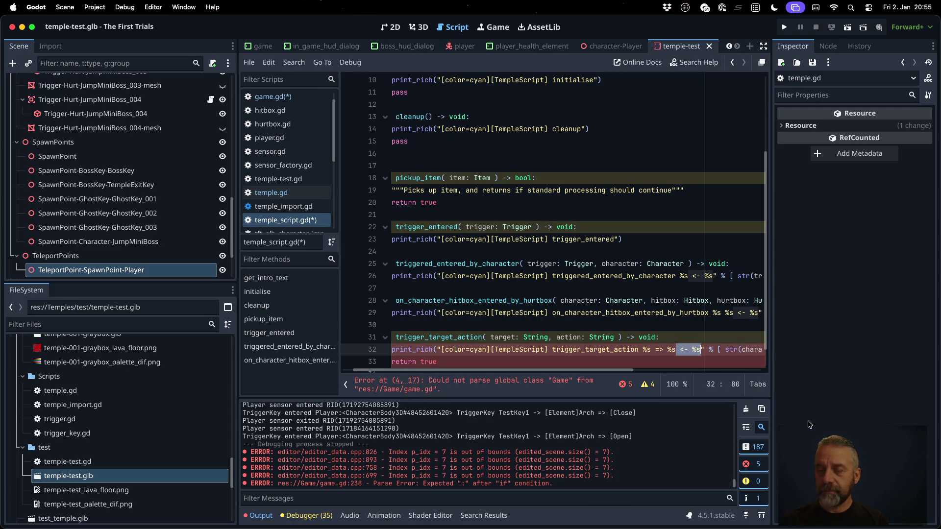
key("BackSpace")
key("Right")
Replace the old hitbox/hurtbox print arguments with target and action.
key("shift+Right")
key("shift+Right")
key("shift+Right")
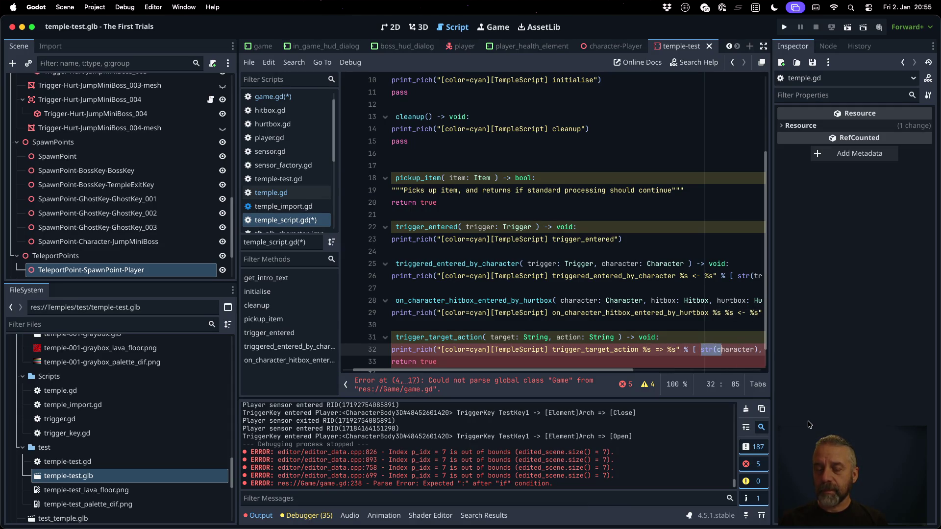
type("tag")
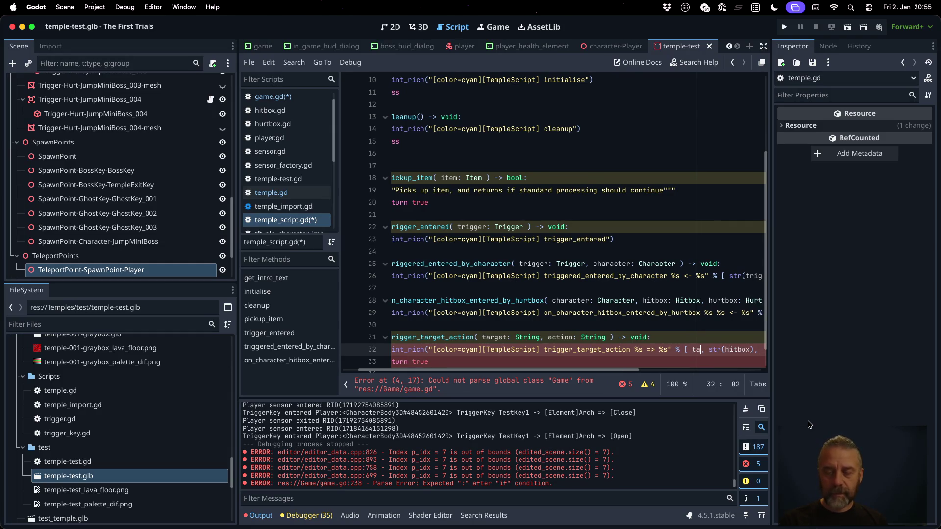
key("Return")
key("shift+Right")
key("shift+Right")
key("shift+Right")
key("shift+Home")
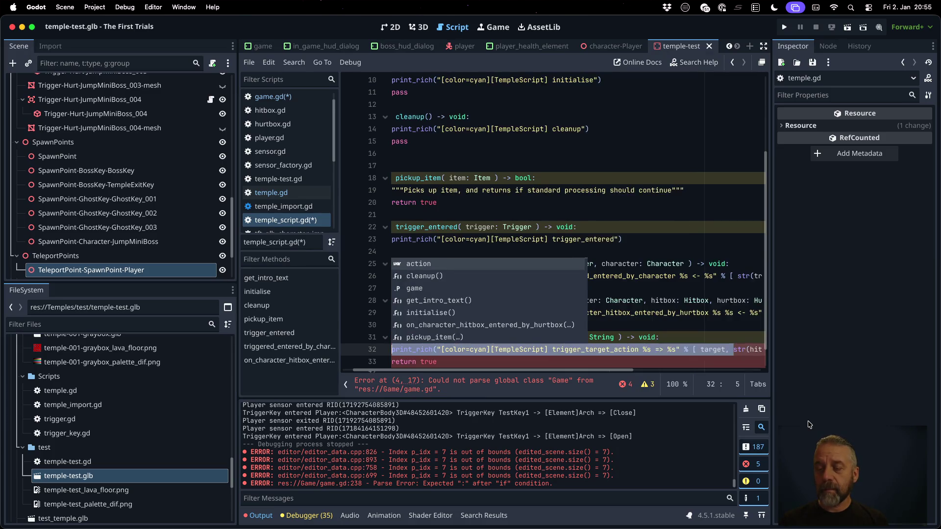
key("shift+End")
key("shift+Left")
key("shift+Left")
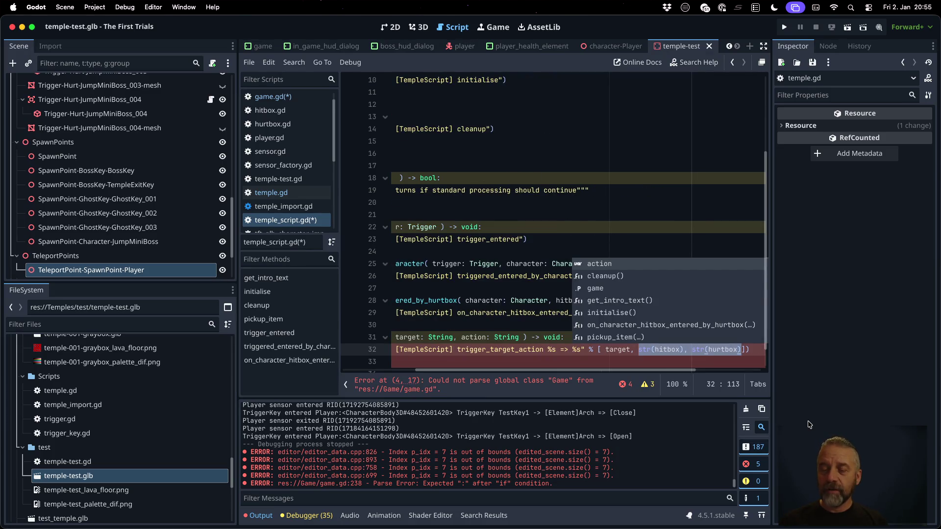
type("action ]")
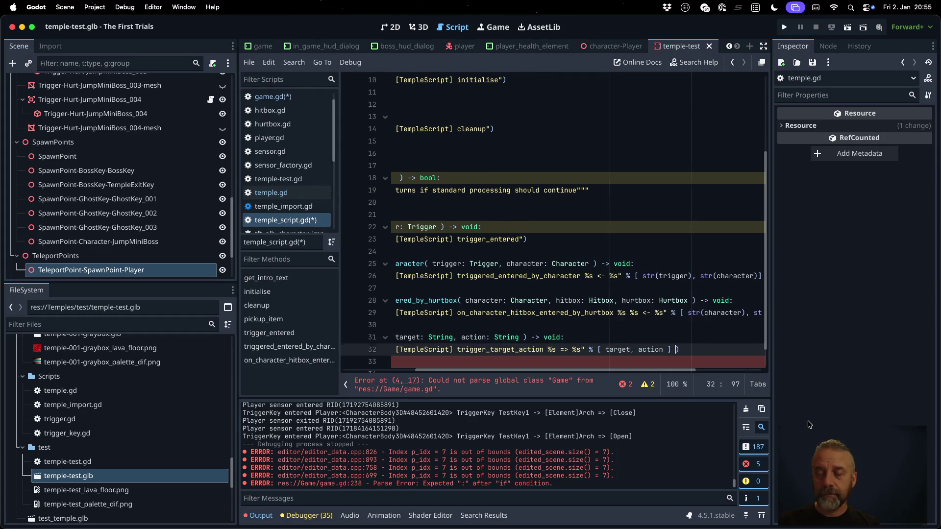
Change the function's return type from void to bool and save.
key("Up")
key("shift+alt+Left")
type("bool")
key("super+s")
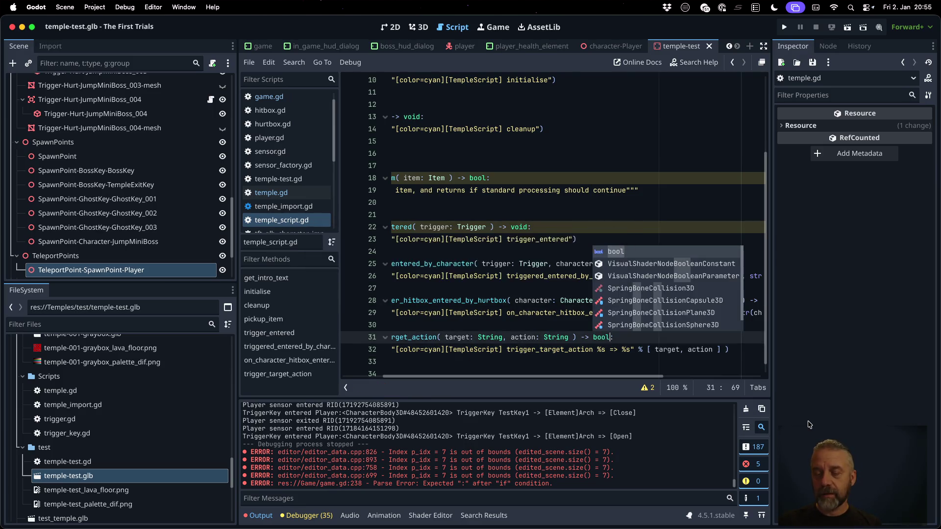
key("Escape")
key("Down")
key("Down")
key("super+Left")
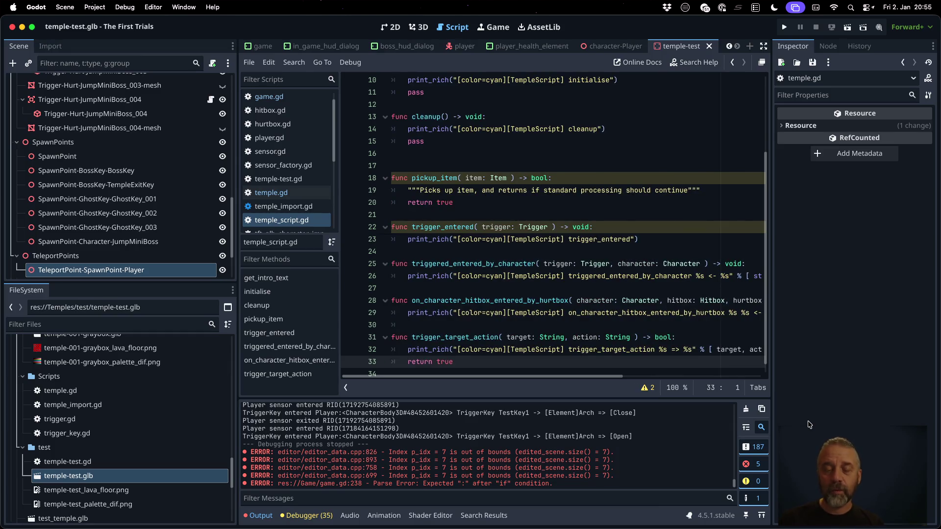
Run the game until it logs 'trigger_target_action Element-Arch => Open', then stop it.
left_click(784, 27)
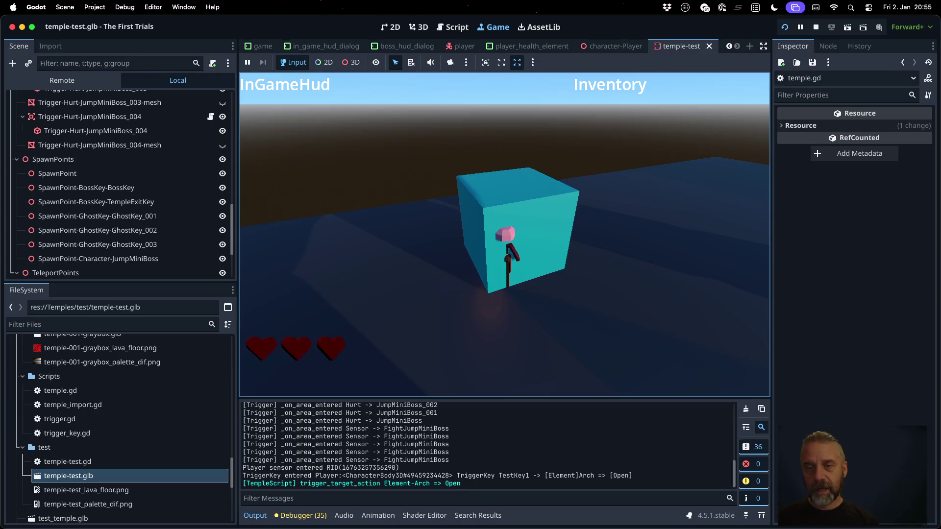
left_click(816, 27)
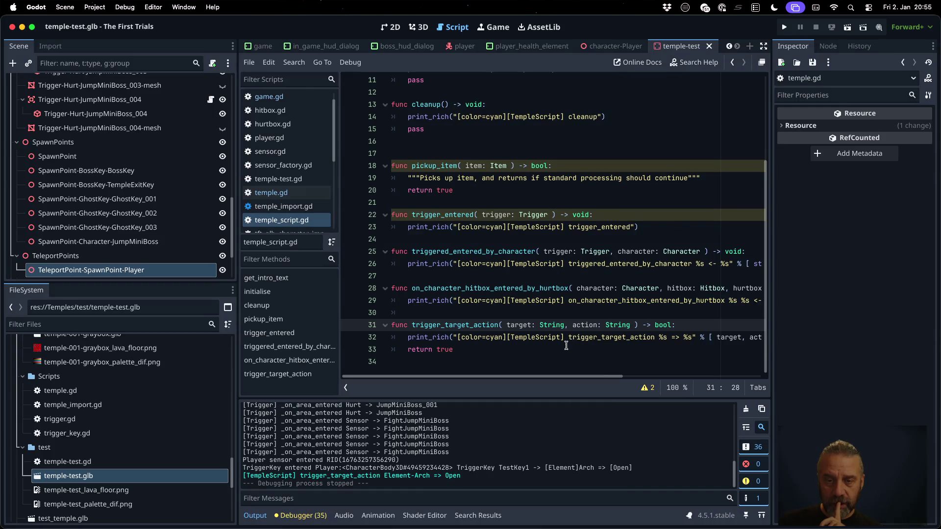
In game.gd, copy the _on_player_trigger_key_entered declaration line, then return to temple_script.gd.
left_click(568, 337)
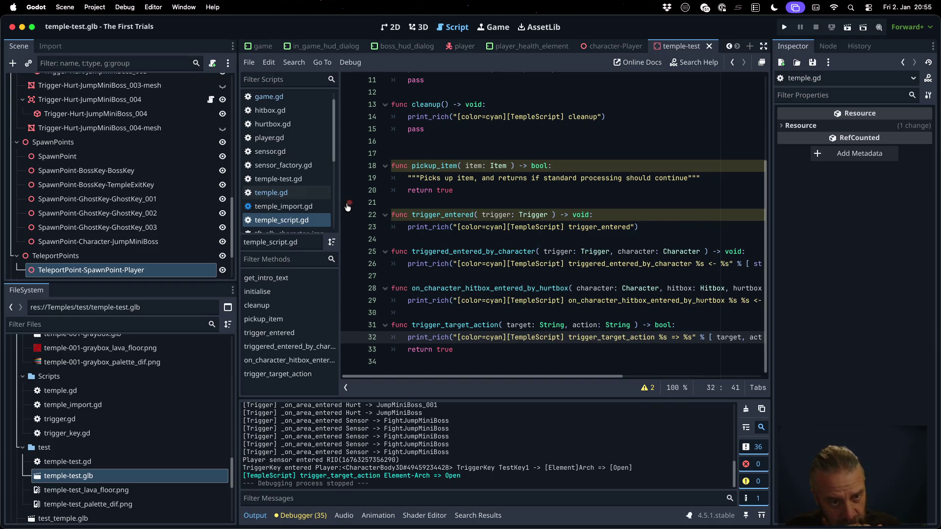
left_click(269, 97)
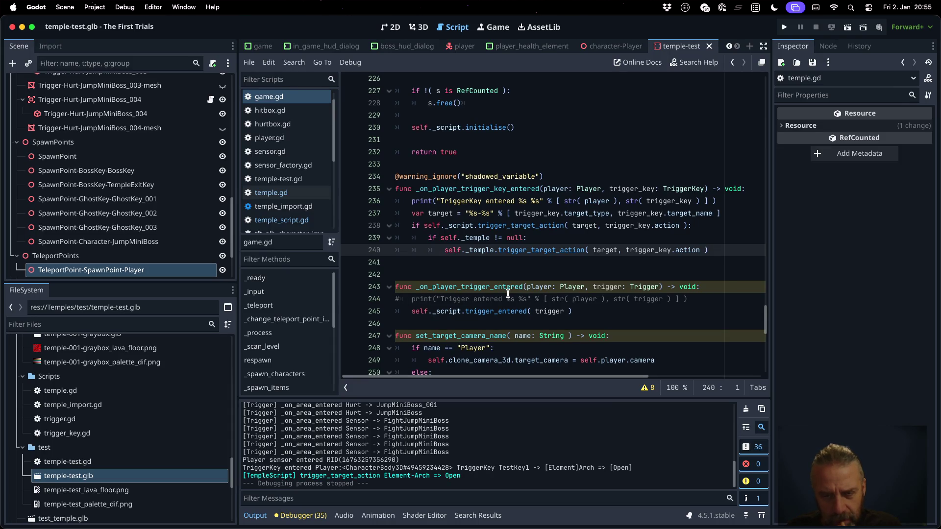
double_click(502, 226)
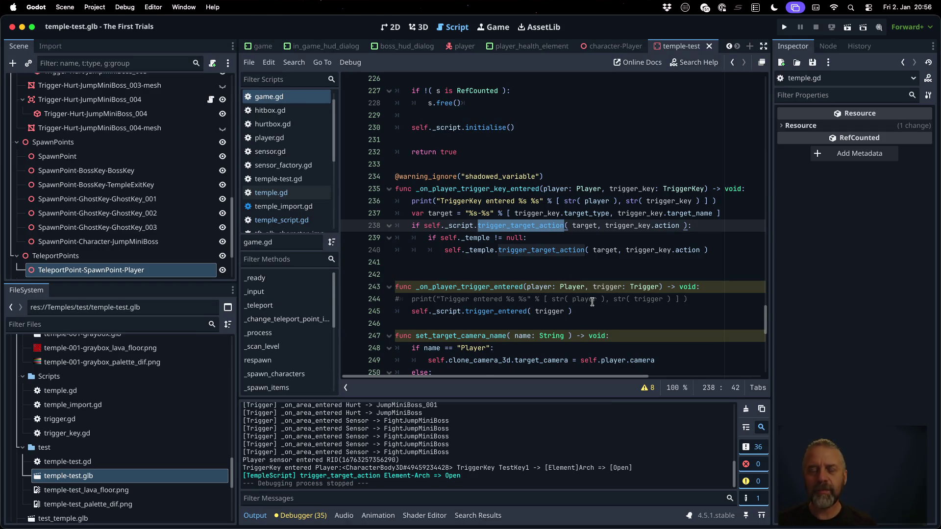
left_click(418, 186)
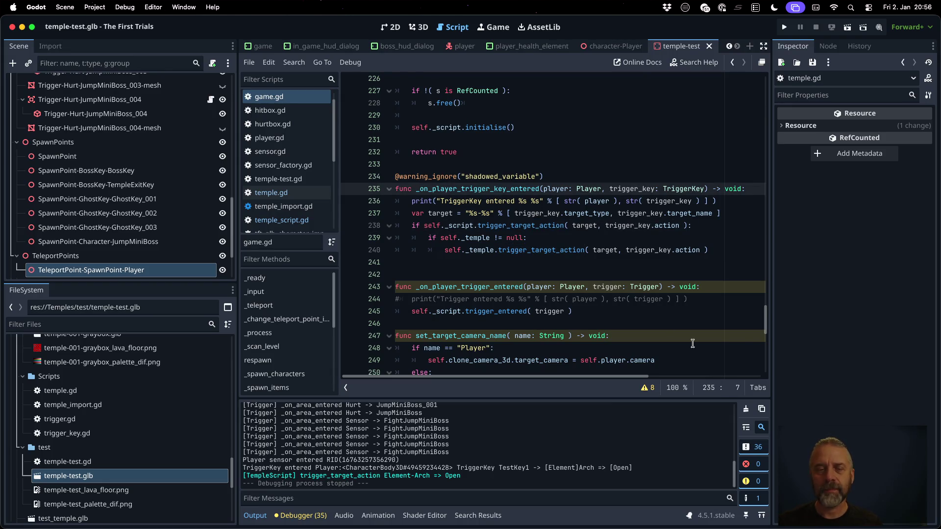
key("Home")
key("shift+Down")
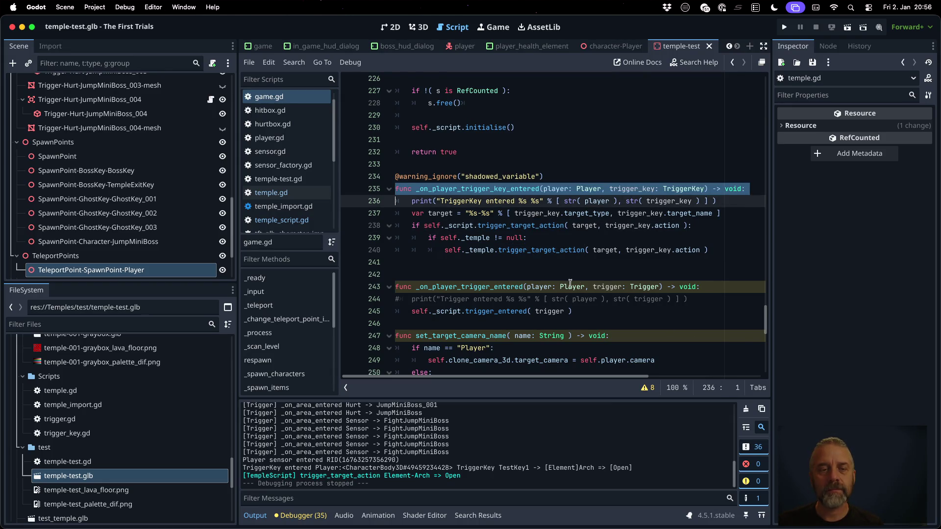
left_click(317, 221)
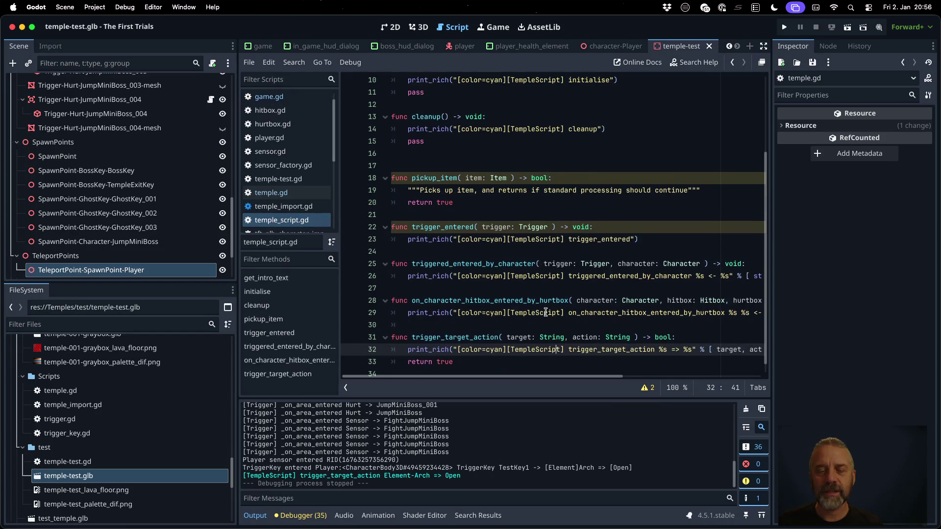
Replace the trigger_target_action declaration with the pasted key-entered handler declaration returning bool.
scroll(528, 333, "down", 1)
left_click(527, 327)
key("super+v")
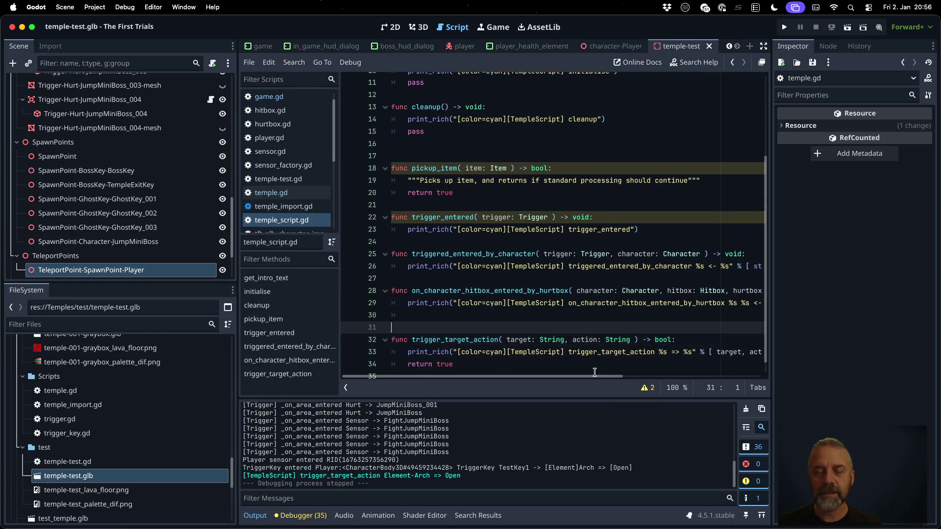
key("BackSpace")
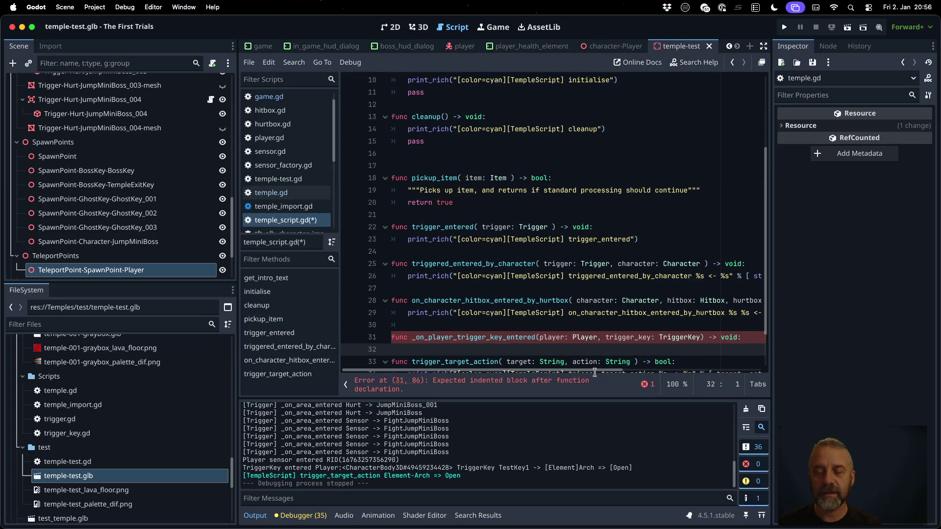
key("shift+Left")
key("shift+Left")
key("shift+Left")
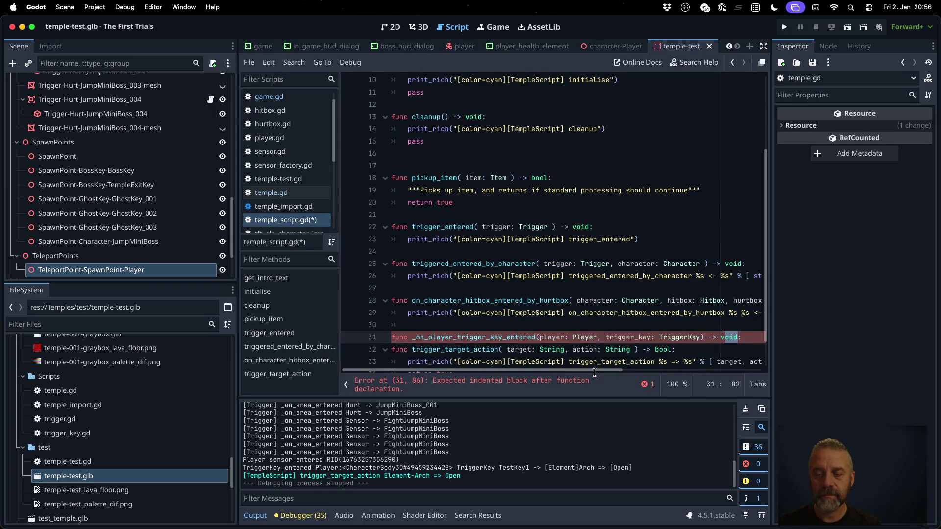
type("bool")
key("Down")
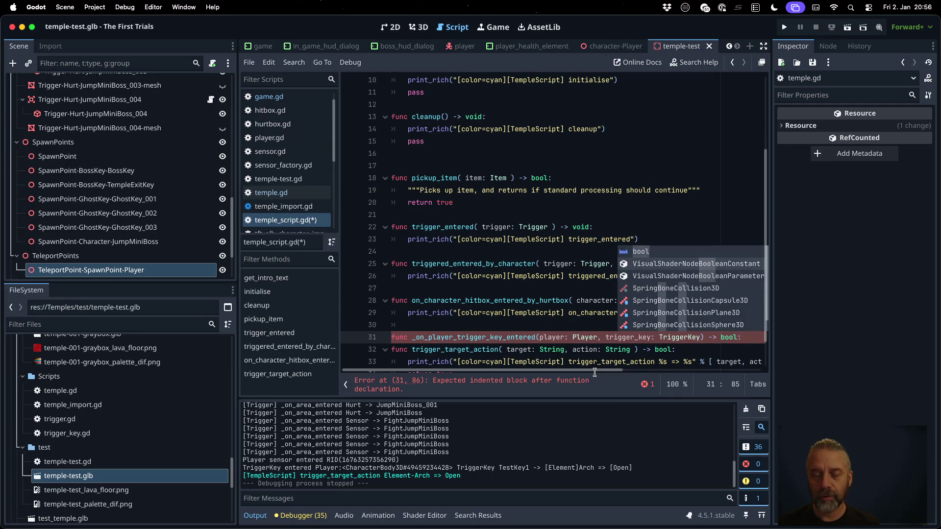
key("Escape")
key("Down")
key("shift+Down")
key("BackSpace")
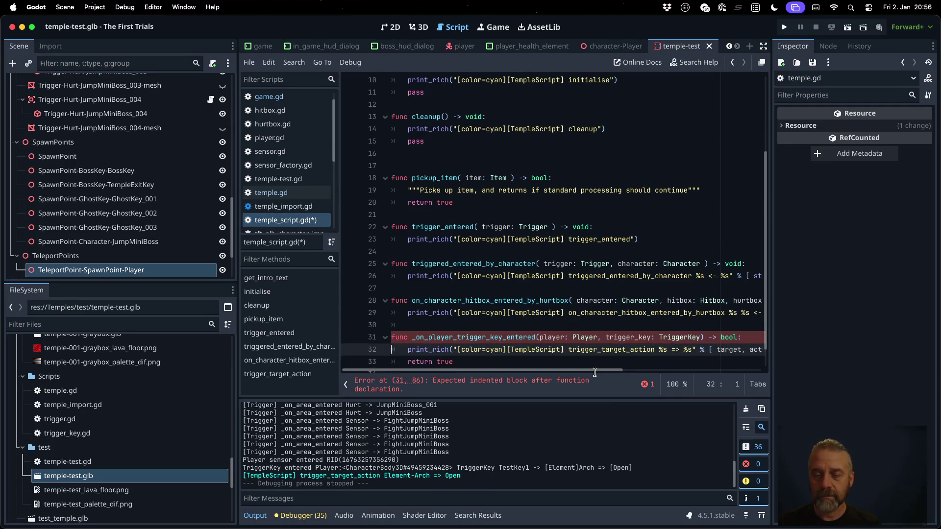
Rename it on_player_trigger_key_entered, without the leading underscore, in both the declaration and print message.
double_click(499, 339)
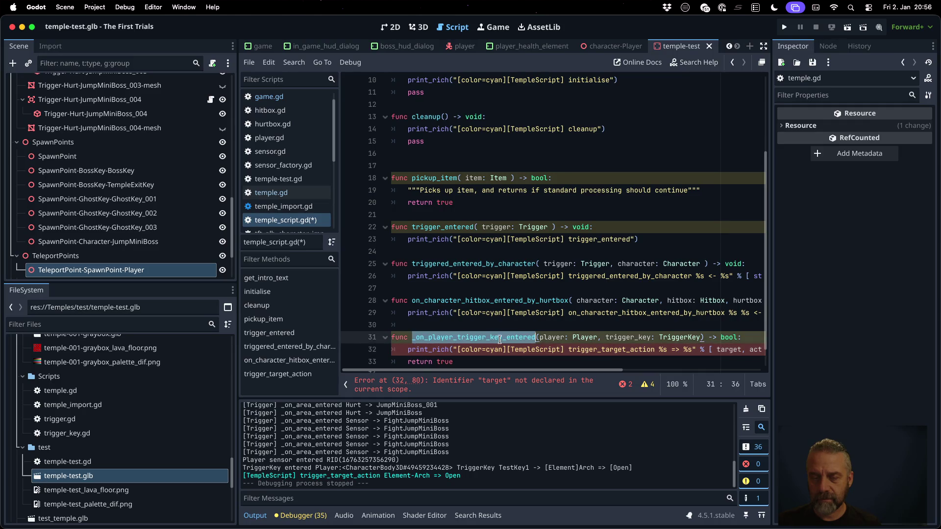
key("super+c")
double_click(591, 349)
key("super+v")
left_click(412, 337)
key("Delete")
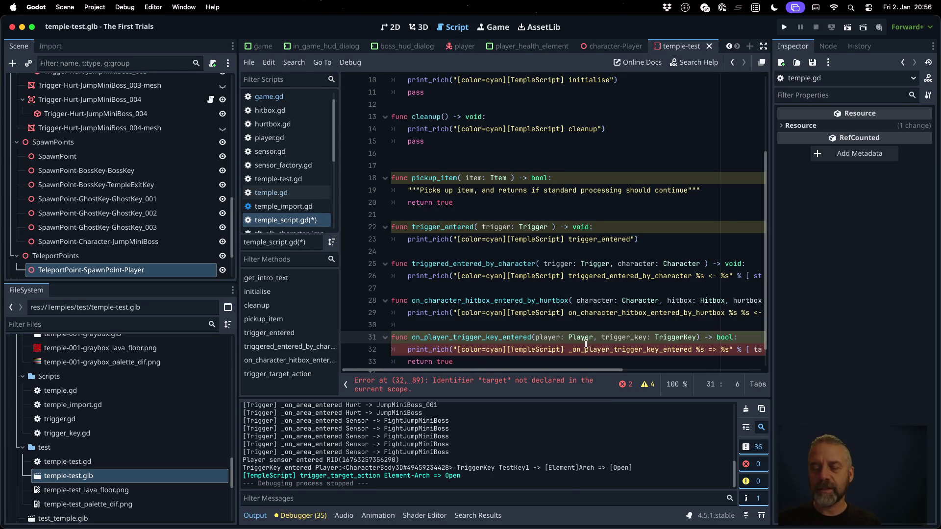
left_click(569, 349)
key("Delete")
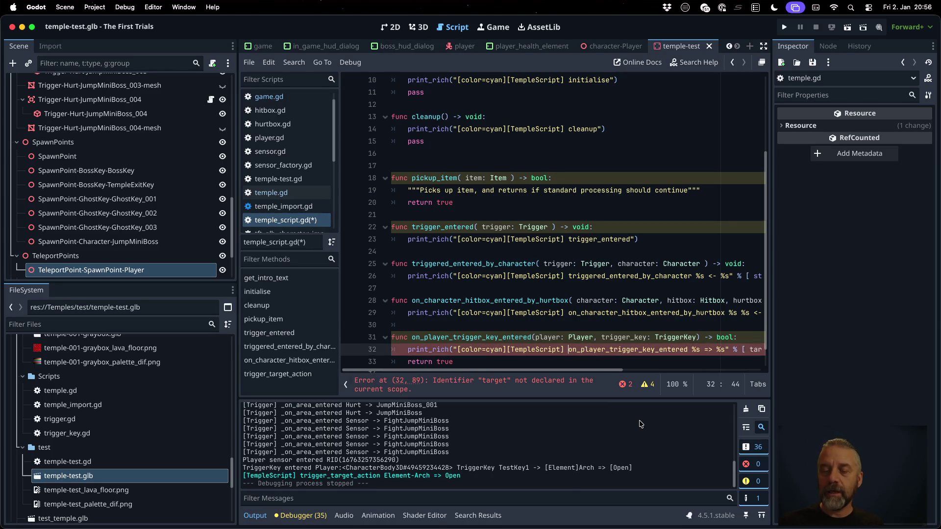
Print str(player) and str(trigger_key) instead of target and action, then save.
key("End")
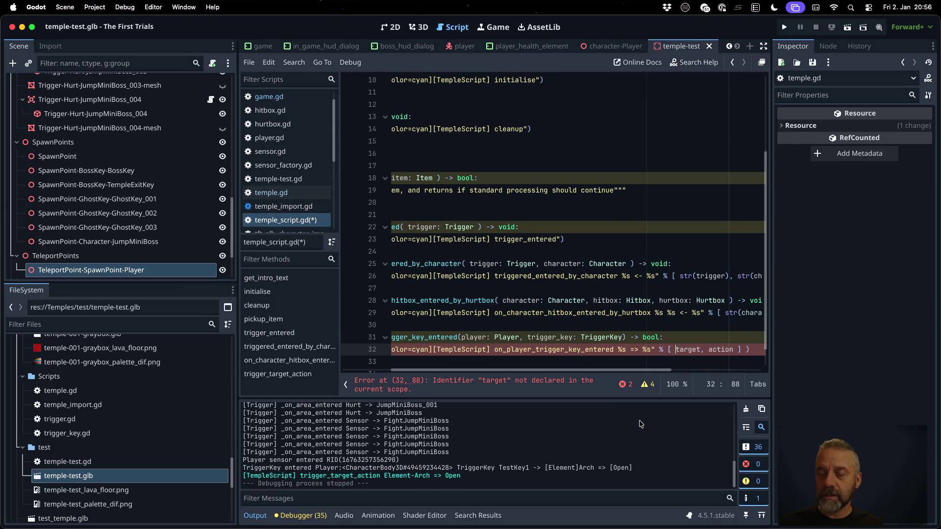
key("shift+End")
key("shift+Left")
key("shift+Left")
key("shift+Left")
type("str")
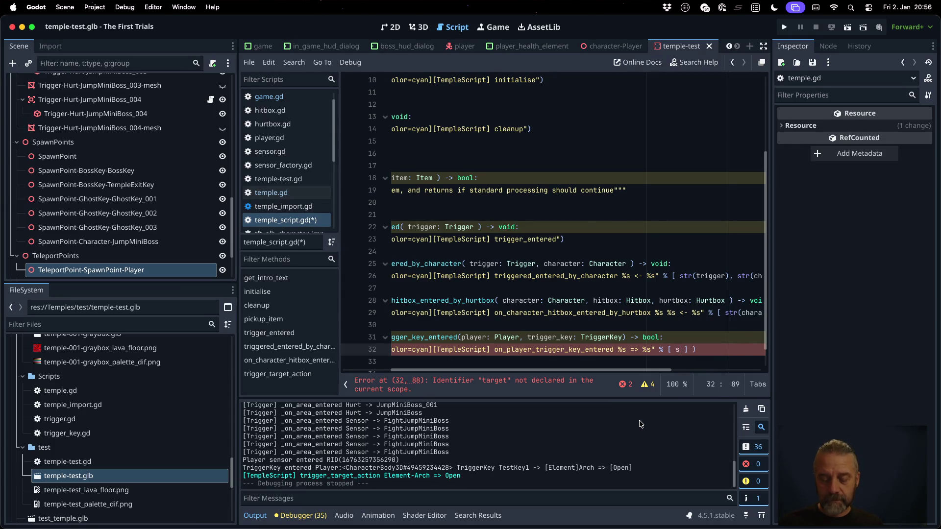
type("(player)")
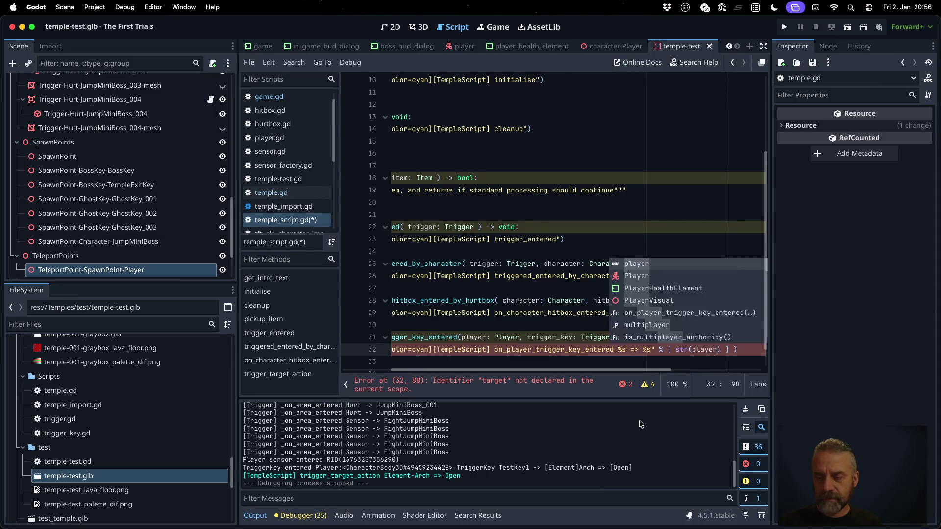
type(", str( ")
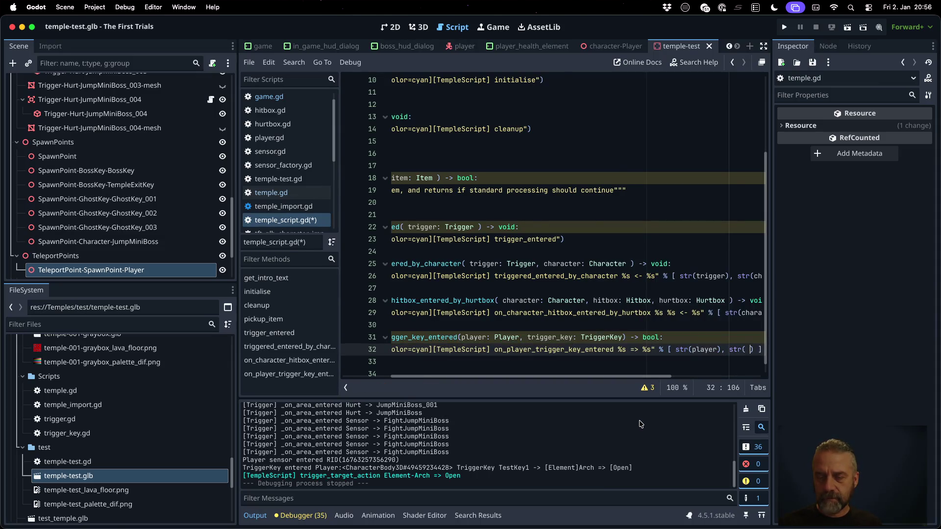
type("rig")
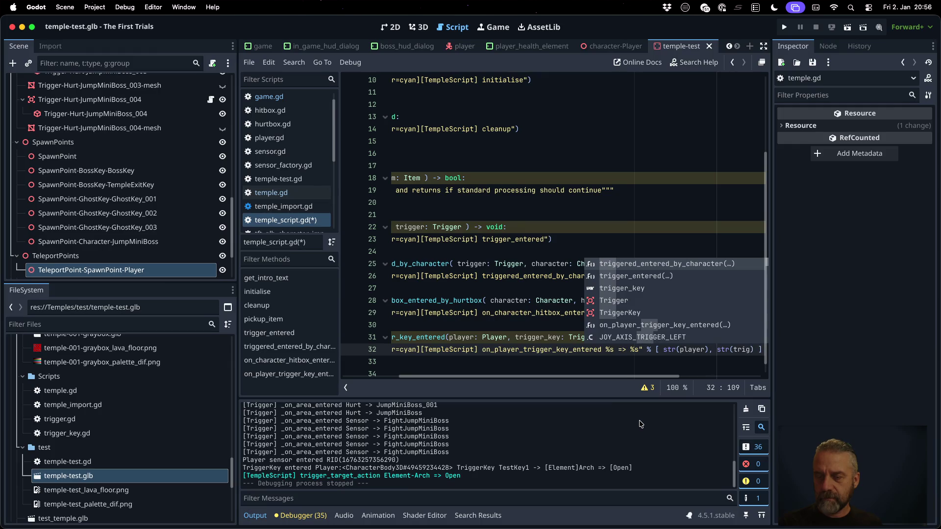
type("ger_key")
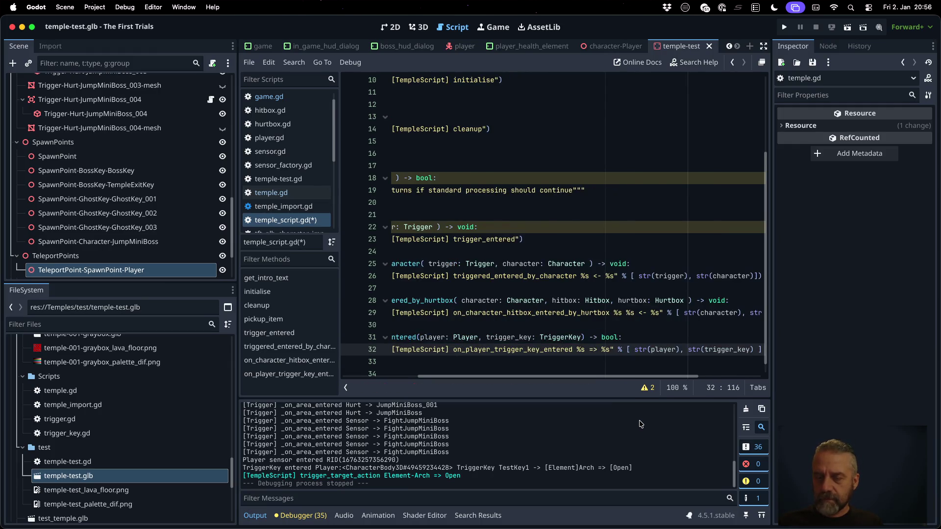
key("super+Left")
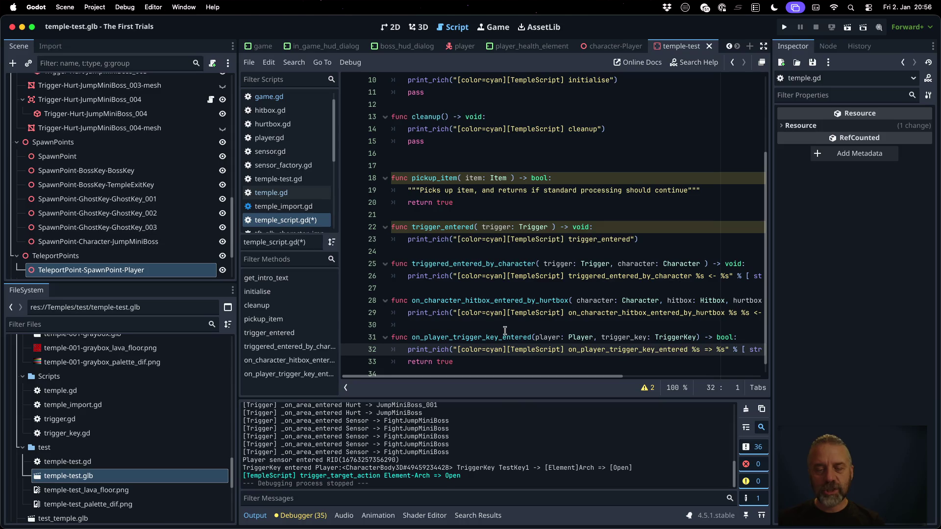
key("super+s")
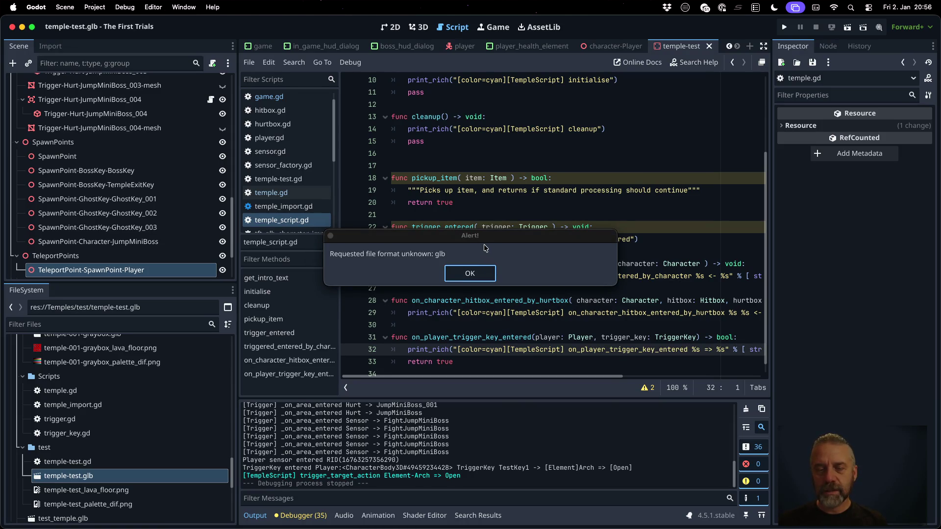
Copy the on_player_trigger_key_entered name and re-save temple_script.gd.
left_click(478, 269)
double_click(500, 338)
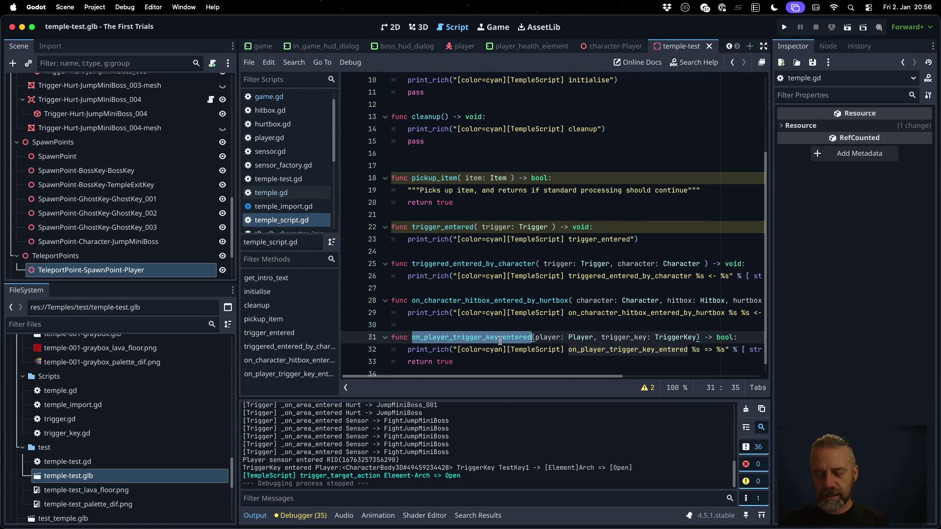
key("super+s")
key("Return")
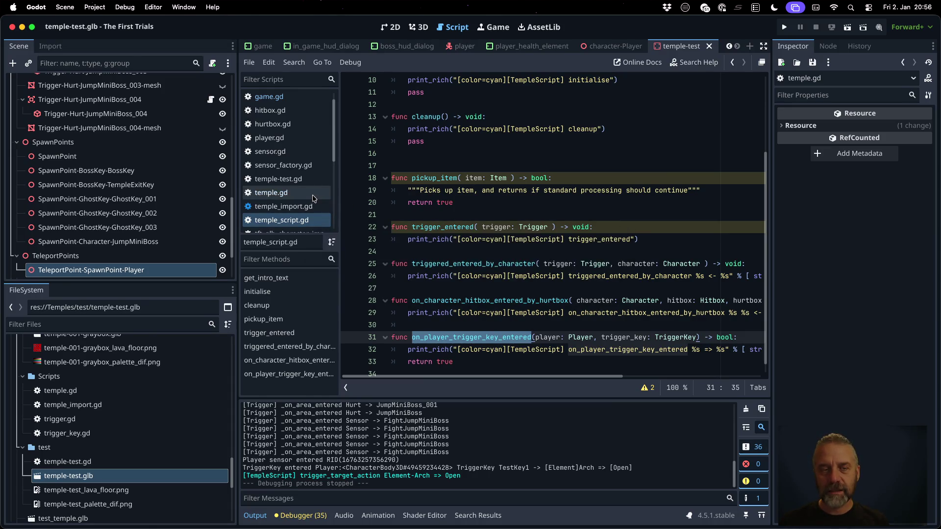
On game.gd line 238, call on_player_trigger_key_entered(player, trigger_key) instead of trigger_target_action.
left_click(268, 96)
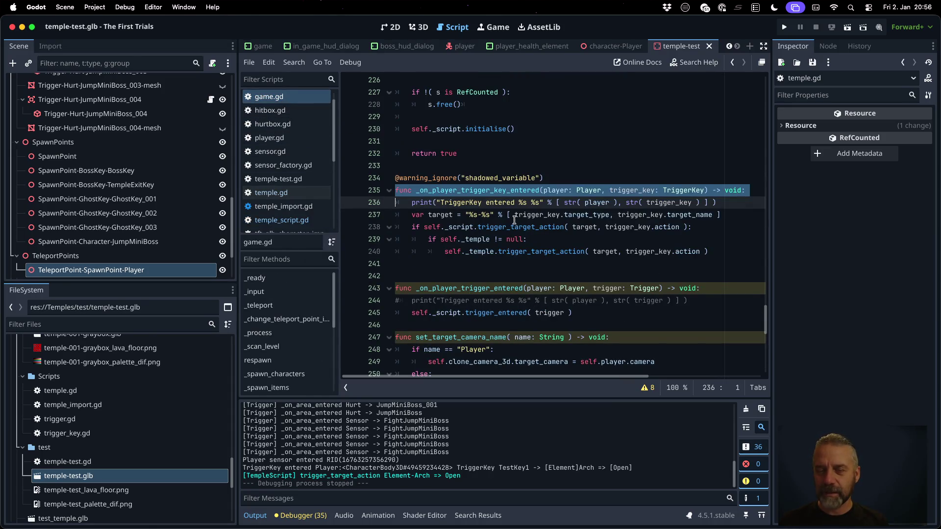
double_click(528, 226)
key("super+v")
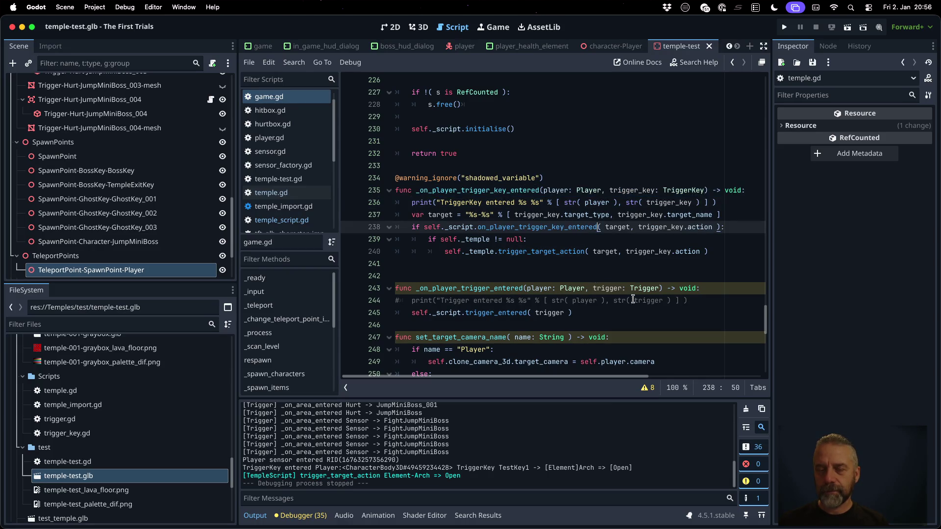
double_click(617, 227)
type("player")
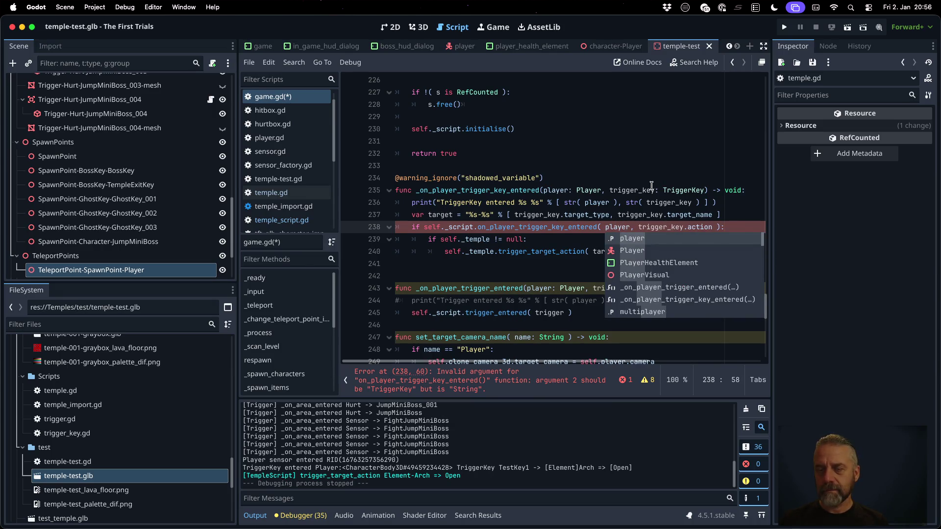
left_click(649, 186)
left_click(683, 227)
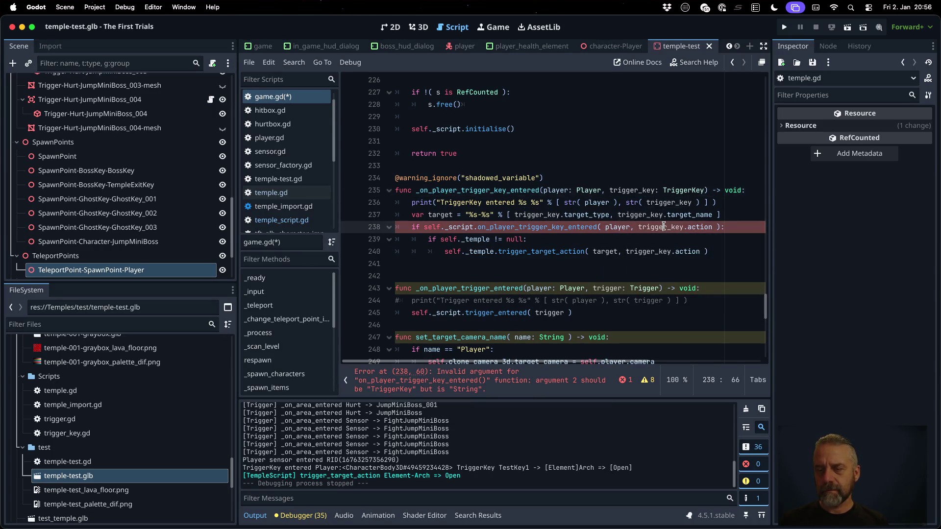
key("shift+Right")
key("shift+Right")
key("shift+Right")
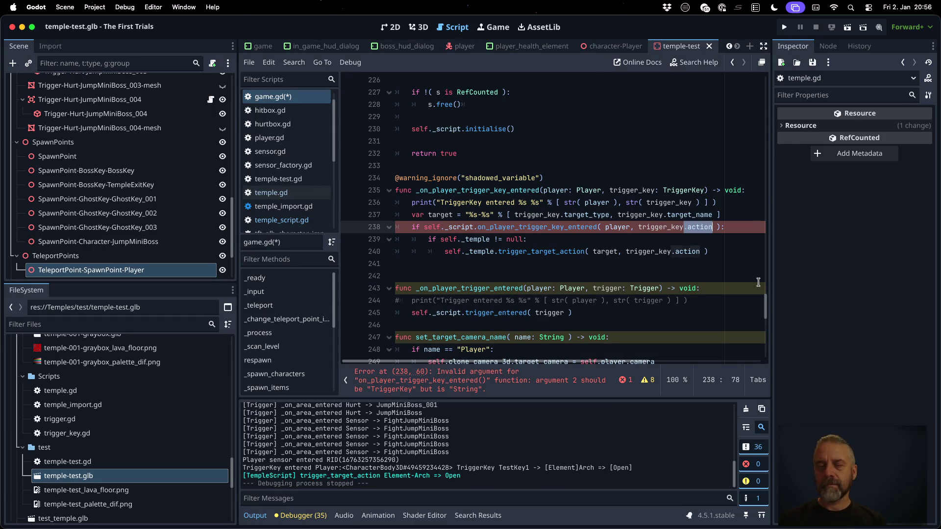
key("BackSpace")
Move the var target line inside the if block, save game.gd, and start a test run.
key("Up")
key("Home")
key("shift+Down")
key("BackSpace")
key("Down")
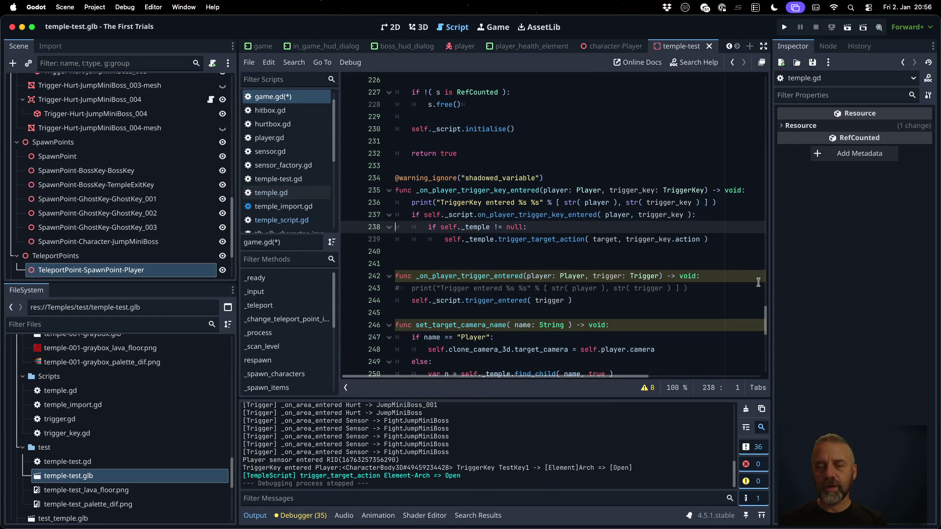
key("ctrl+v")
key("ctrl+s")
key("Return")
left_click(784, 27)
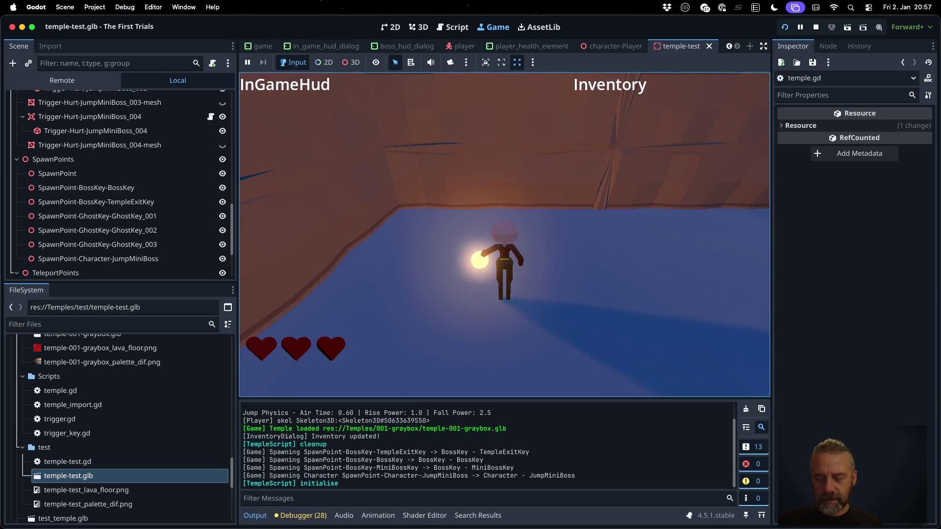
Walk the character into the trigger cube to log TriggerKey TestKey1 opening the Arch, then stop.
key("w")
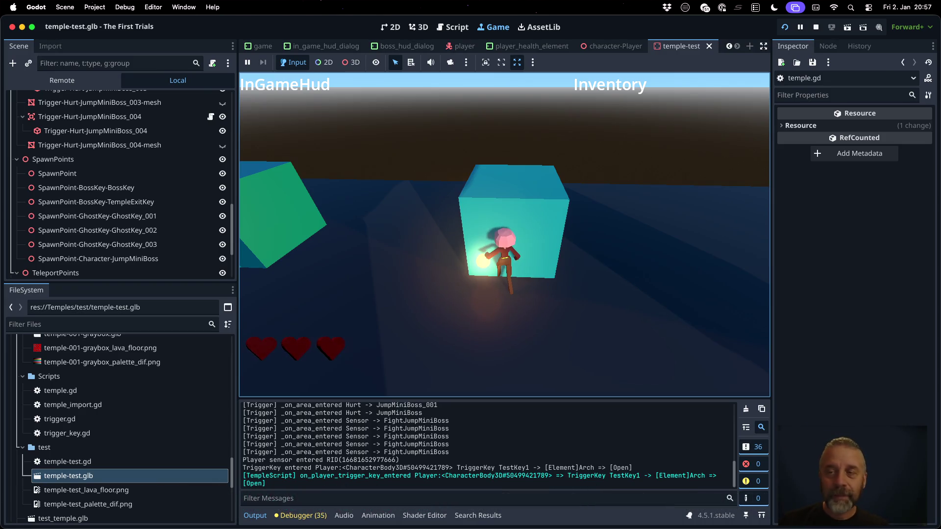
left_click(816, 27)
left_click(502, 239)
scroll(502, 240, "down", 8)
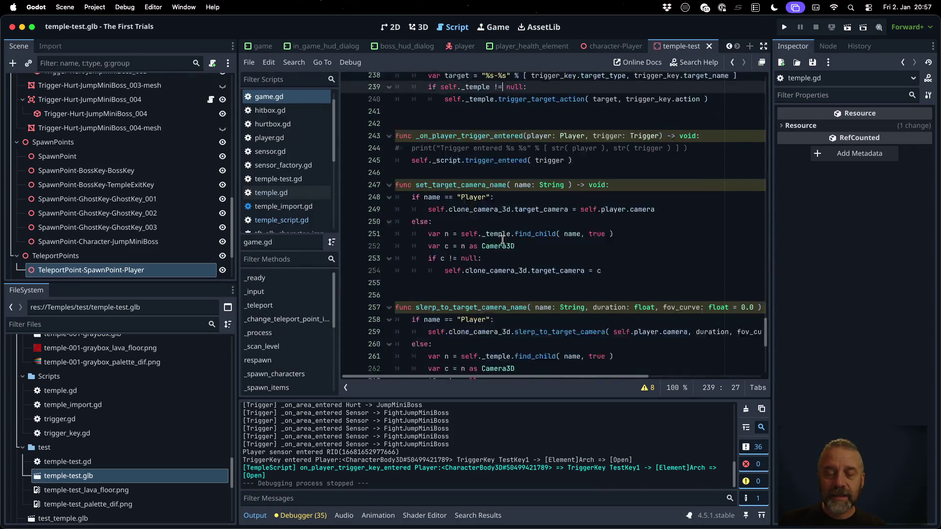
Copy on_player_trigger_key_entered from temple_script.gd and paste it at the end of temple-test.gd.
scroll(502, 239, "down", 3)
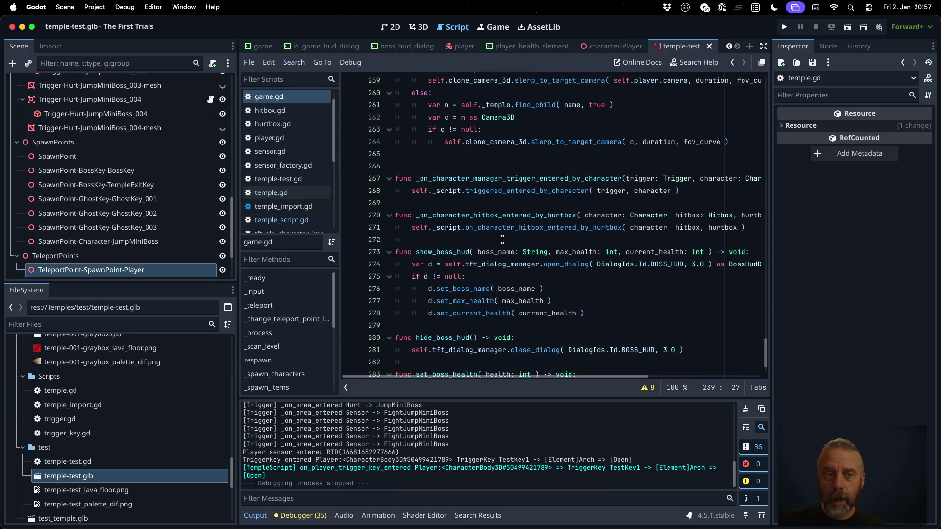
left_click(282, 220)
left_click(538, 325)
key("Down")
key("shift+Down")
key("shift+Down")
key("shift+Down")
key("super+c")
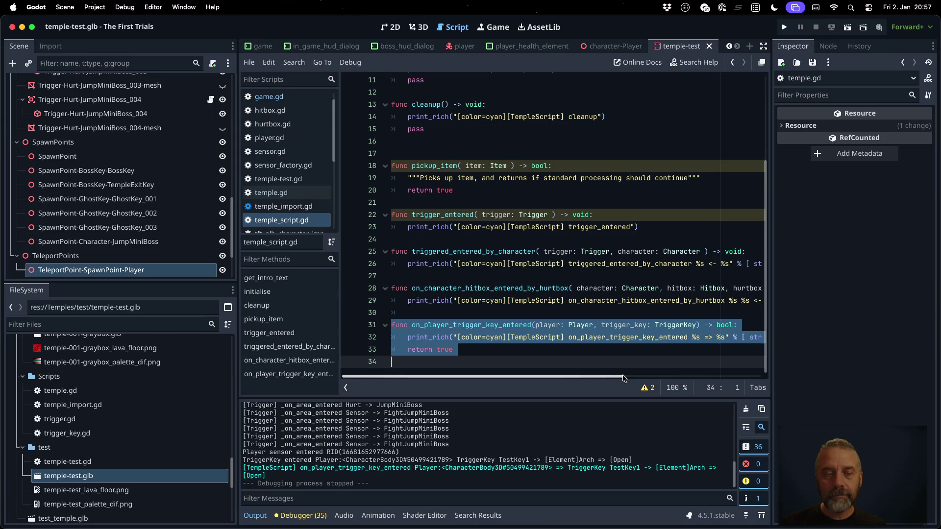
scroll(311, 144, "down", 2)
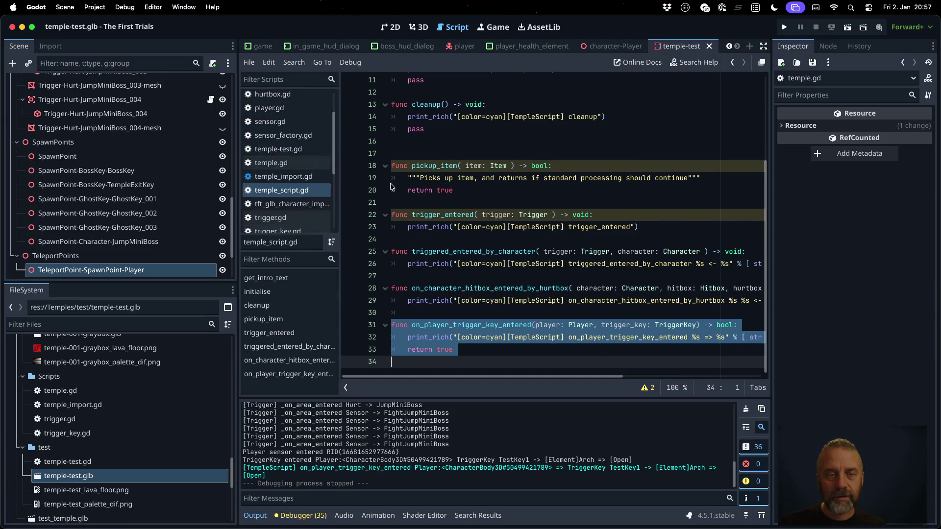
left_click(306, 148)
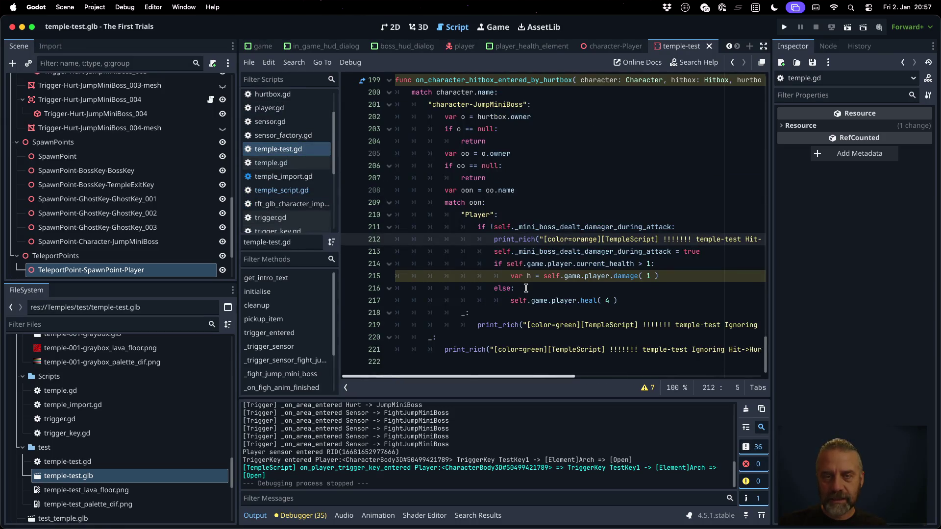
left_click(461, 361)
key("super+v")
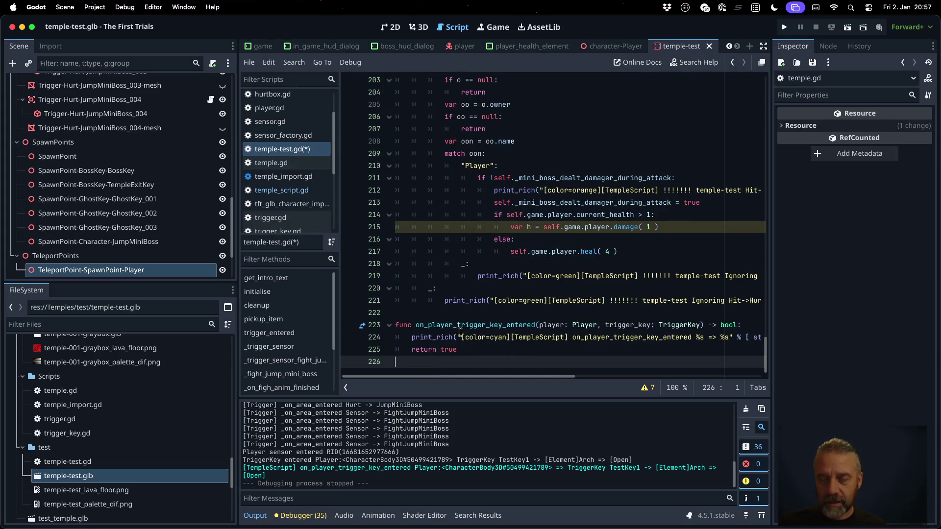
Tag the handler's print message with 'temple-test' and save temple-test.gd.
left_click(572, 337)
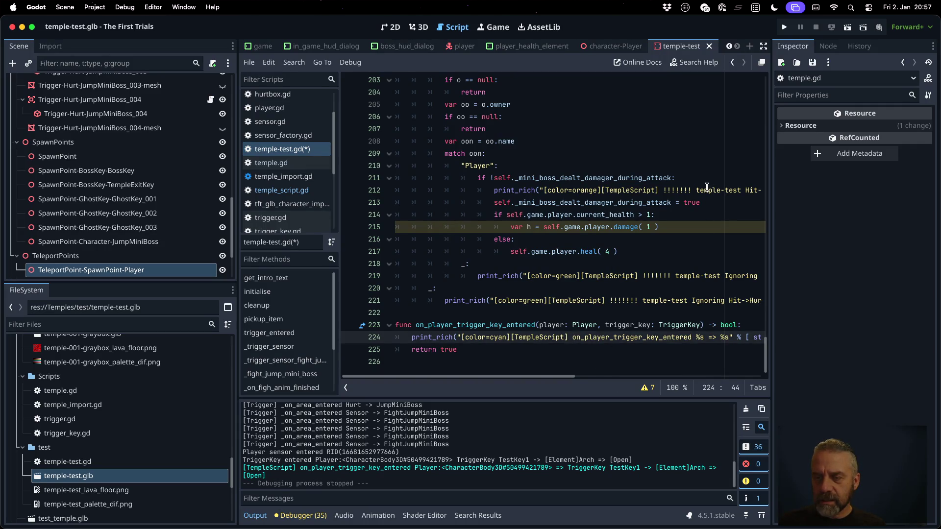
left_click_drag(693, 190, 744, 190)
key("super+c")
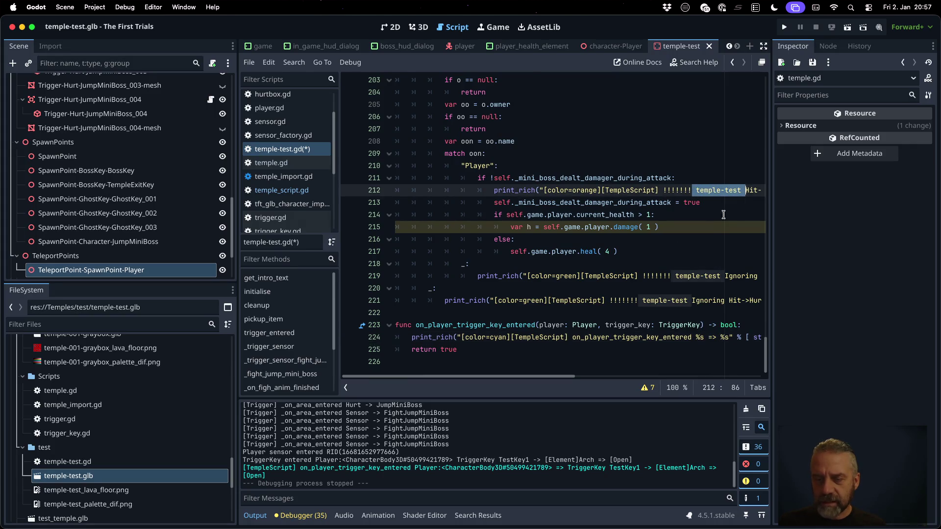
left_click(573, 337)
key("super+v")
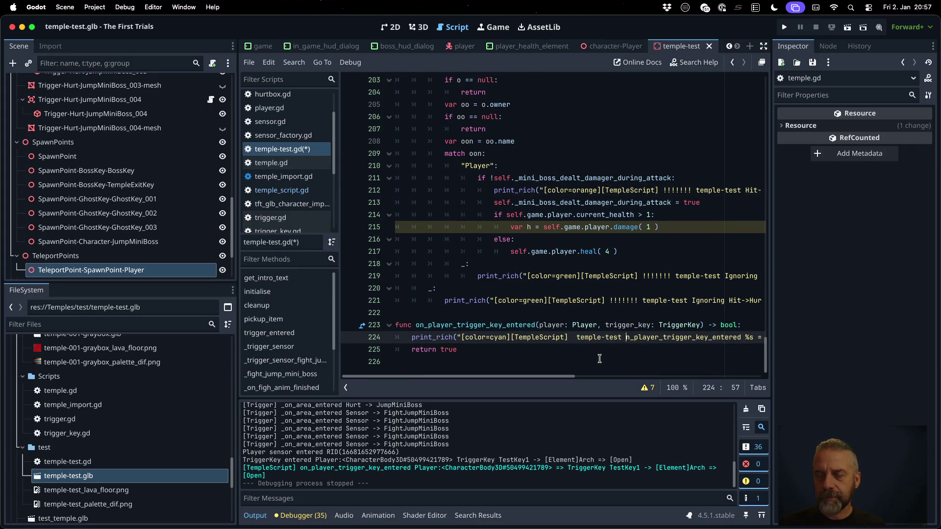
key("BackSpace")
key("super+s")
key("Return")
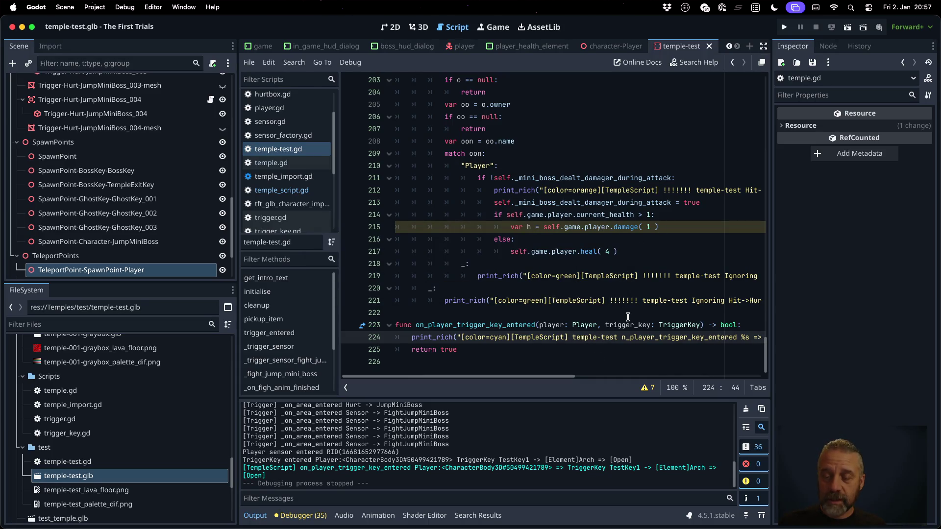
Add a new indented line below the handler's print statement.
left_click(630, 325)
key("Down")
key("End")
key("Return")
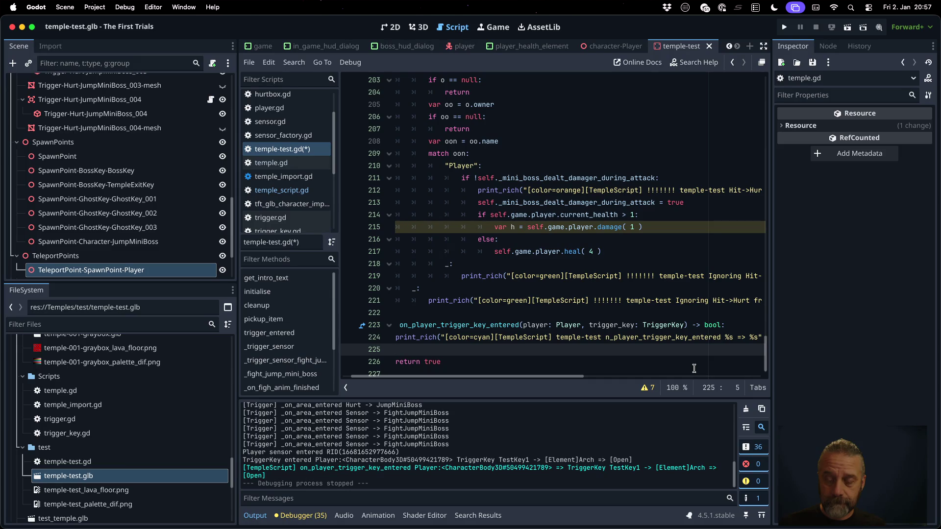
Write 'match trigger_key.target_type:' with an "Element": case and a wildcard case, each with pass.
type("match")
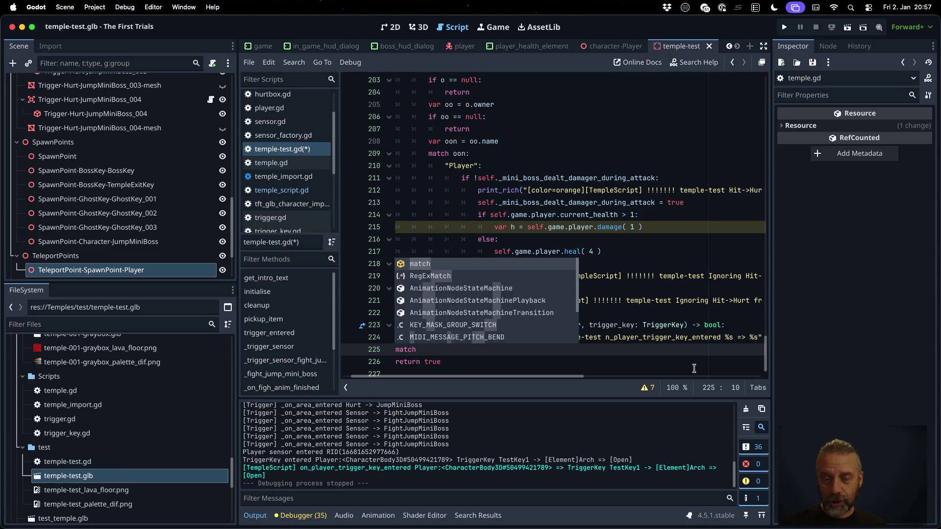
key("Escape")
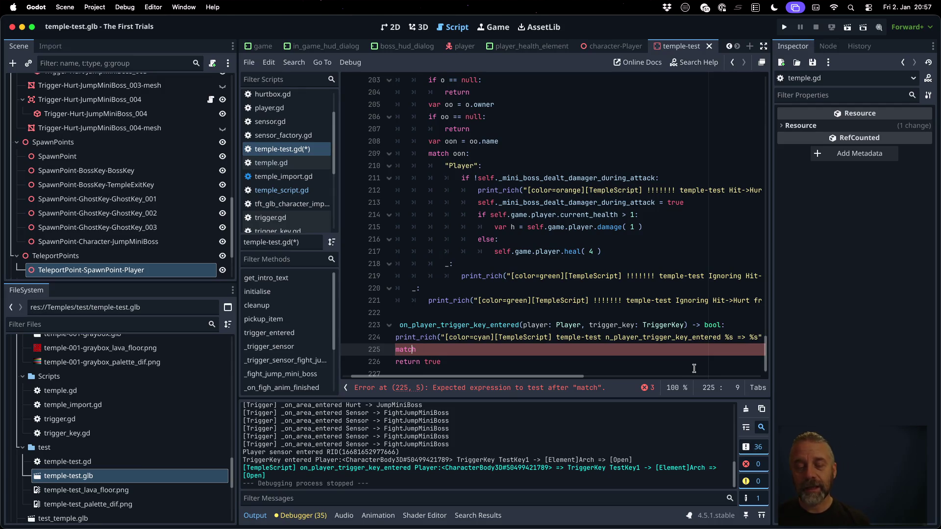
key("Up")
key("End")
key("Down")
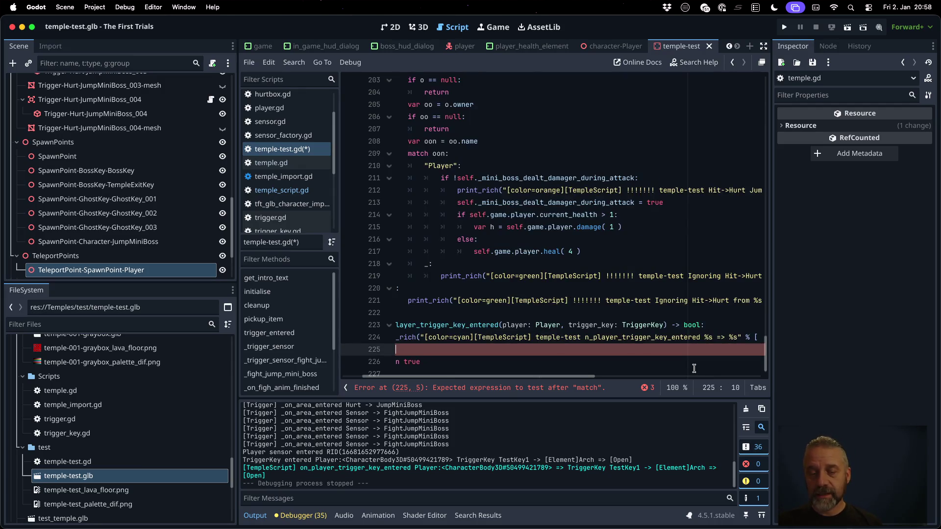
key("Home")
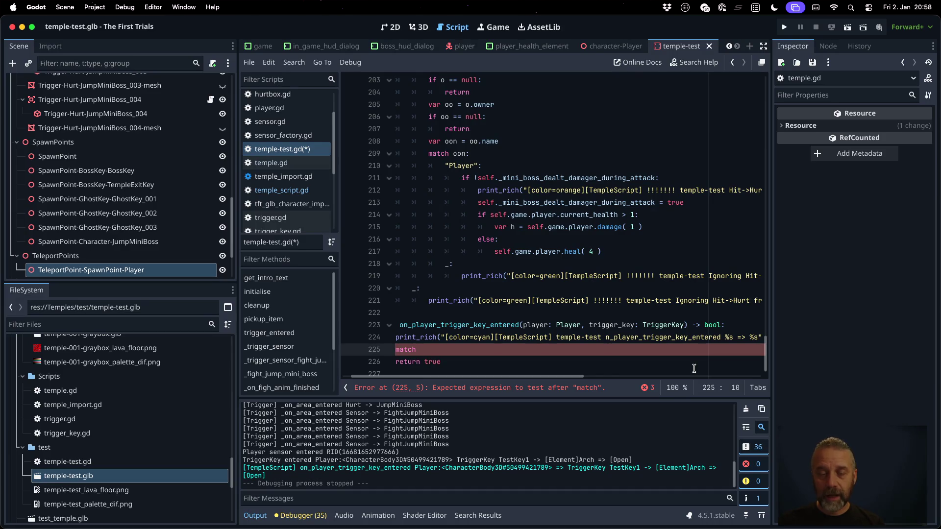
type("rigger_key.")
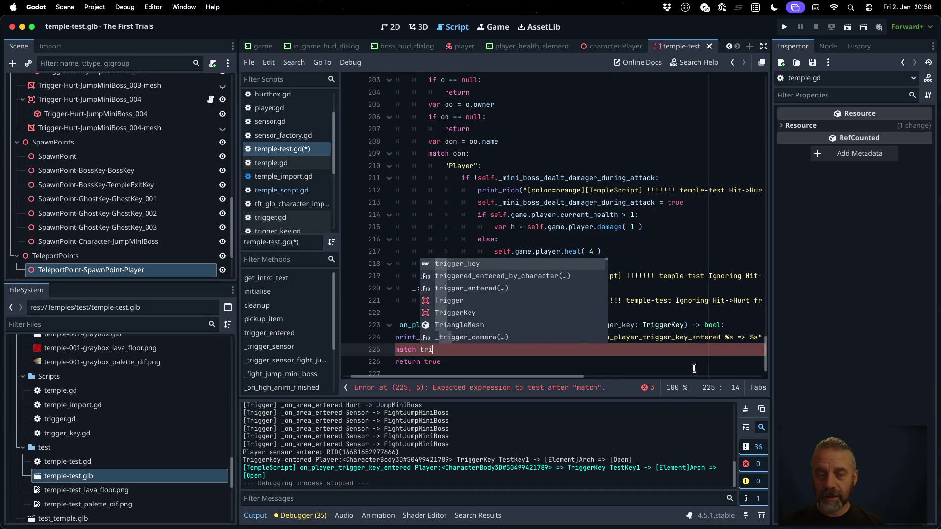
key("Down")
key("Down")
key("Down")
key("Return")
type(":")
key("Return")
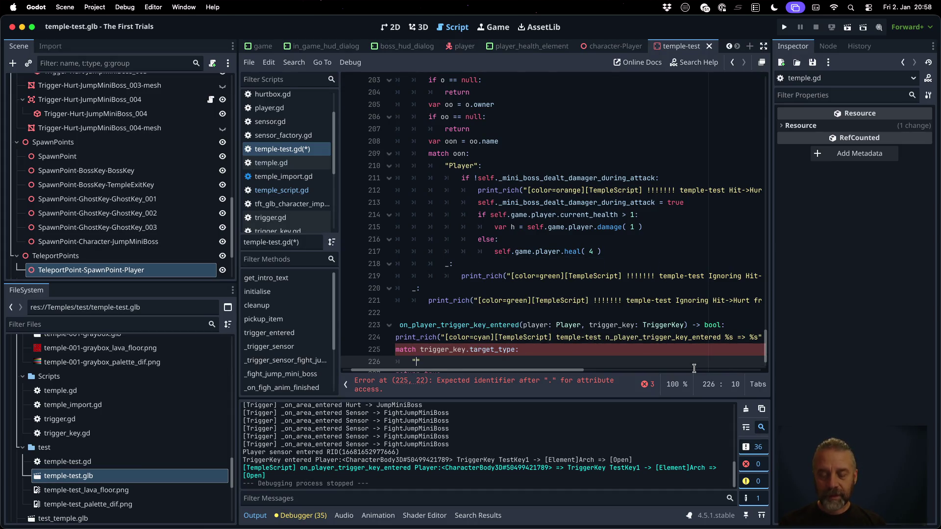
type("ement\":")
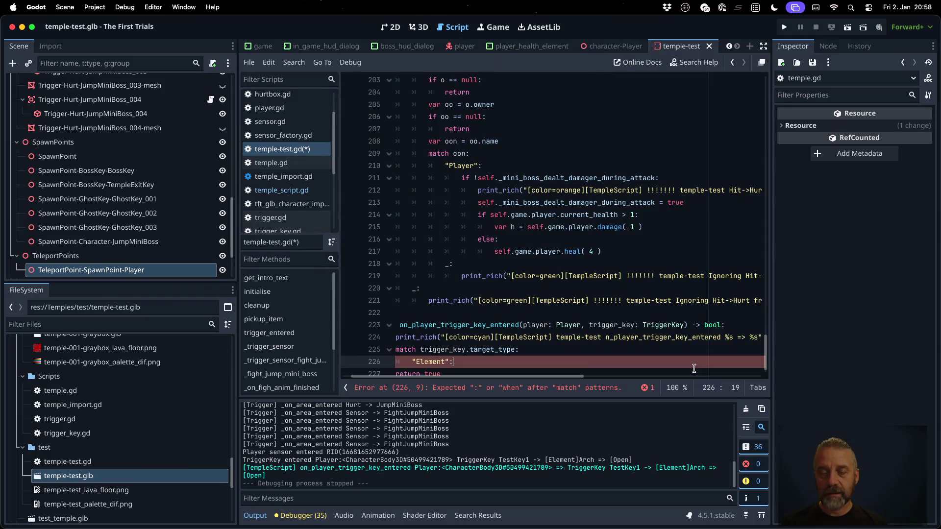
key("Return")
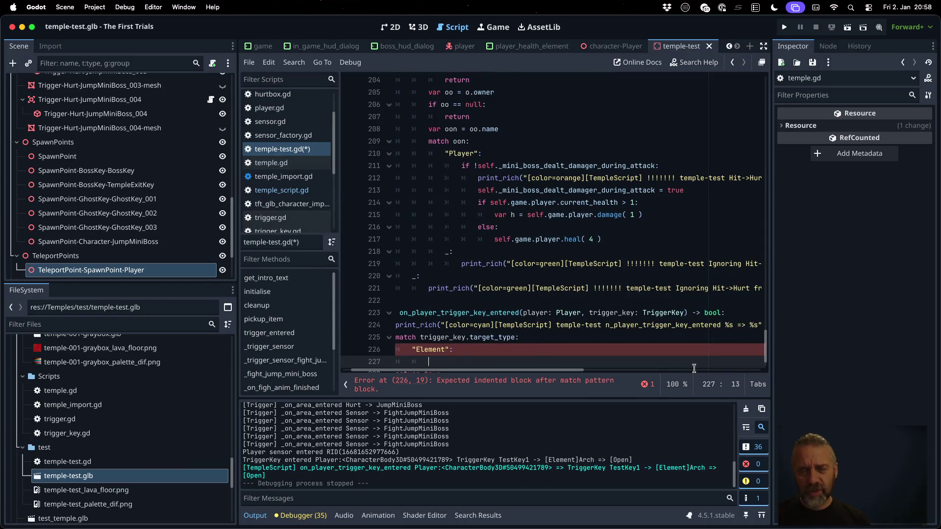
type("pas")
key("Return")
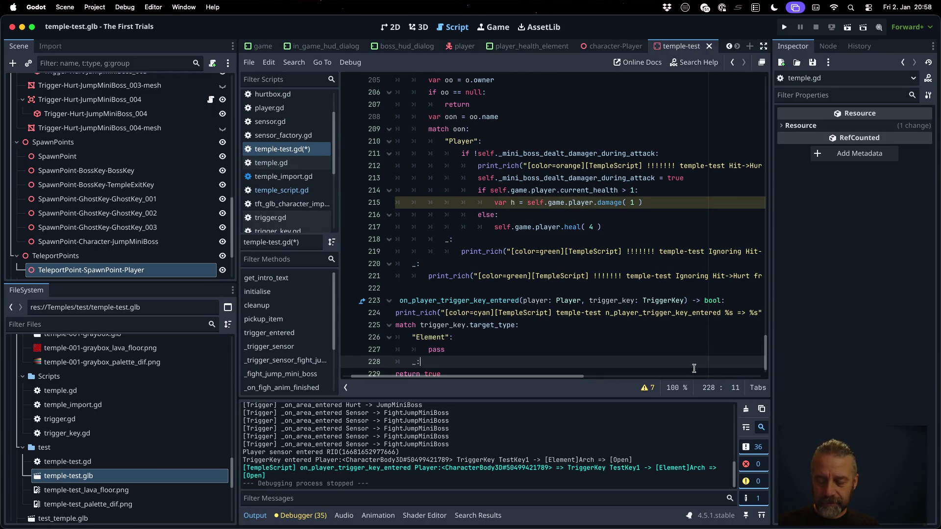
key("Return")
type("s")
Inside the Element case, add 'match trigger_key.target_name:' with an "Arch": case containing pass.
key("Up")
key("Up")
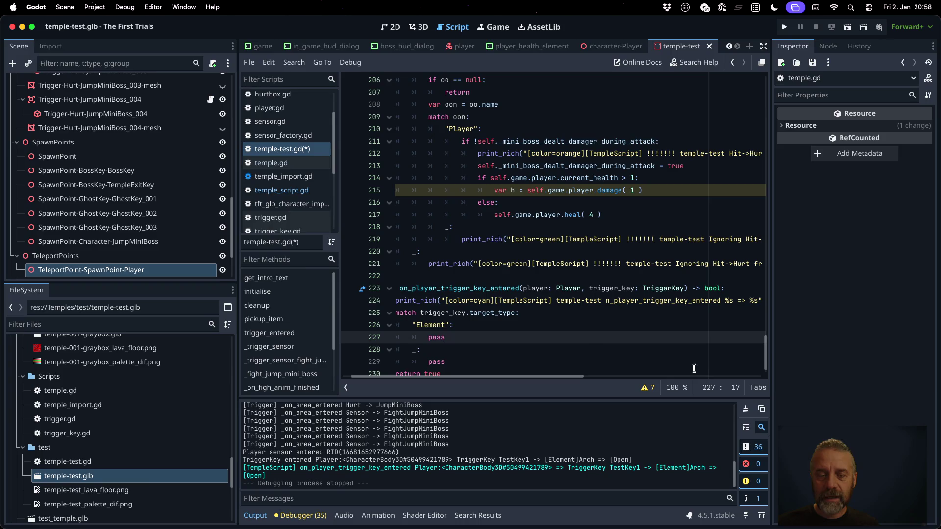
key("Up")
key("End")
key("Return")
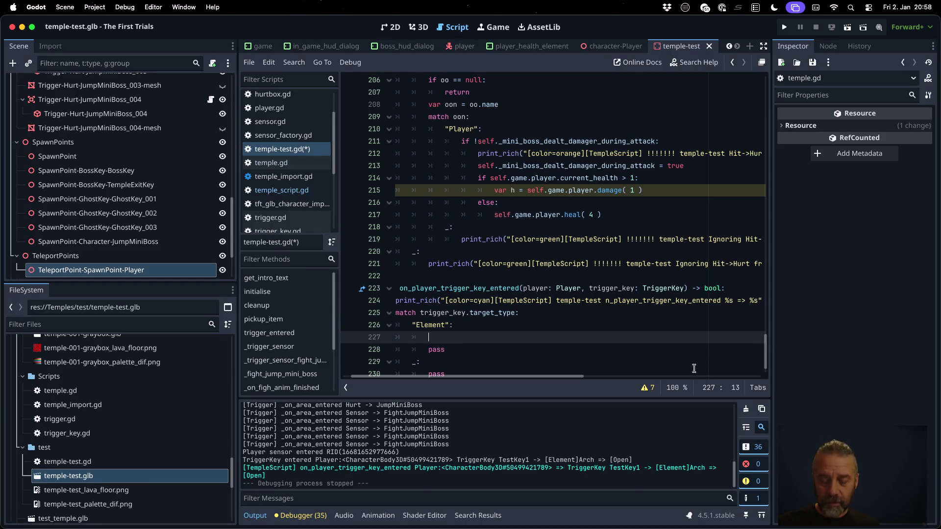
type("match tri")
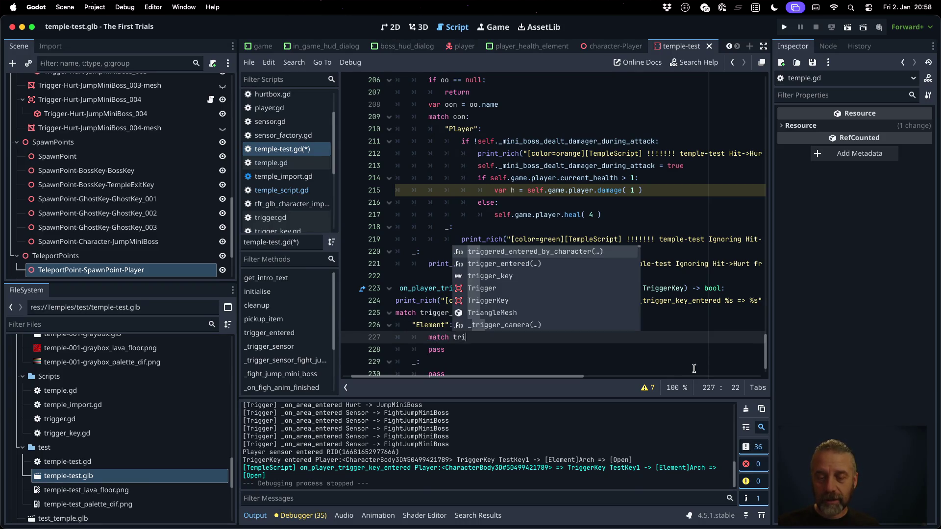
key("Down")
key("Down")
key("Return")
type(".ta")
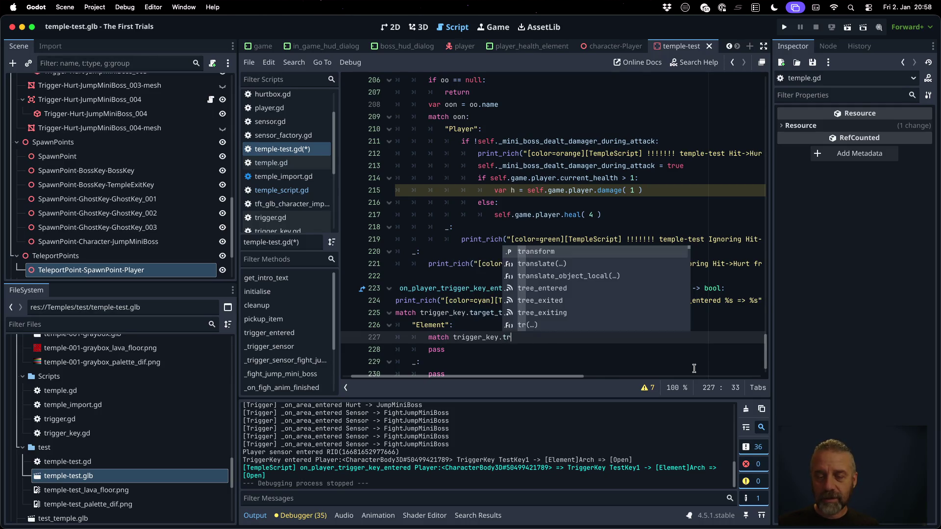
type("arget_name:")
key("Return")
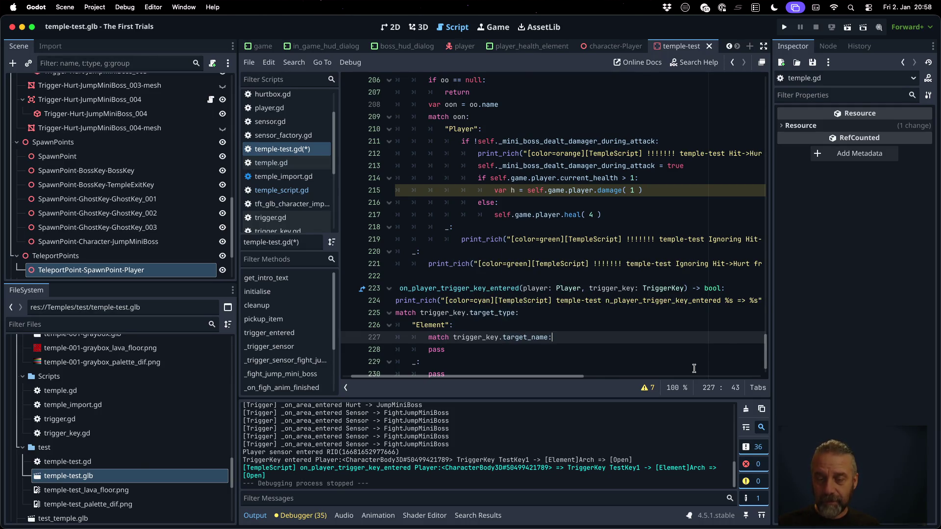
key("Return")
type("\"")
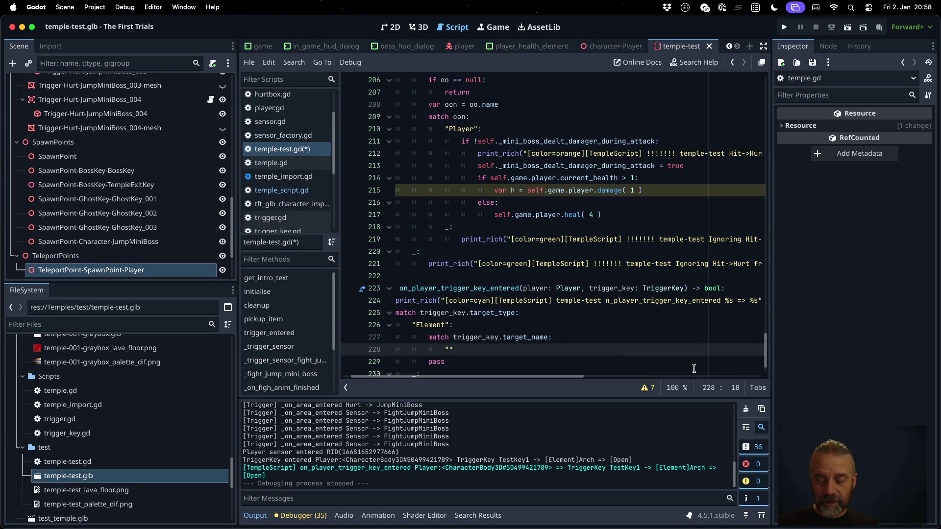
type("Arch\"")
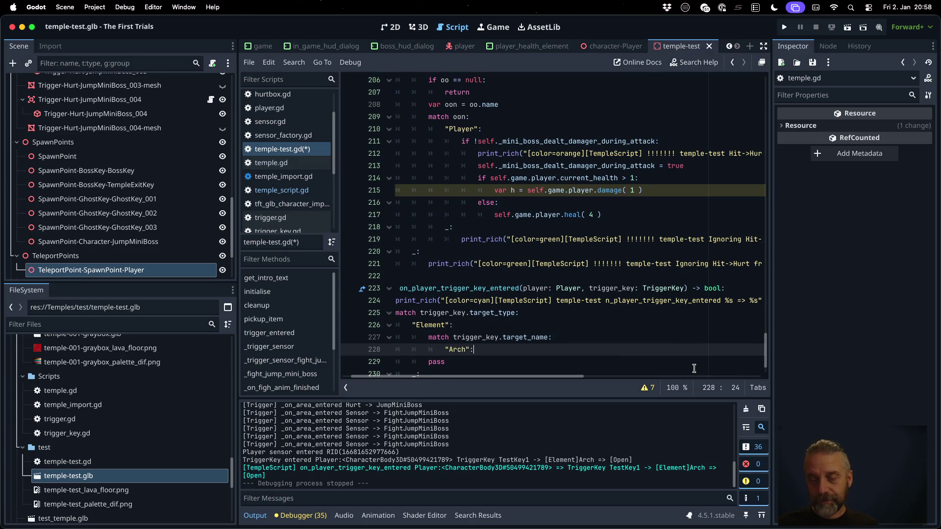
type(":")
key("Return")
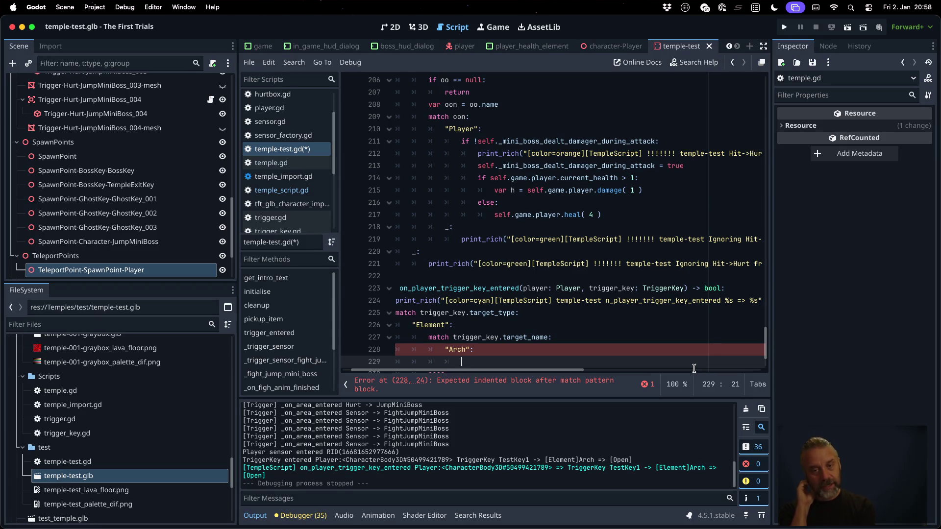
type("pas")
Insert a blank line above the outer match statement.
scroll(694, 369, "down", 1)
key("Up")
key("Up")
key("Up")
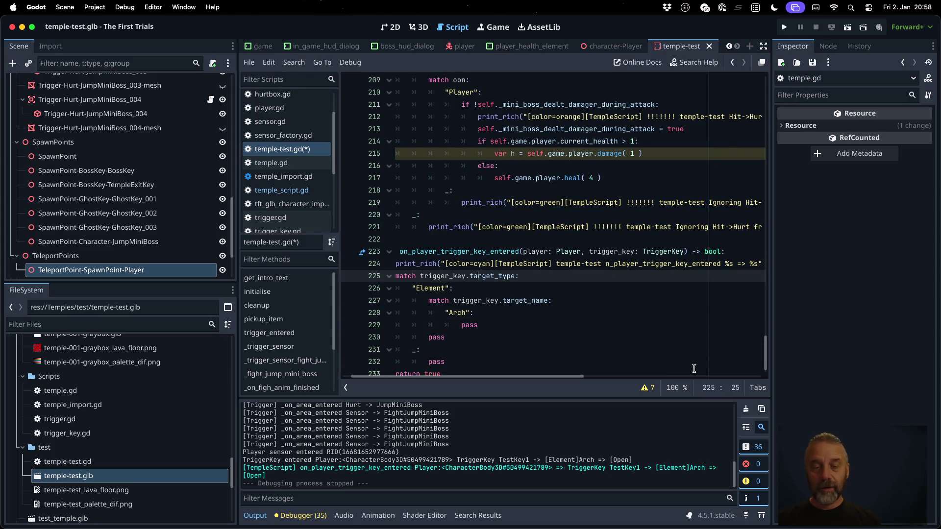
key("Return")
key("Up")
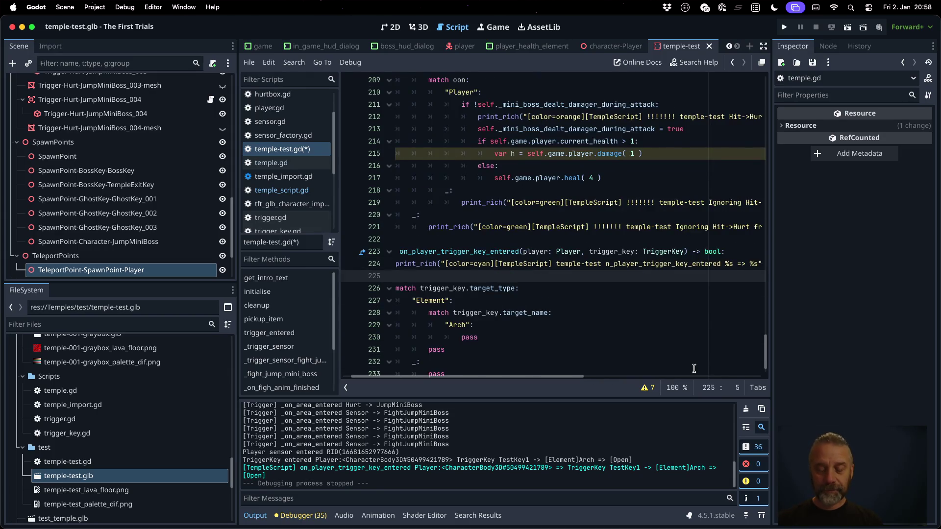
type("atch")
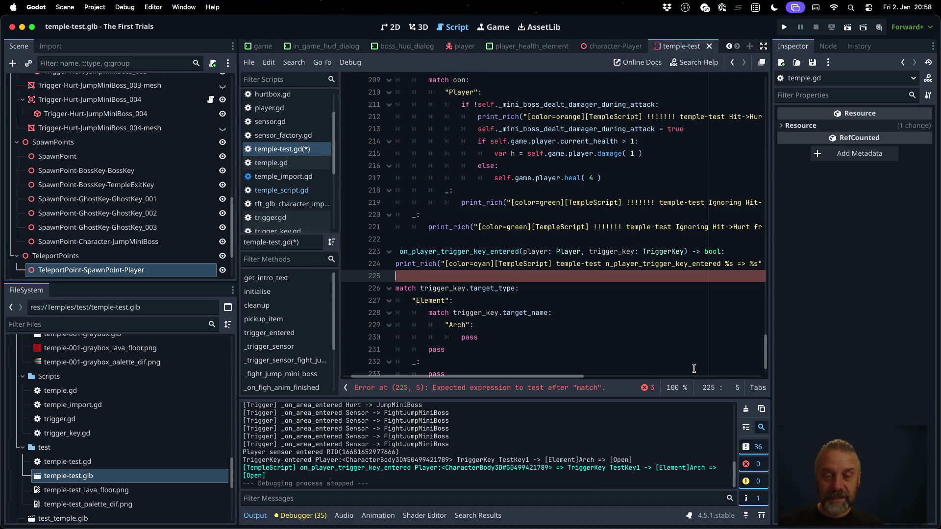
Write the condition self.game.inventory.has_item( trigger_key.key_name ).
type("self.game.in")
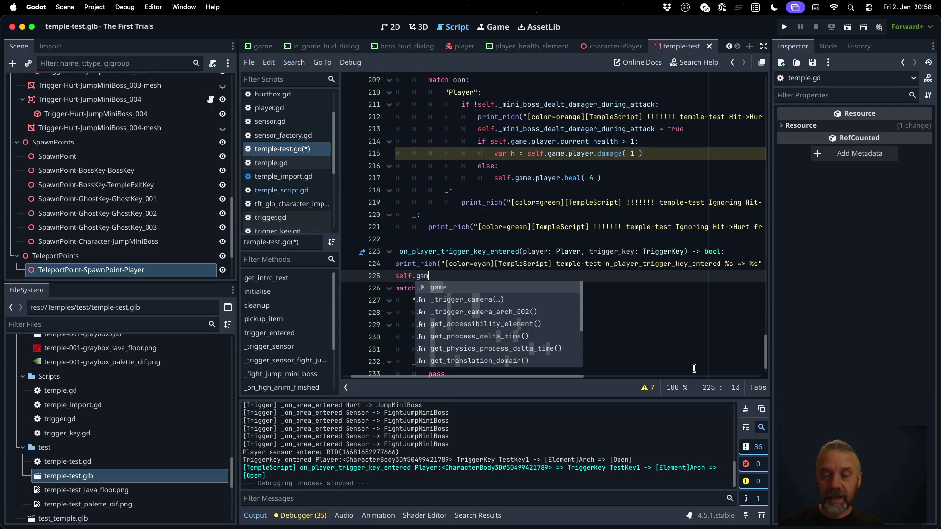
key("Return")
type(".inventory.")
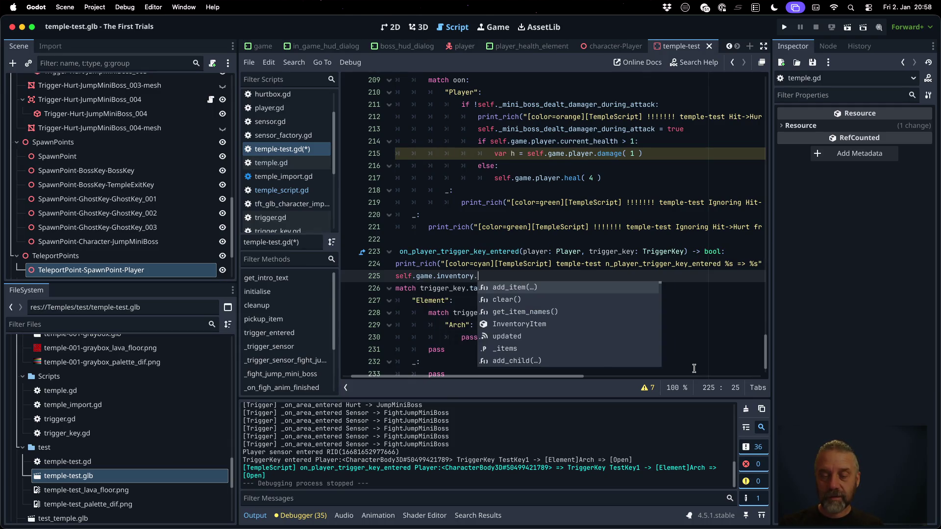
type("has_item( trigg")
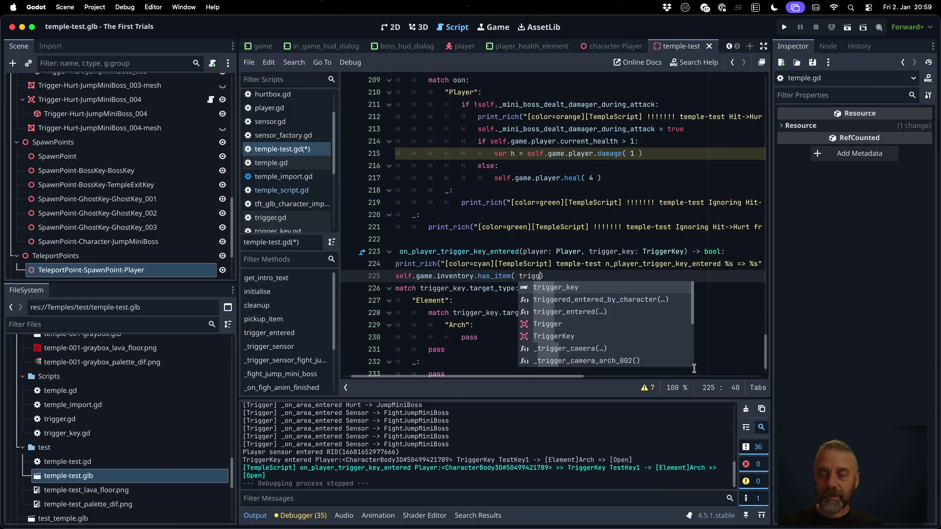
key("Return")
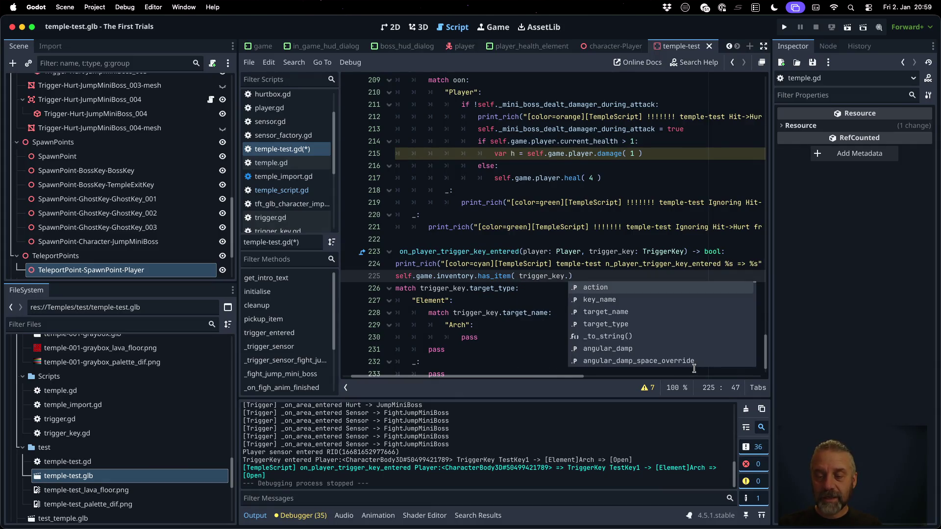
key("Down")
key("Return")
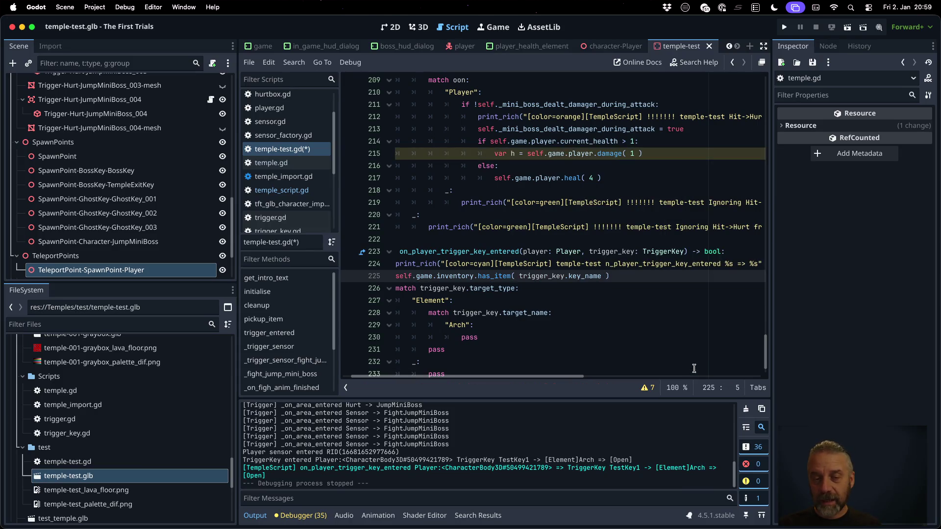
Wrap it in an if that returns true, with an else returning false.
type("if")
key("End")
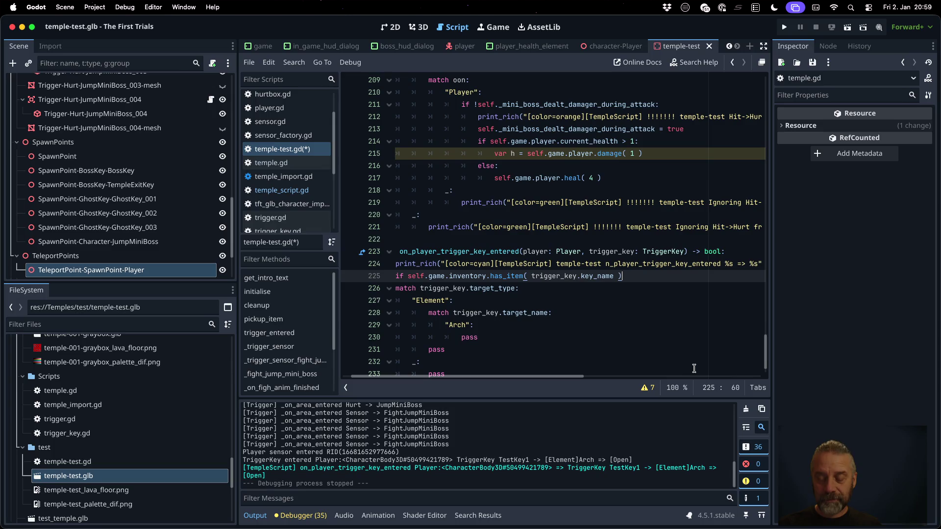
type(":")
key("Return")
type("return true")
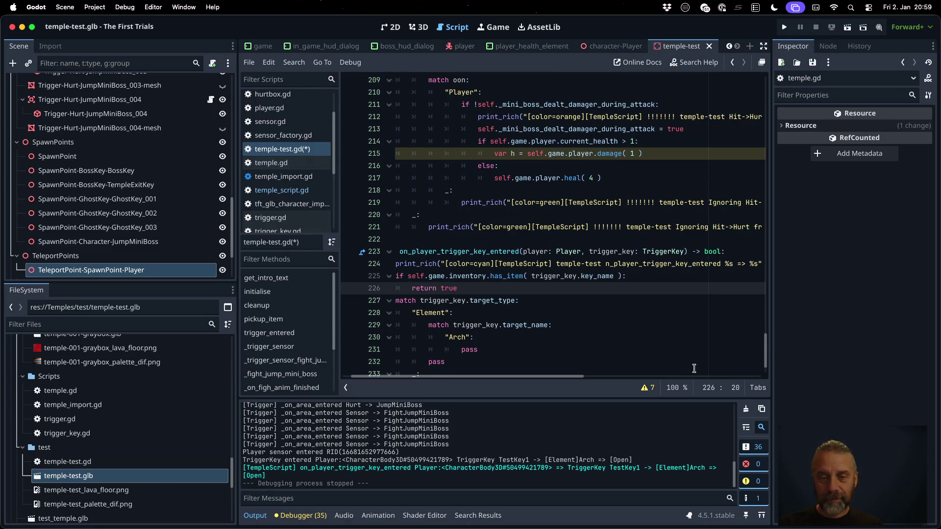
key("Return")
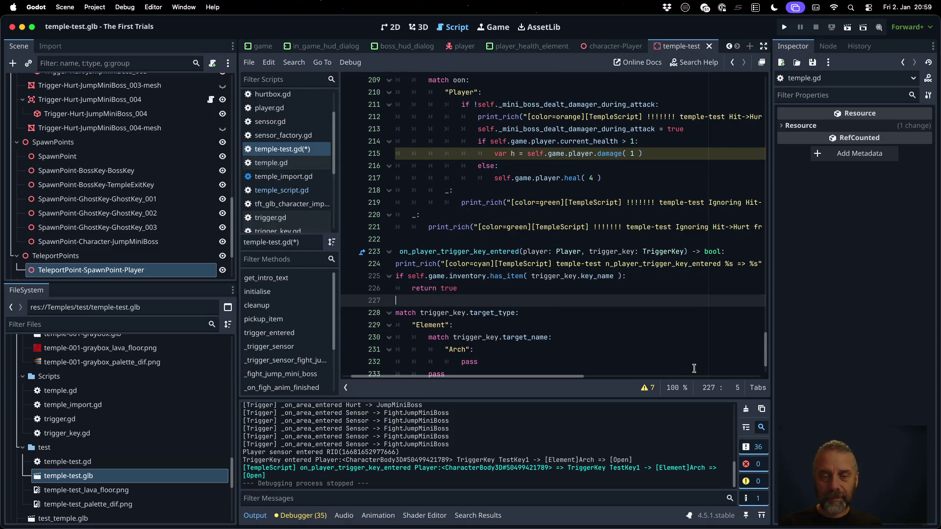
type("e:")
key("Return")
type("return flase")
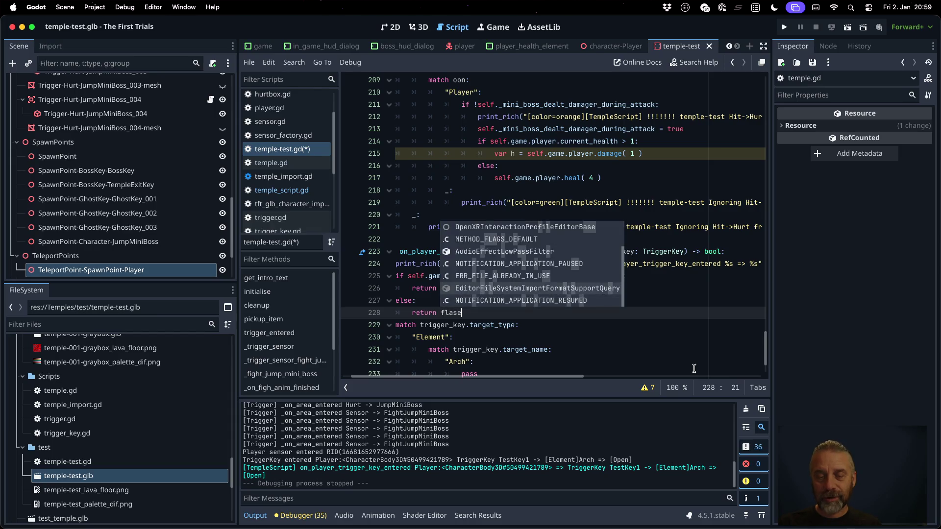
key("Escape")
key("Up")
key("Up")
key("Up")
key("Home")
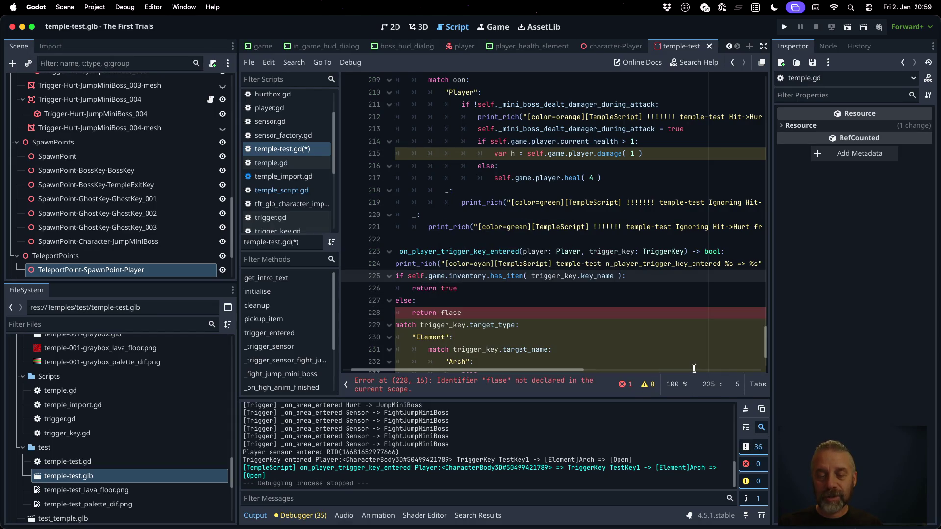
key("Down")
key("Down")
key("Down")
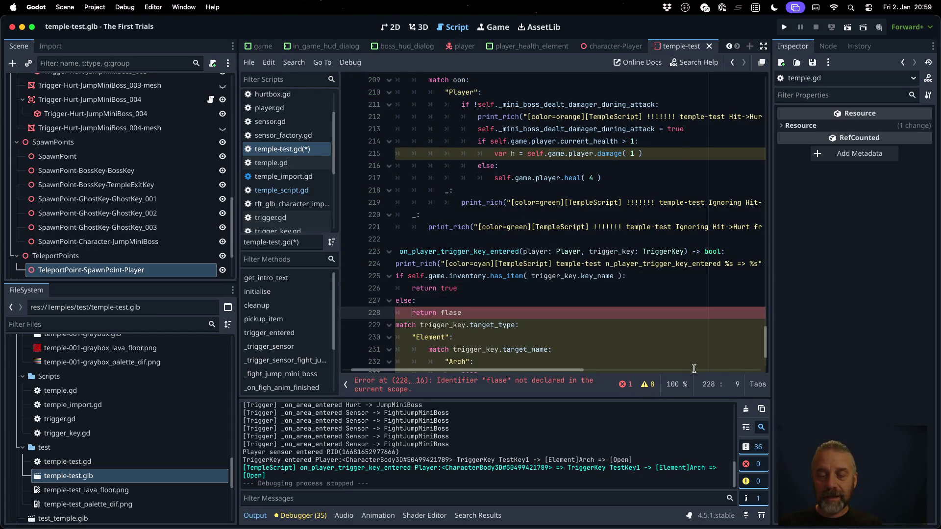
type("e")
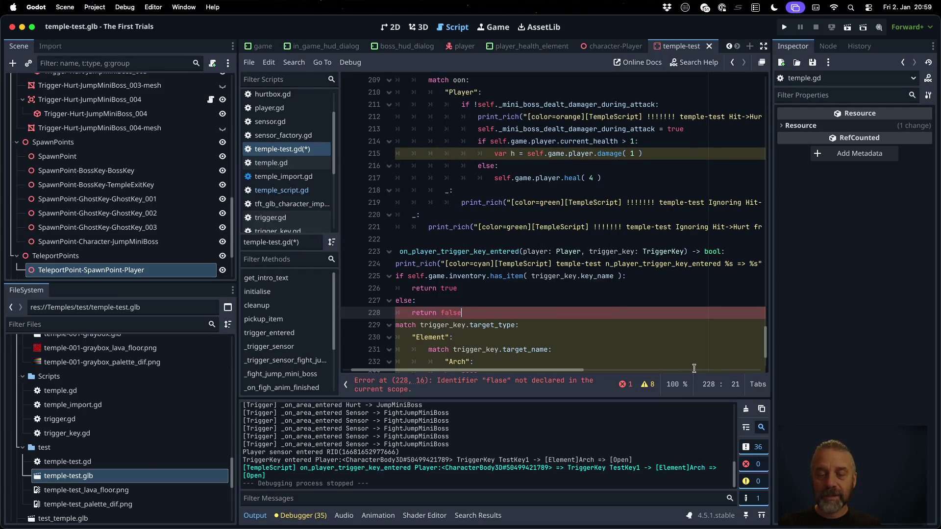
key("Return")
Comment out every line of the old match block.
key("Right")
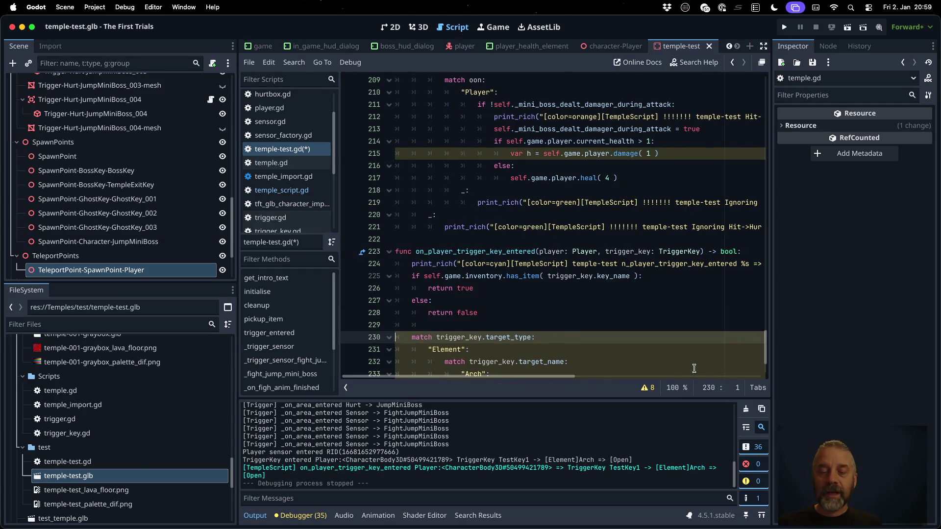
key("shift+Down")
key("shift+Down")
key("shift+Down")
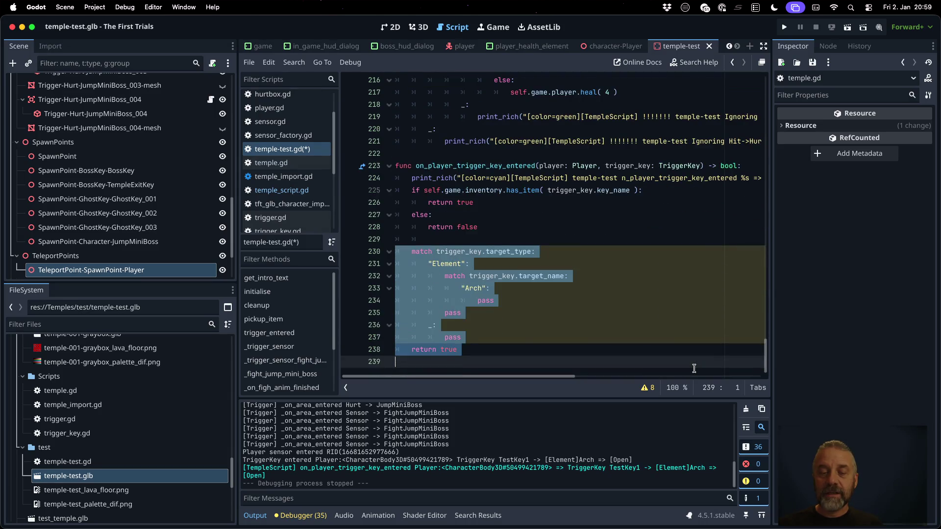
key("Up")
key("Up")
key("Up")
key("super+k")
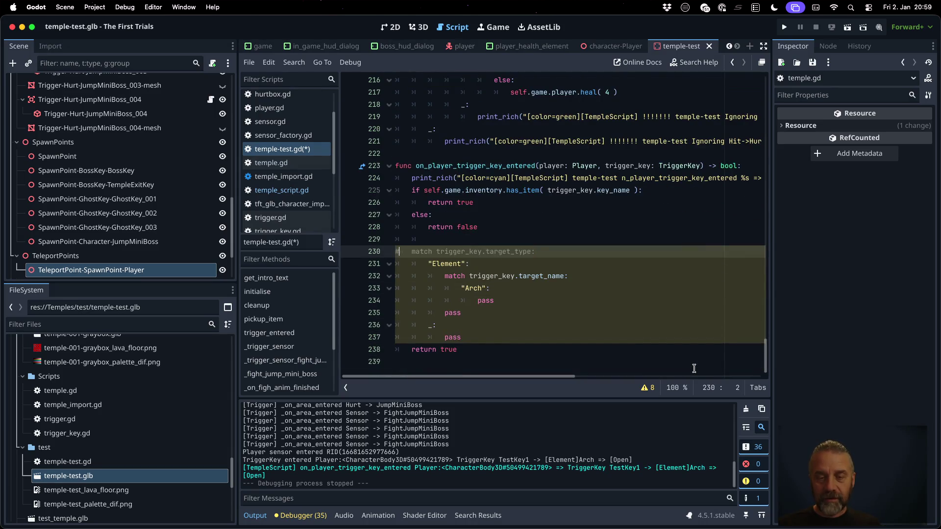
key("Down")
key("super+k")
key("Down")
key("super+k")
key("Down")
key("super+k")
key("Down")
key("super+k")
key("Down")
key("super+k")
key("Down")
key("super+k")
key("Down")
key("super+k")
key("Down")
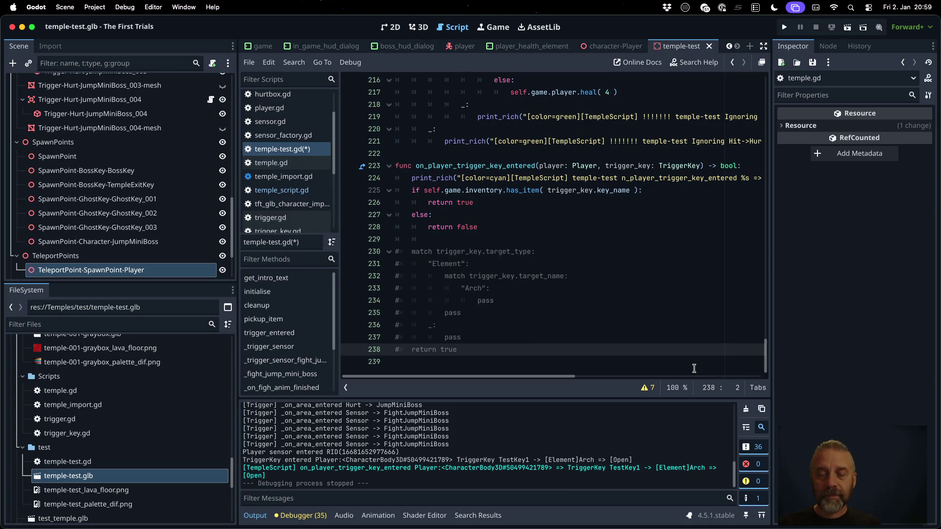
Save temple-test.gd.
key("super+s")
key("Return")
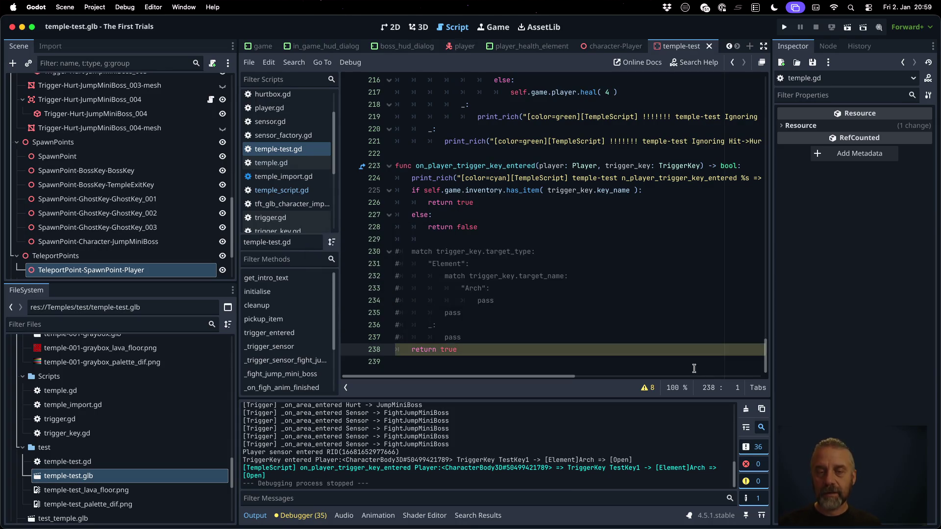
left_click(534, 201)
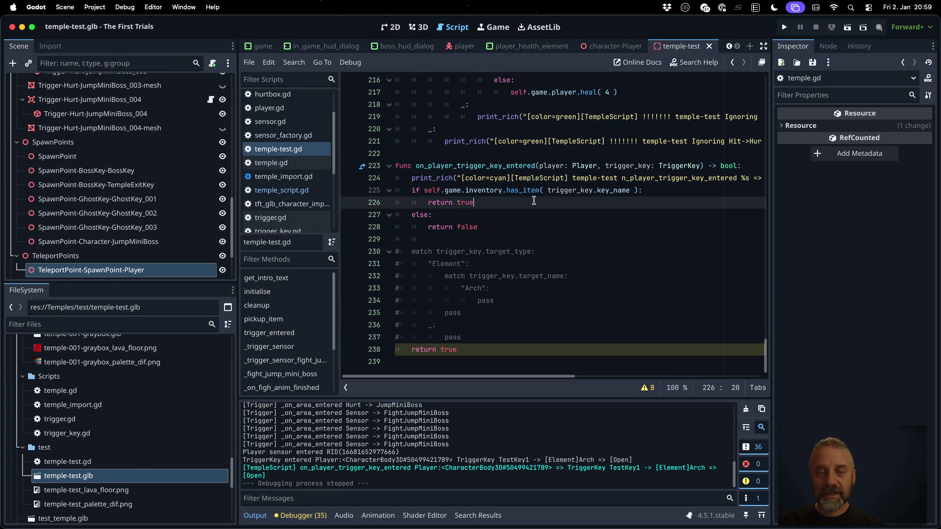
Open inventory.gd through the quick script search using 'inv'.
key("super+alt+o")
type("inve")
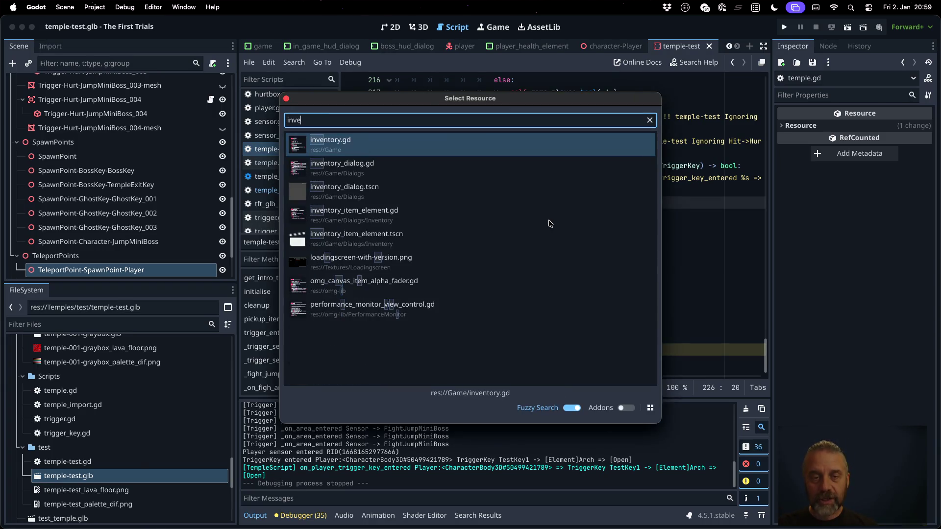
key("Return")
Below get_item_names, start writing 'func has_item( name: String ) ->'.
scroll(535, 251, "down", 3)
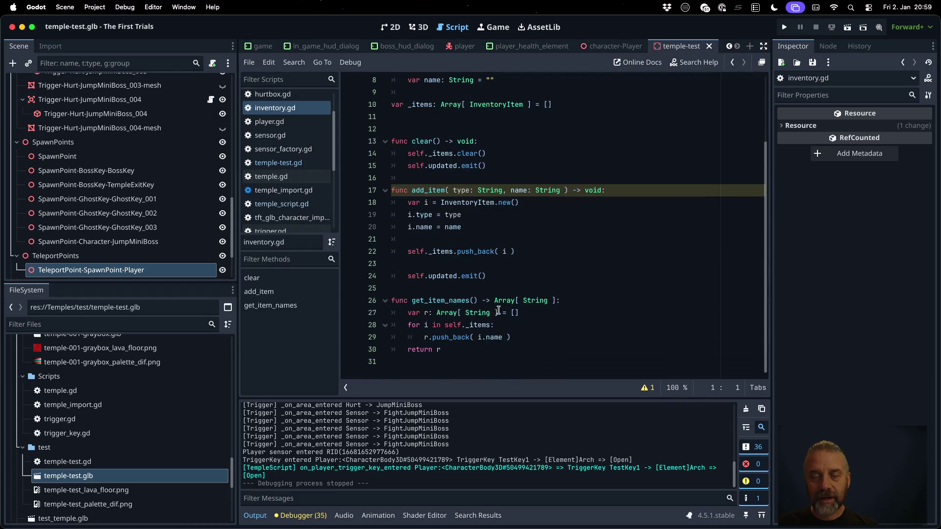
left_click(497, 336)
key("Down")
key("Down")
key("Return")
type("fun")
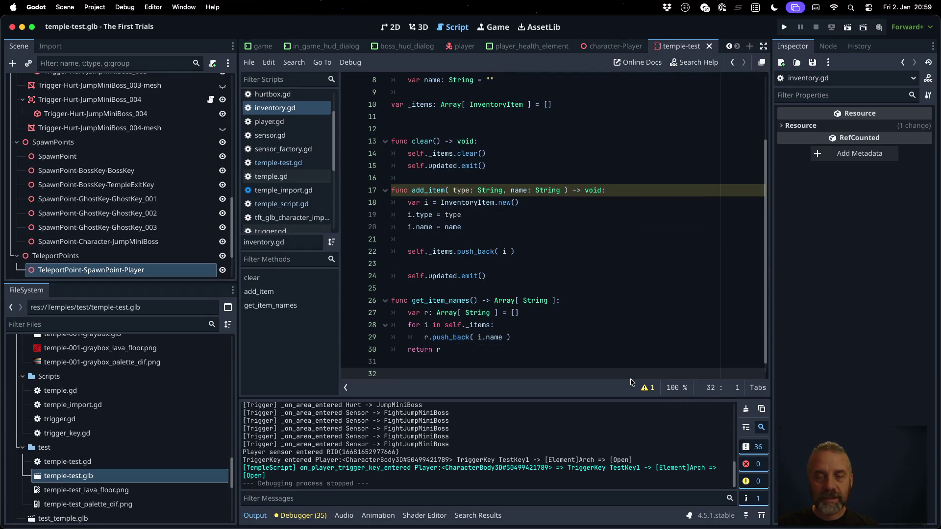
type("c has")
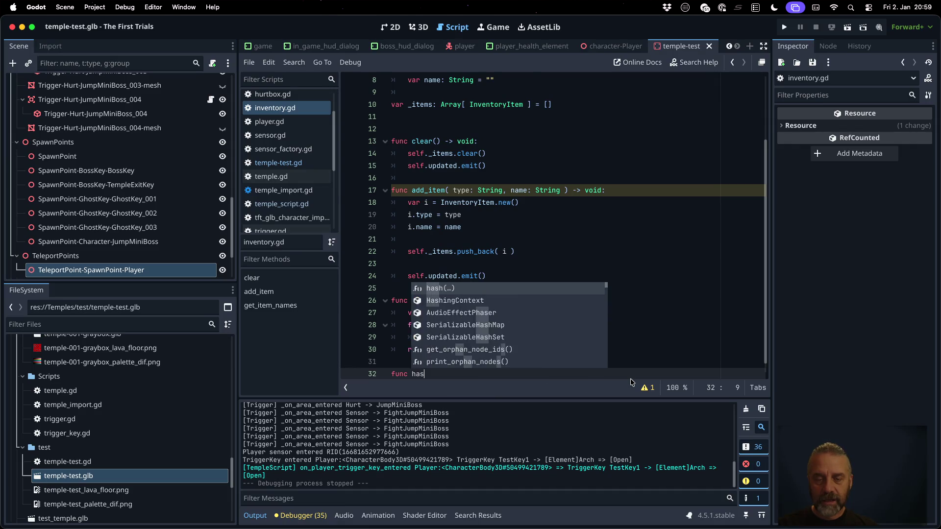
type("_item( name: String")
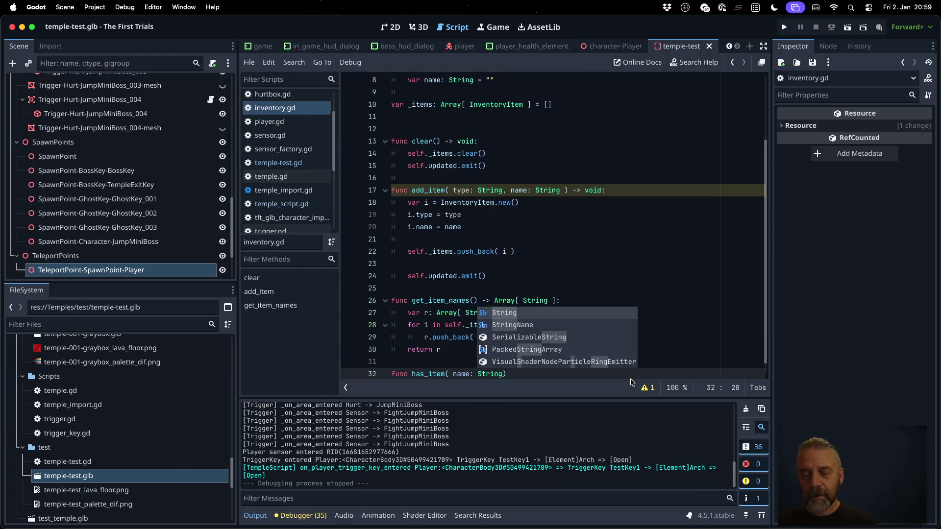
type(" ) -> v")
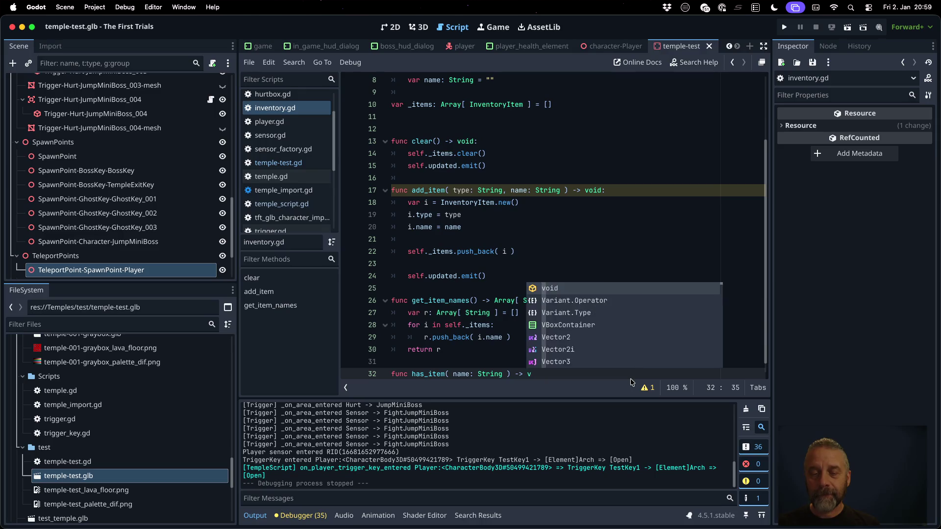
Complete has_item with a bool return type and the body return self._items.has( name ).
key("BackSpace")
type("bool:")
key("Return")
type("return self._")
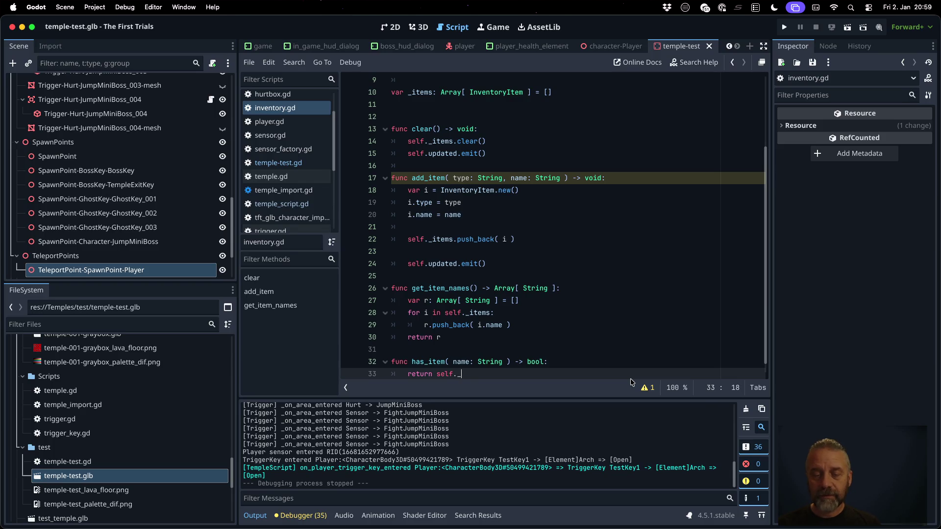
type("items.h")
key("Return")
type("name")
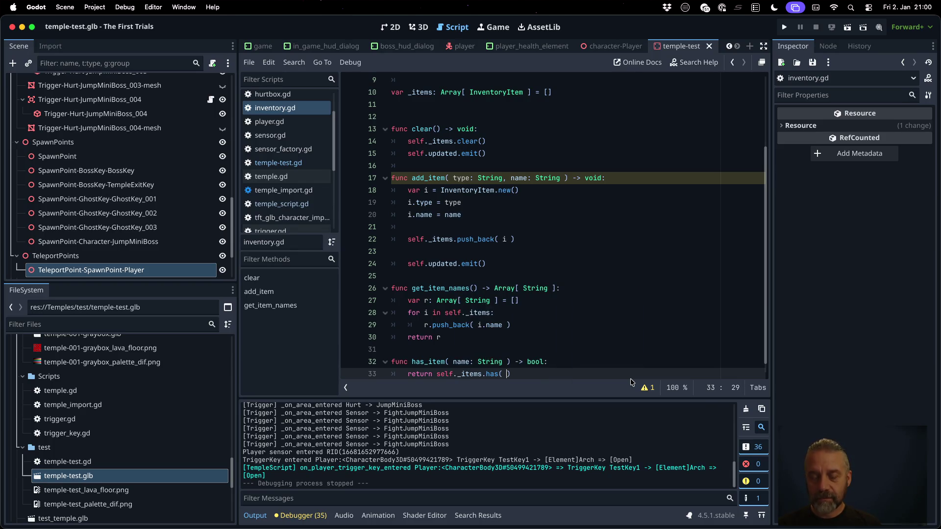
key("End")
key("Return")
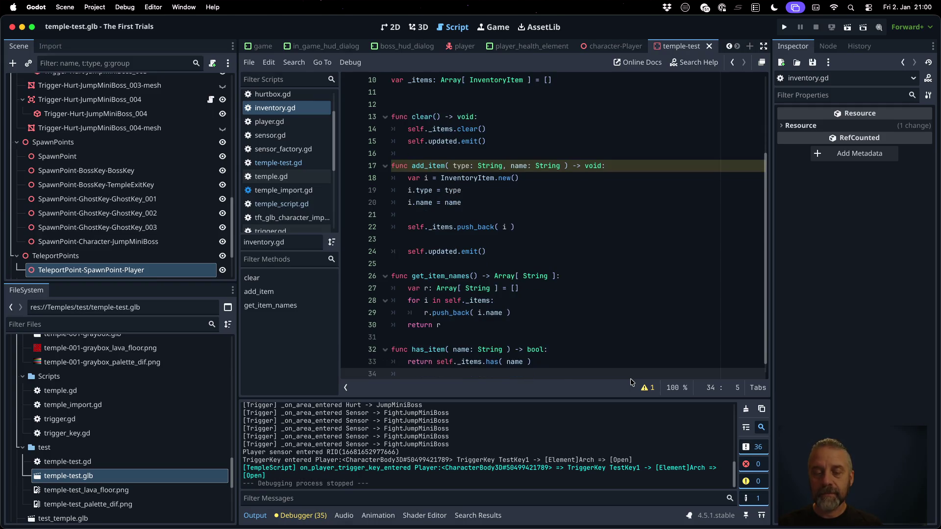
Save inventory.gd, dismiss the unknown file format alert, and run the project.
key("super+s")
key("Return")
scroll(622, 360, "down", 1)
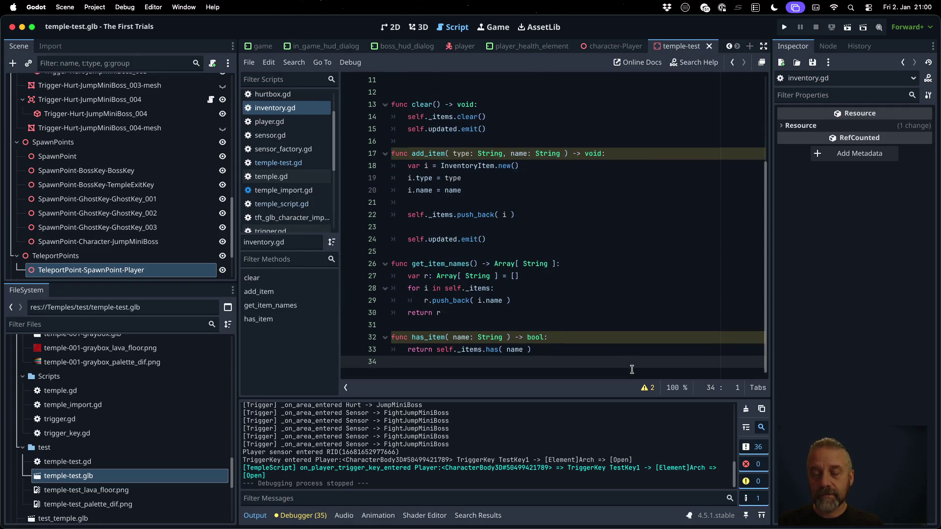
left_click(783, 23)
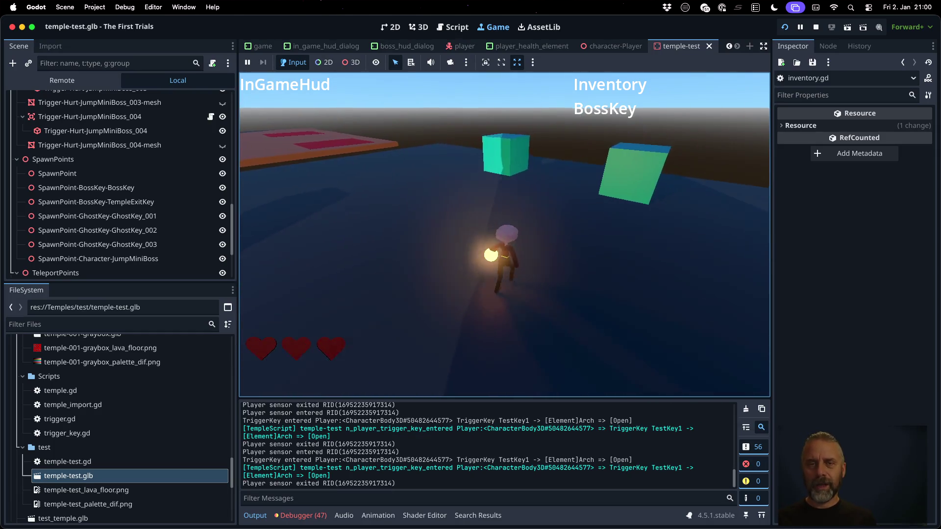
Return to the Script workspace showing inventory.gd while the game keeps running.
left_click(452, 27)
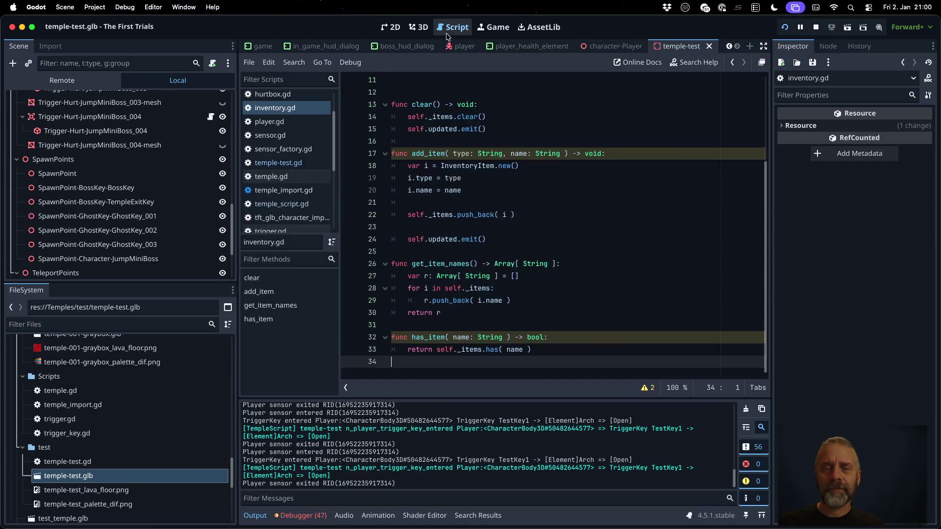
Open temple-test.gd, step over to the line 225 has_item check, show Output, then stop the game.
left_click(296, 164)
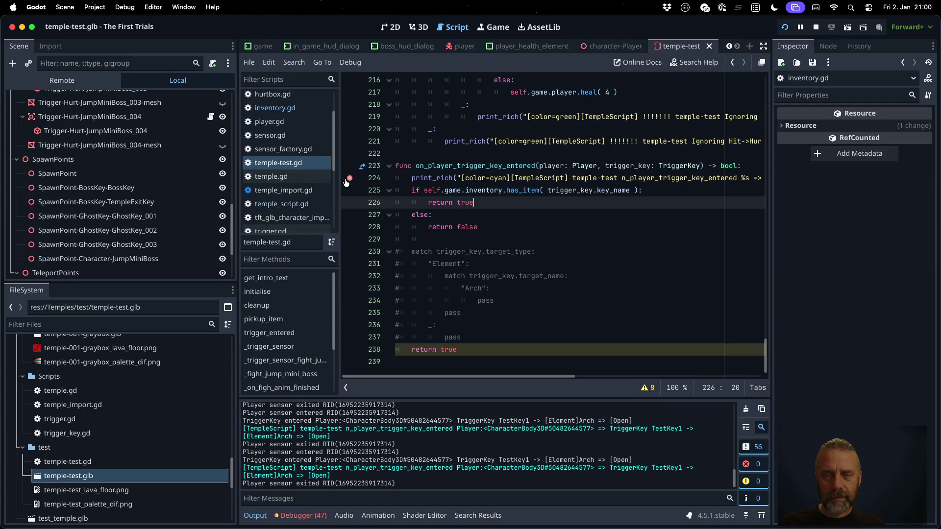
left_click(493, 27)
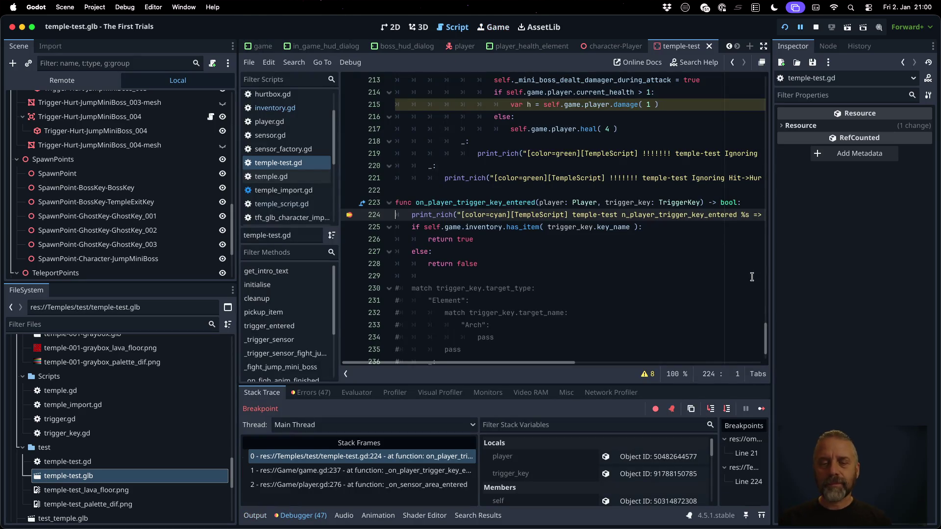
left_click(722, 412)
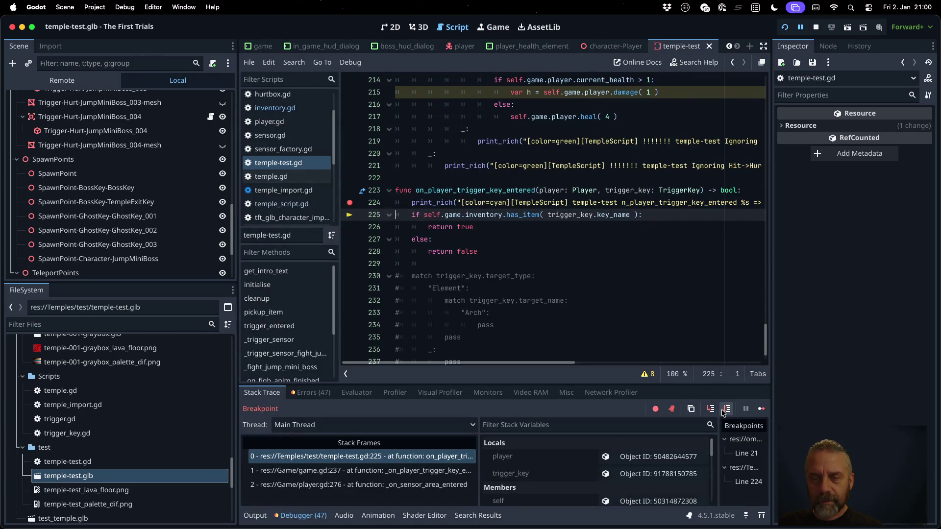
mouse_move(611, 214)
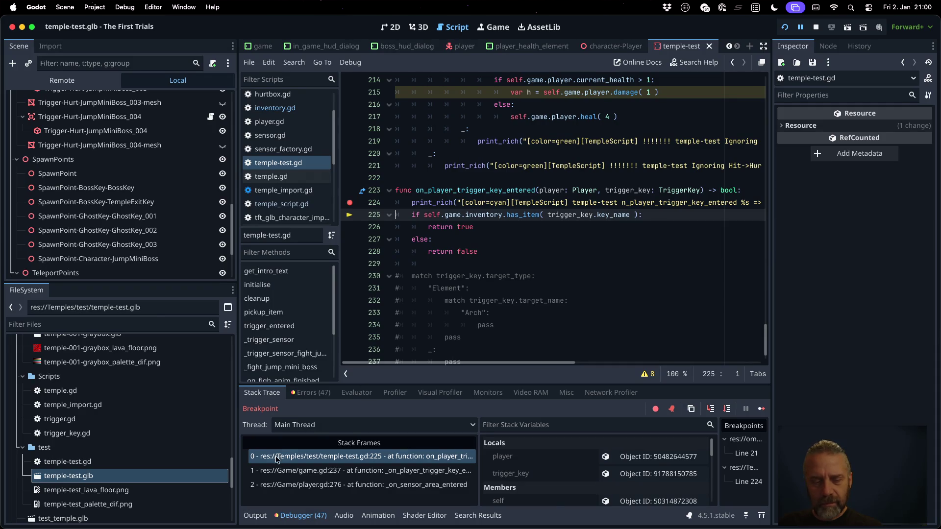
left_click(256, 515)
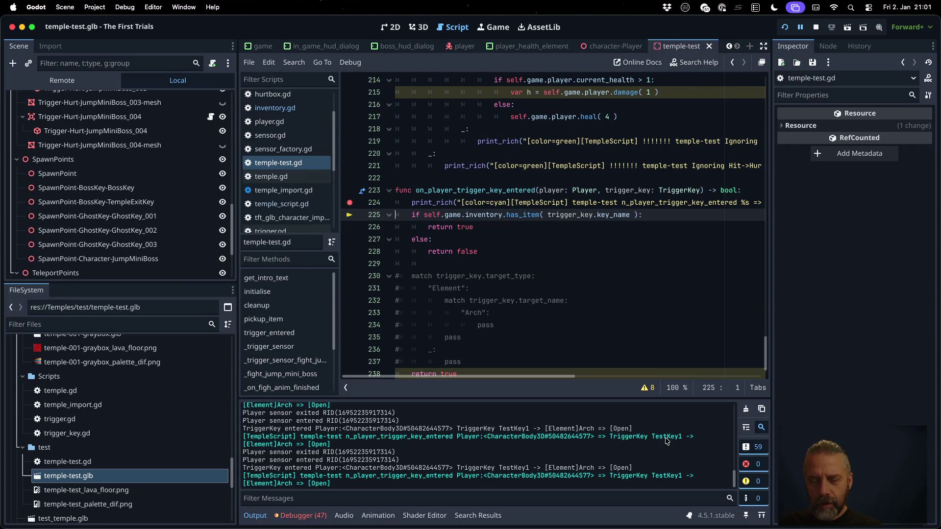
key("super+period")
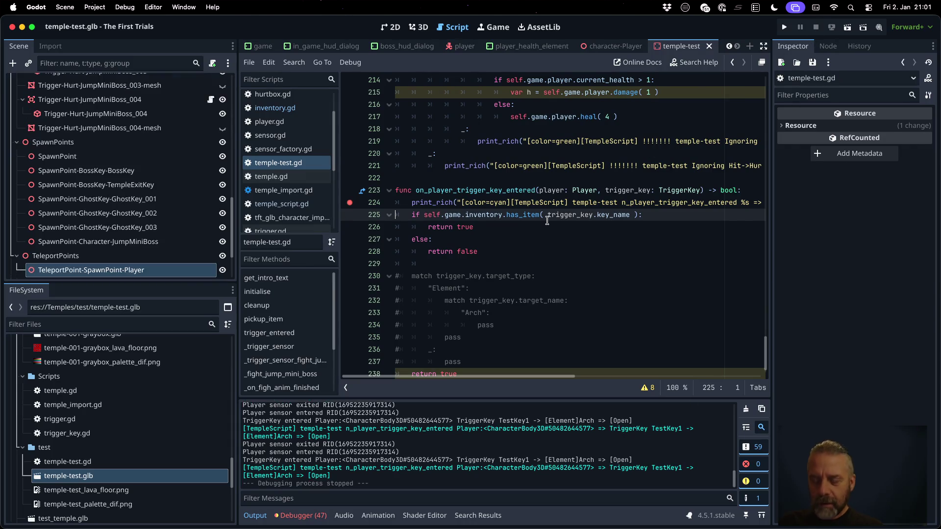
Rerun the temple-test.blend export command in the terminal.
key("super+Tab")
key("Up")
key("Return")
key("super+Tab")
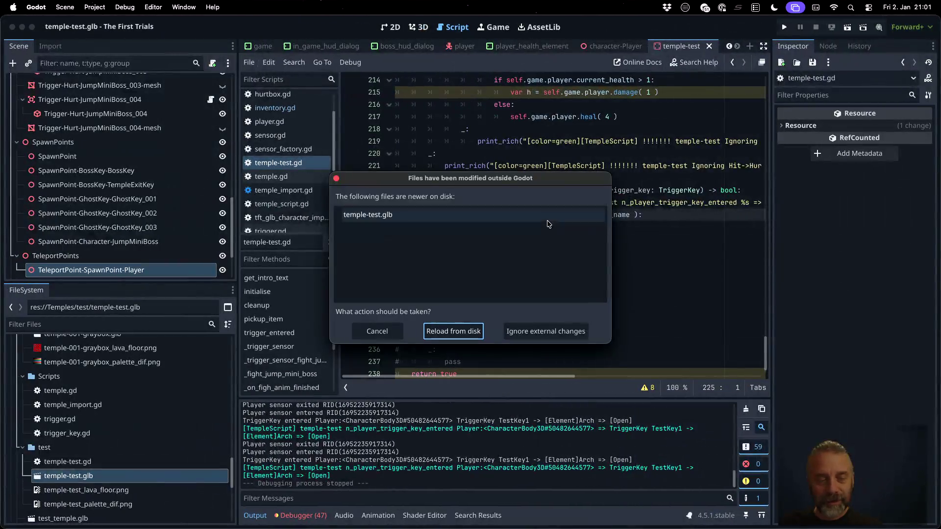
Reload the changed scene from disk in Godot and reimport temple-test.glb.
left_click(463, 332)
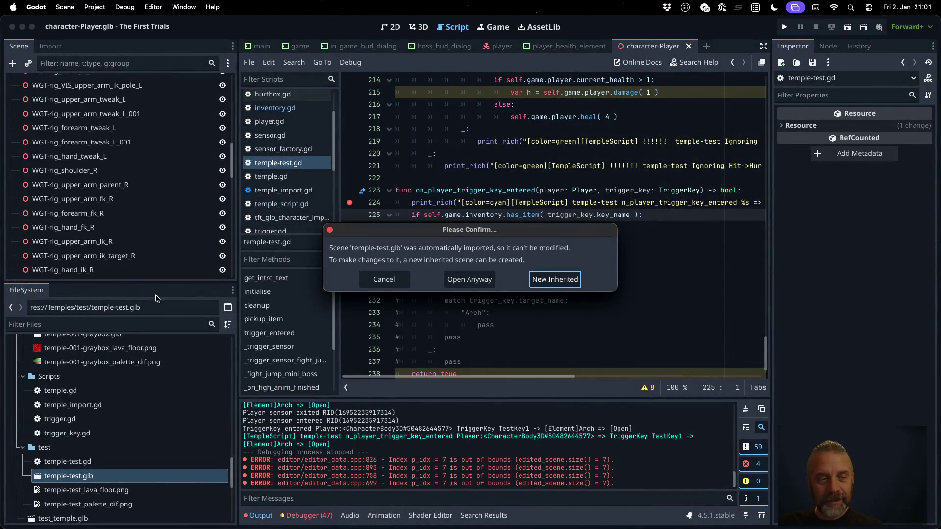
left_click(469, 280)
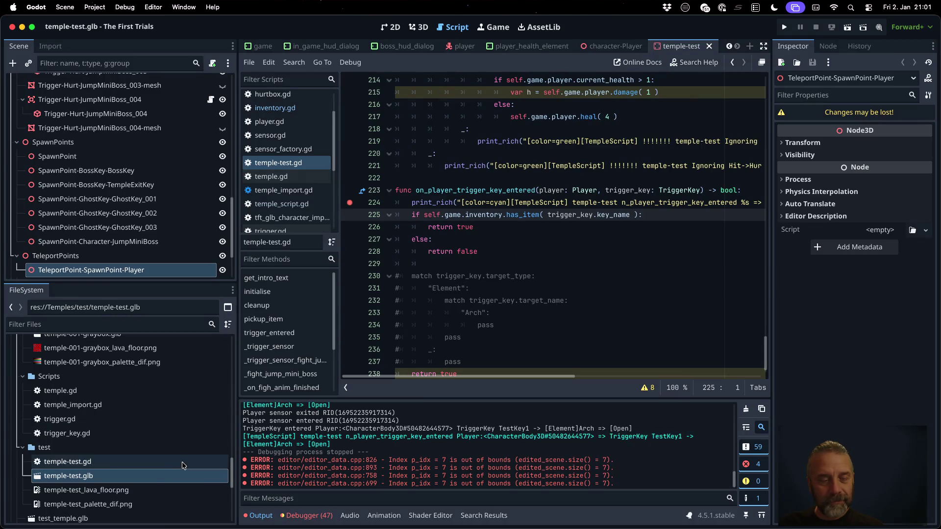
right_click(158, 476)
left_click(159, 475)
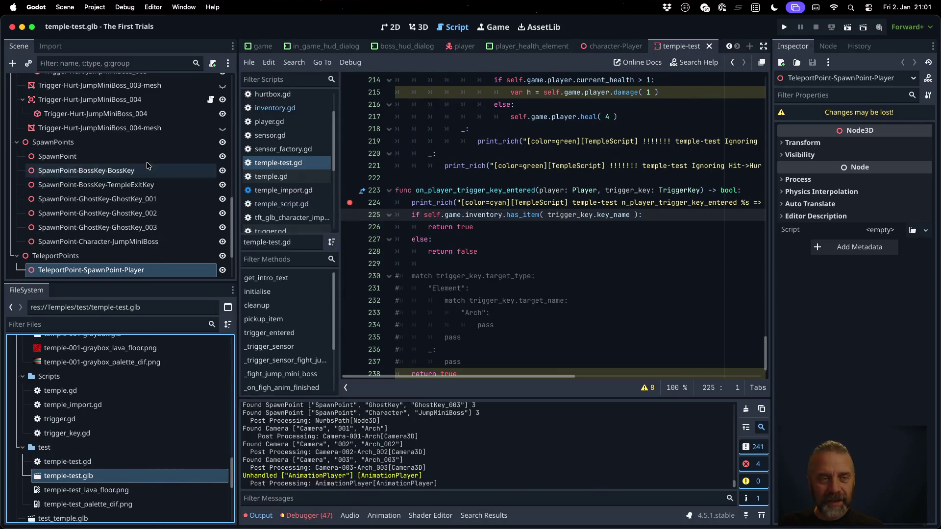
scroll(152, 181, "up", 15)
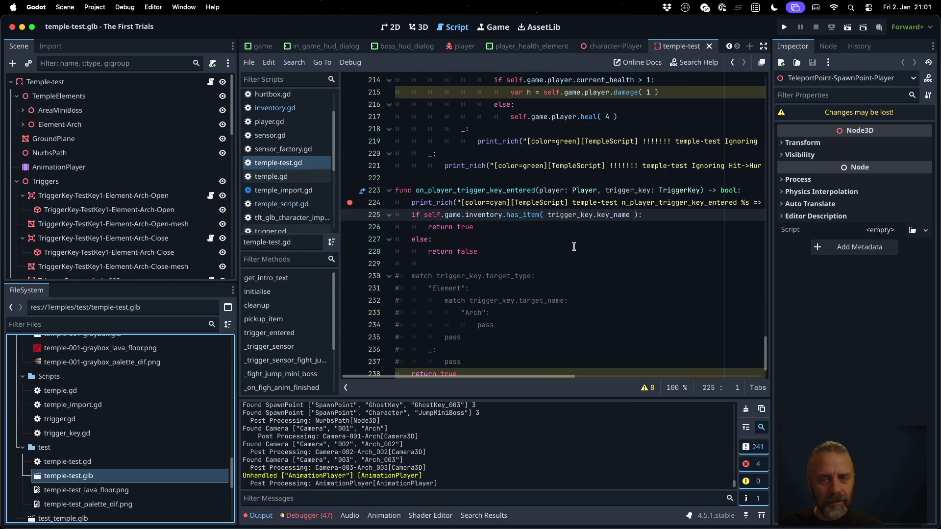
key("ctrl+Right")
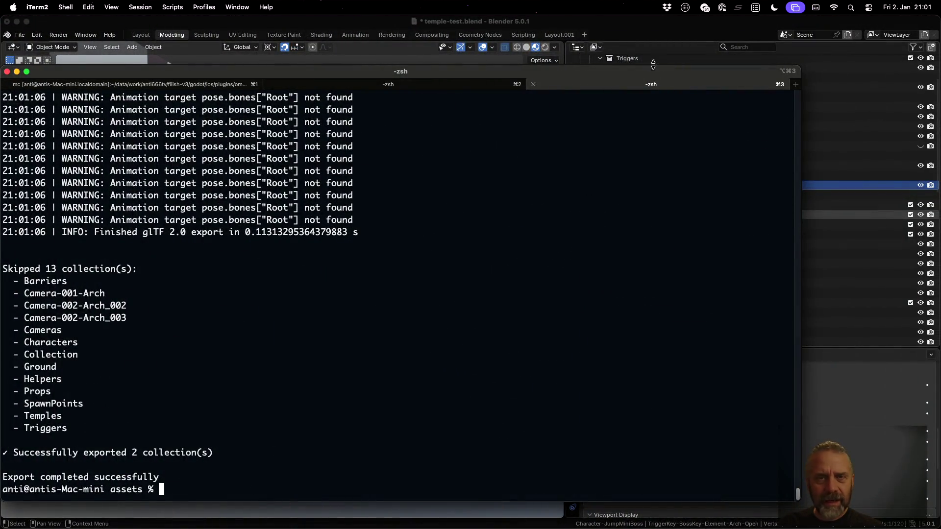
Save temple-test.blend in Blender and rerun the previous export command in the terminal.
left_click(633, 26)
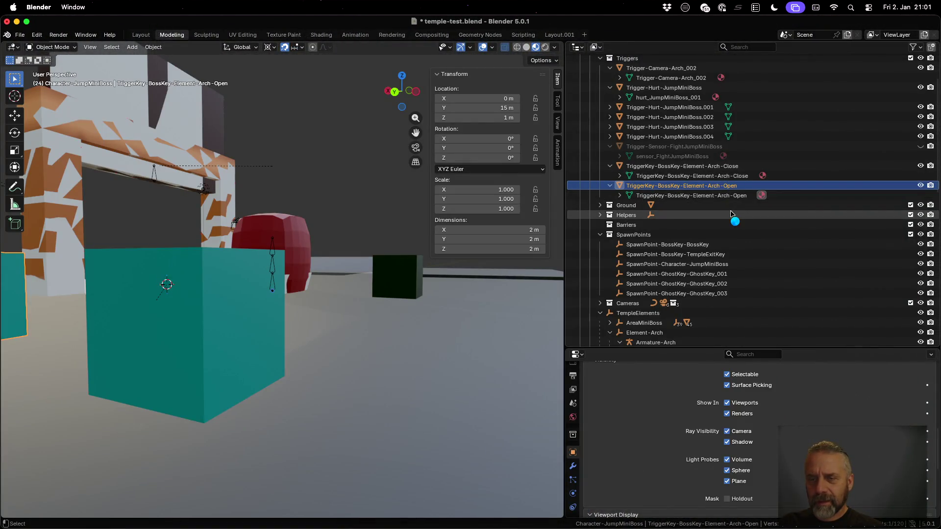
key("super+s")
key("ctrl+Up")
left_click(285, 169)
key("Up")
key("Return")
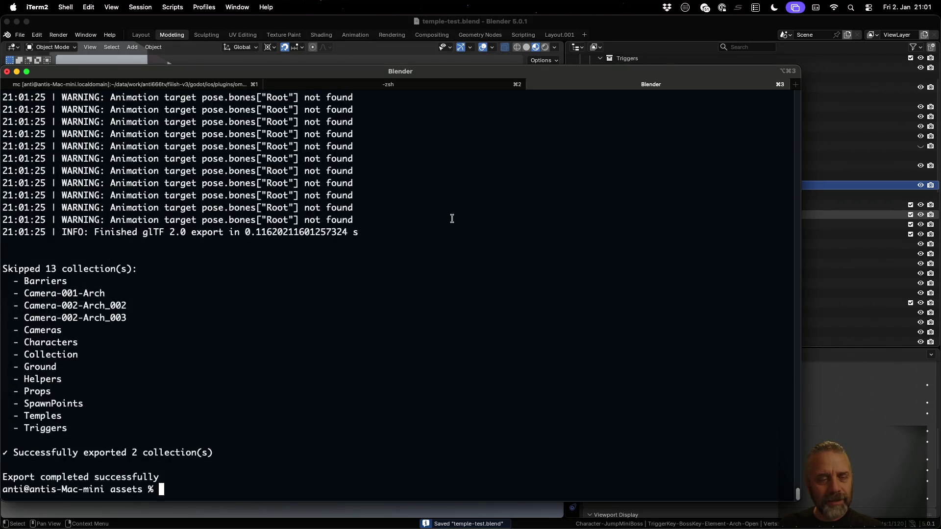
key("ctrl+Left")
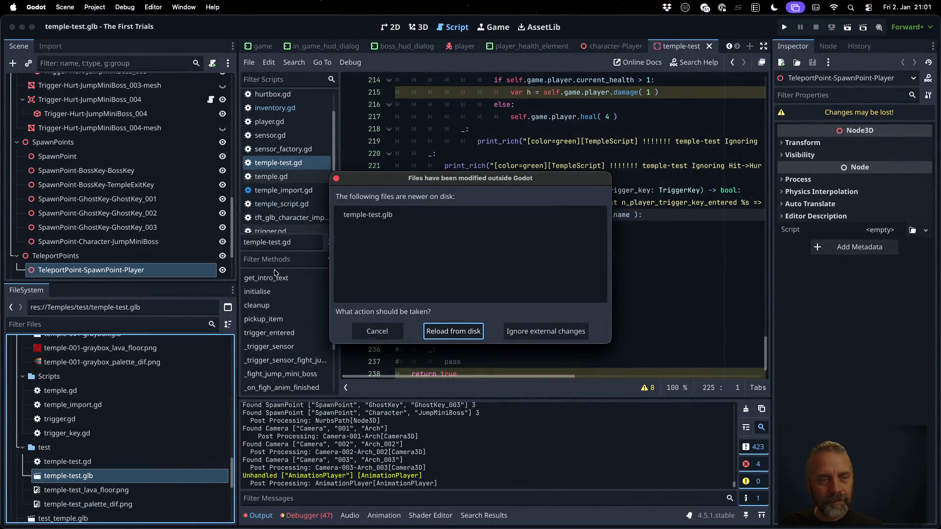
Reload the scene, run the game into the trigger, remove the line 224 breakpoint, and continue.
left_click(467, 328)
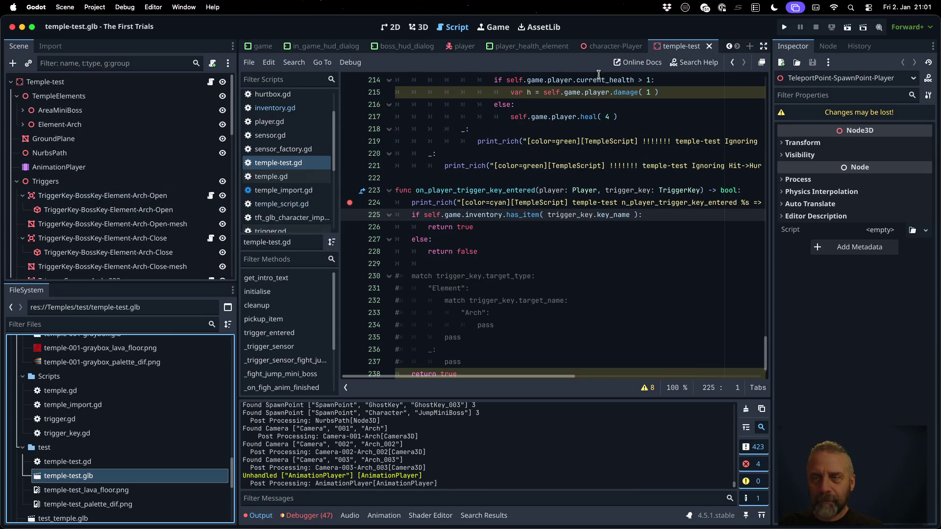
left_click(784, 27)
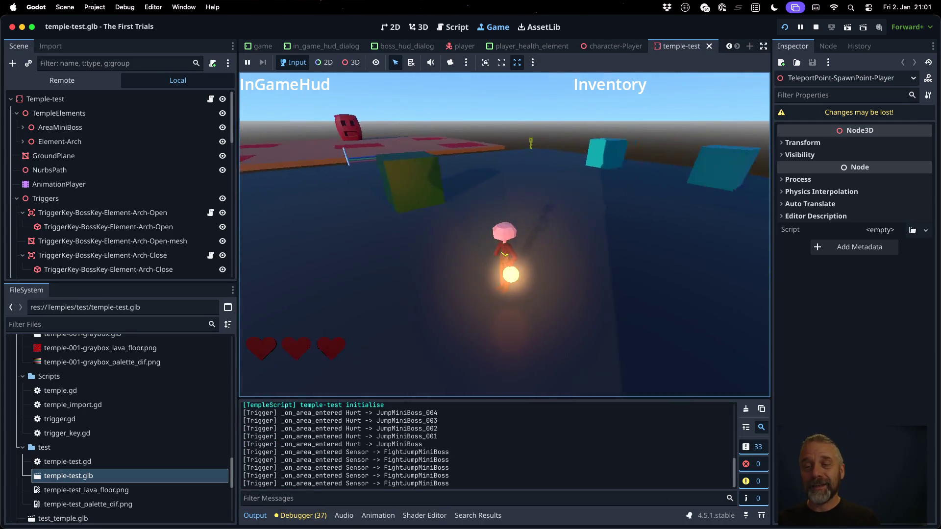
key("w")
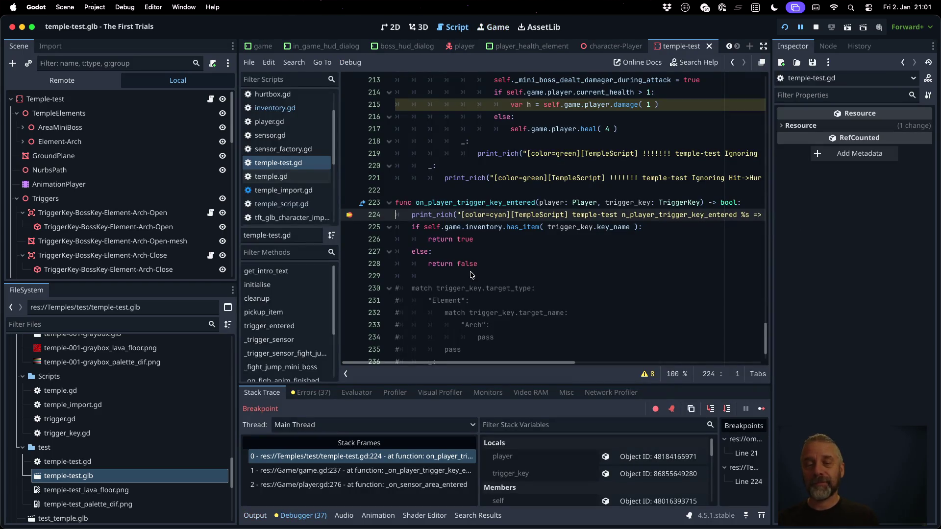
left_click(352, 218)
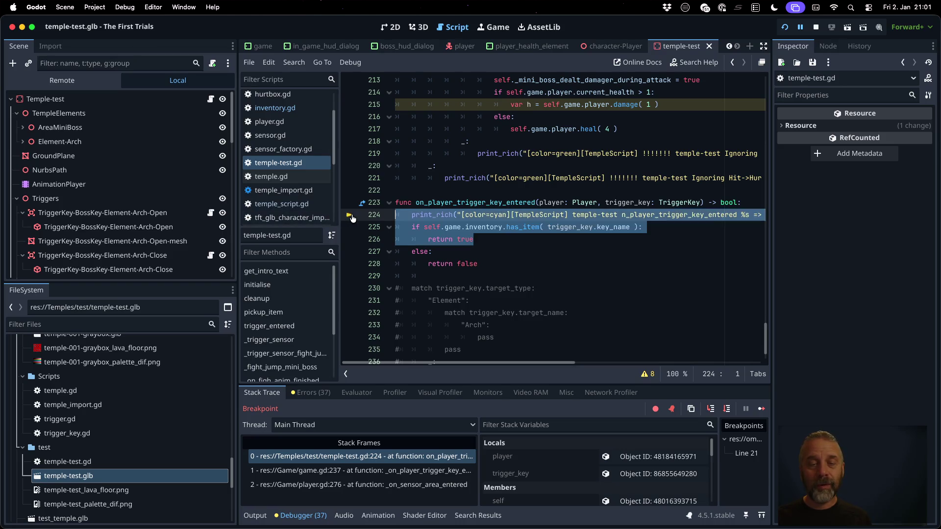
left_click(760, 408)
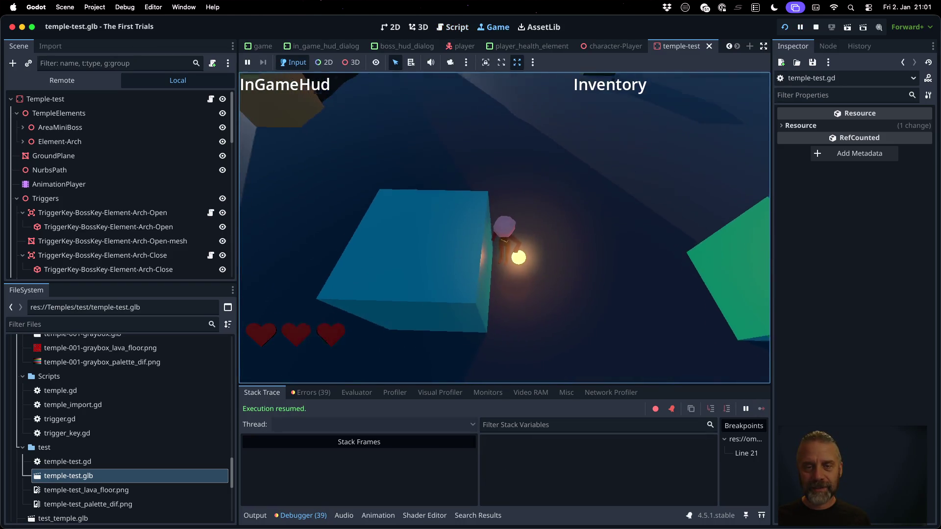
Walk the character to collect the BossKey while watching the Output log, then return to temple-test.gd.
key("w")
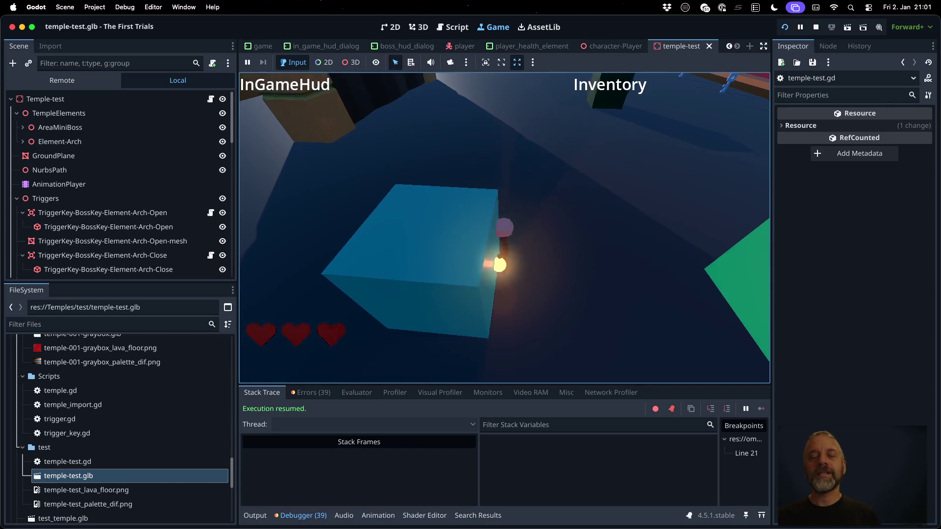
key("w")
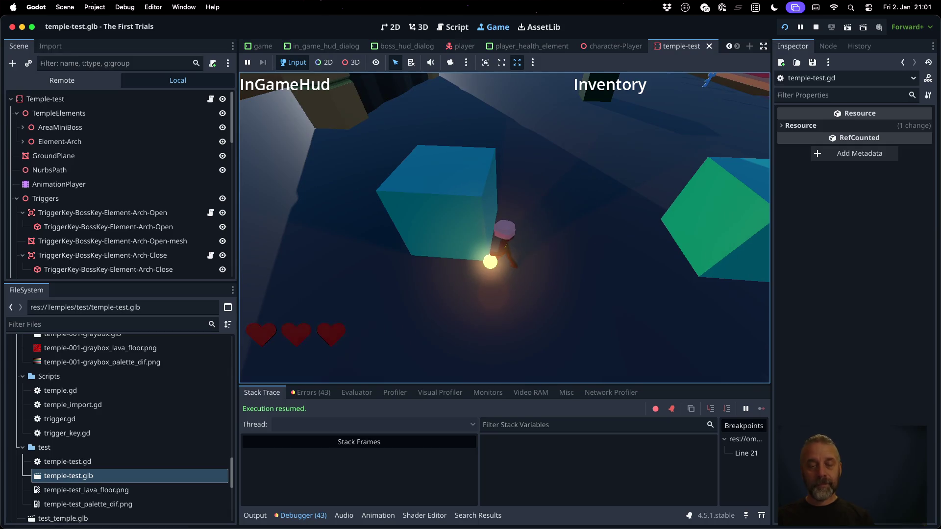
left_click(260, 513)
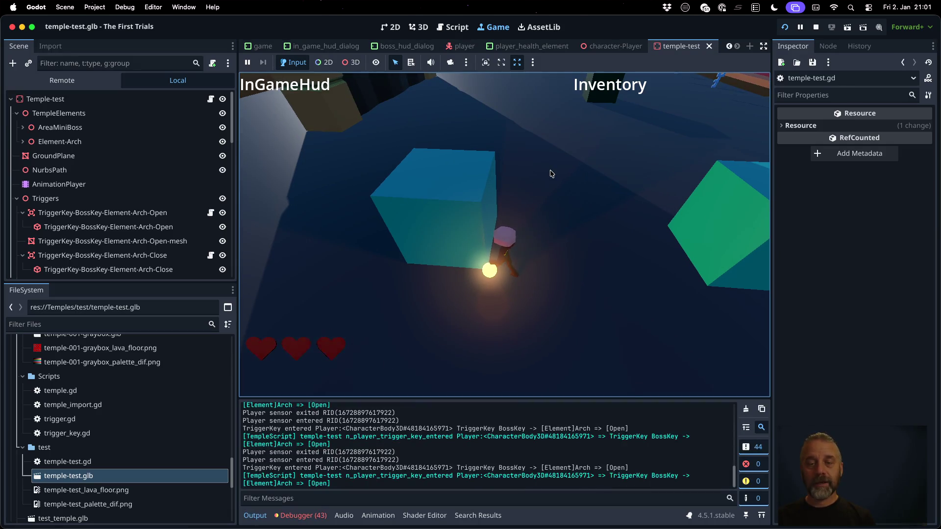
key("w")
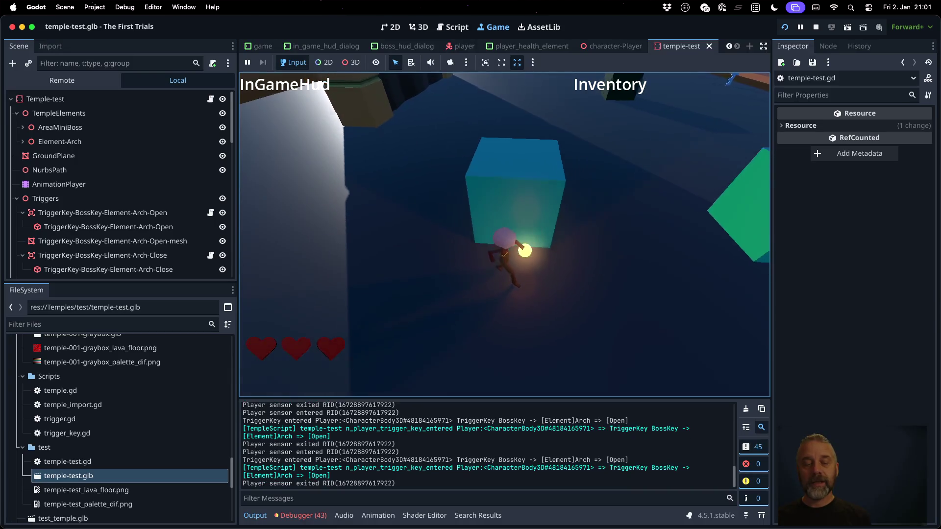
key("w")
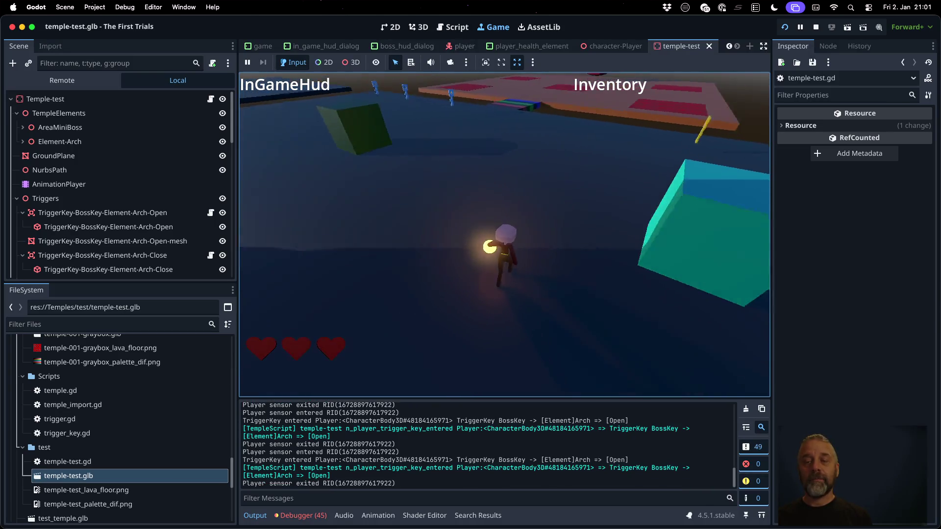
key("w")
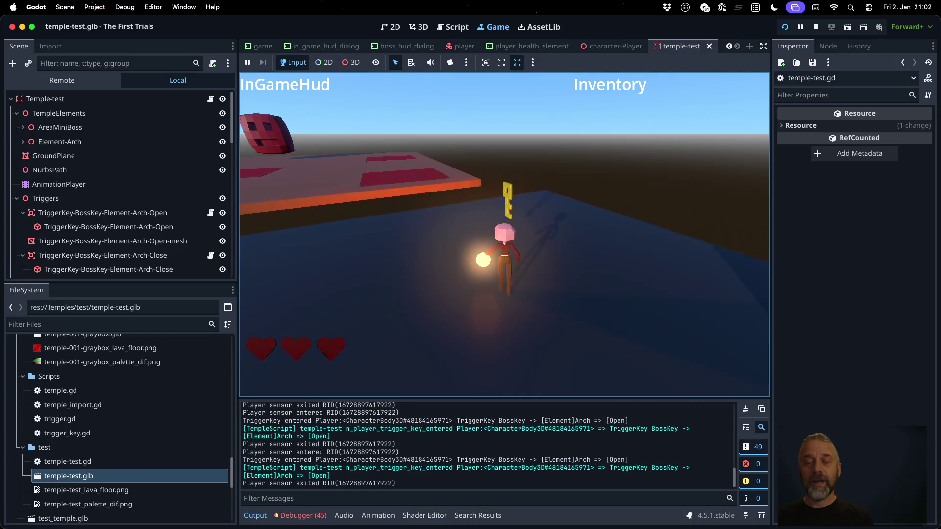
key("s")
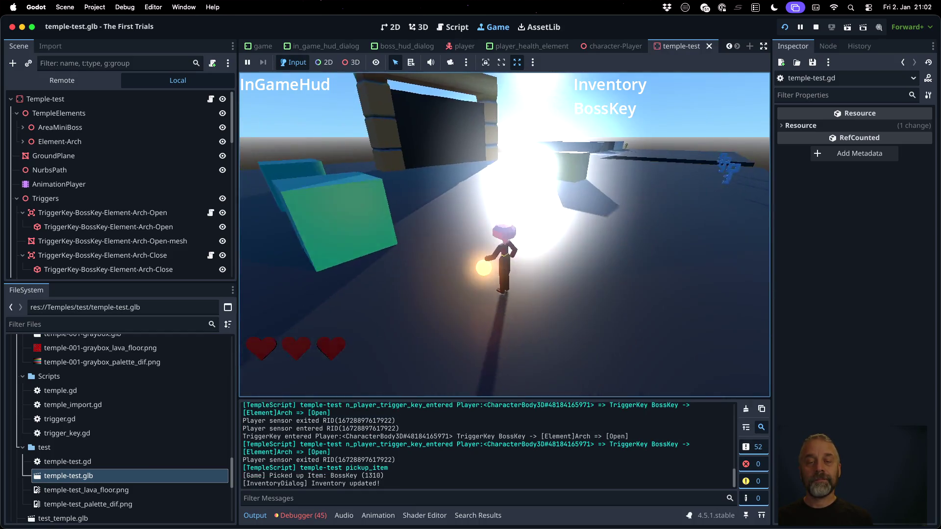
key("w")
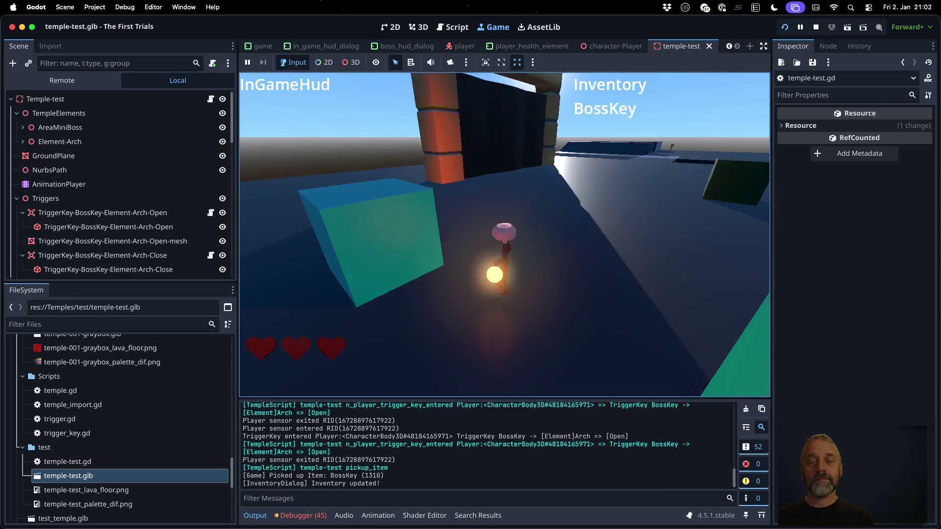
key("s")
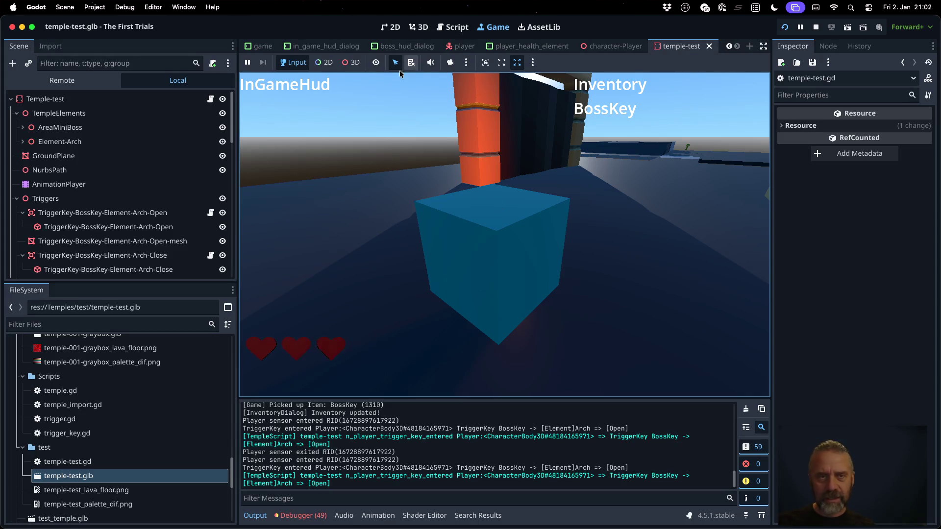
left_click(451, 27)
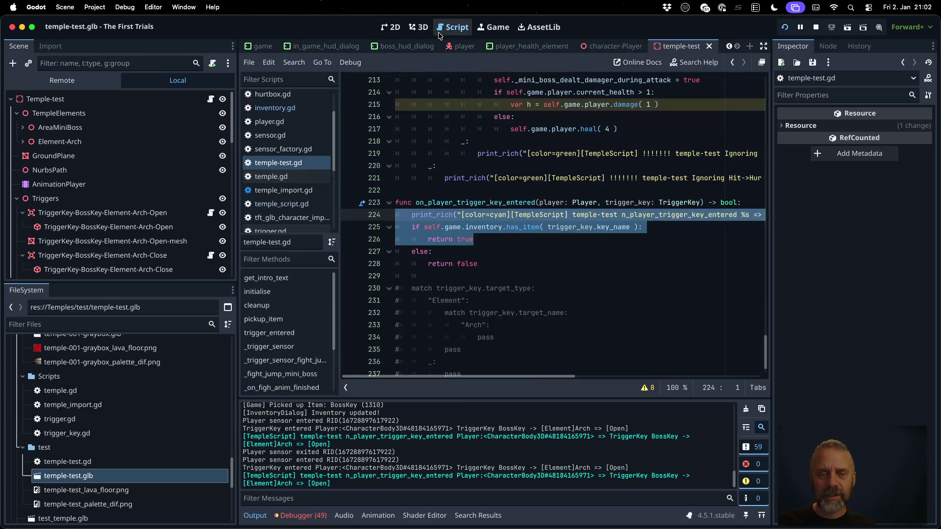
Break on line 224 of temple-test.gd by walking into the key trigger, then step over to line 225.
left_click(349, 215)
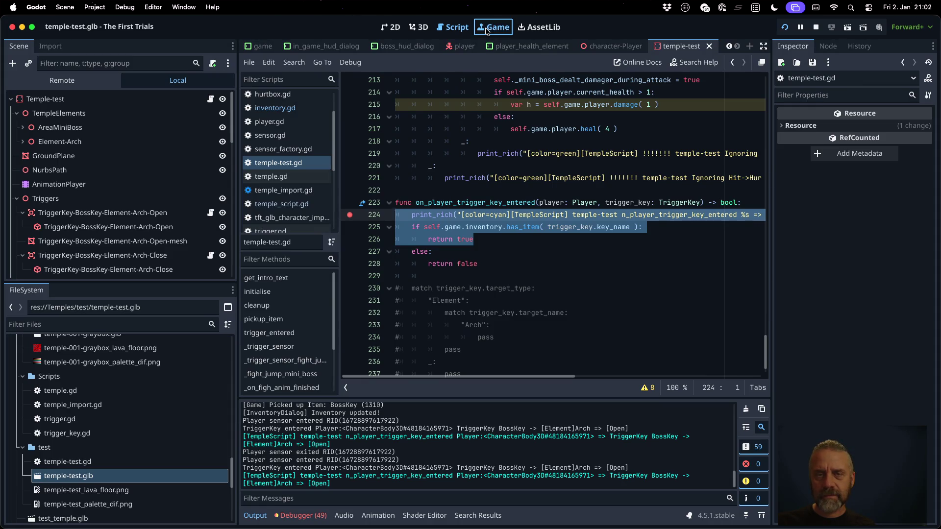
left_click(495, 27)
key("w")
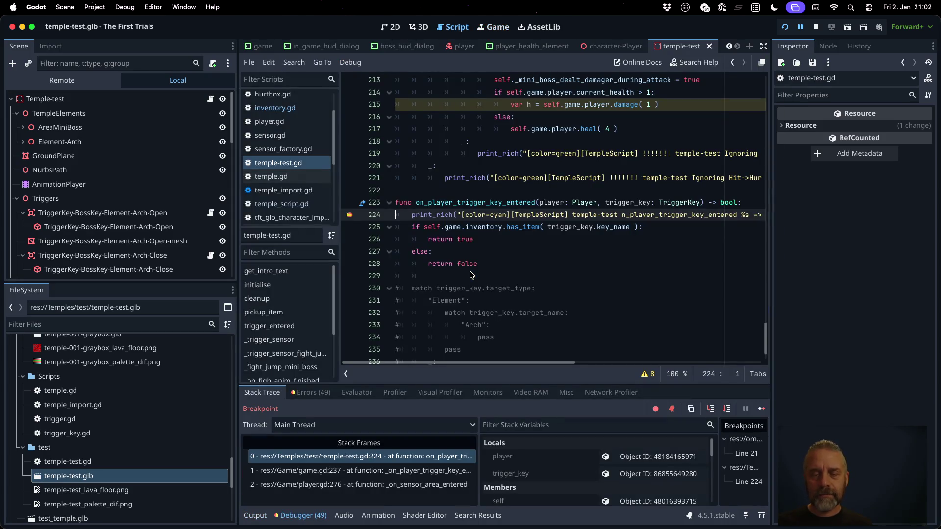
key("F10")
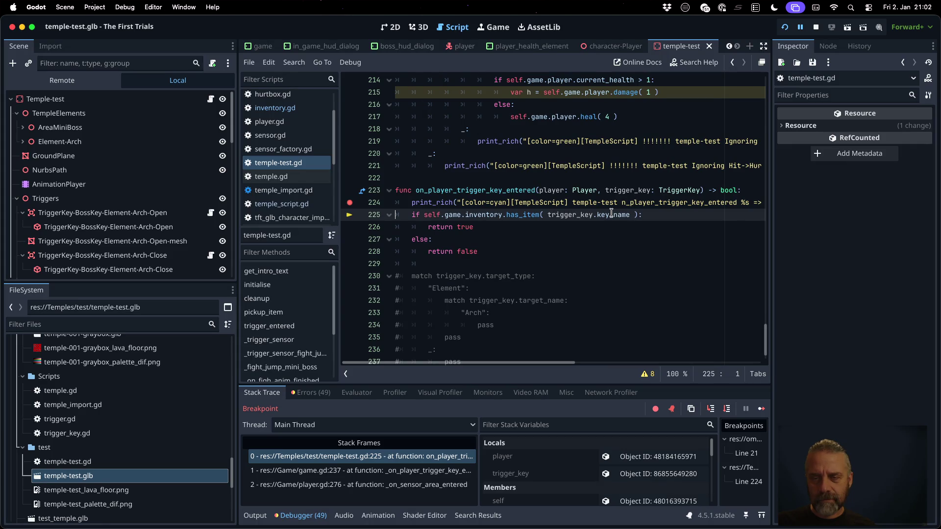
Check the output log and the trigger_key local's properties, then step into has_item.
mouse_move(611, 214)
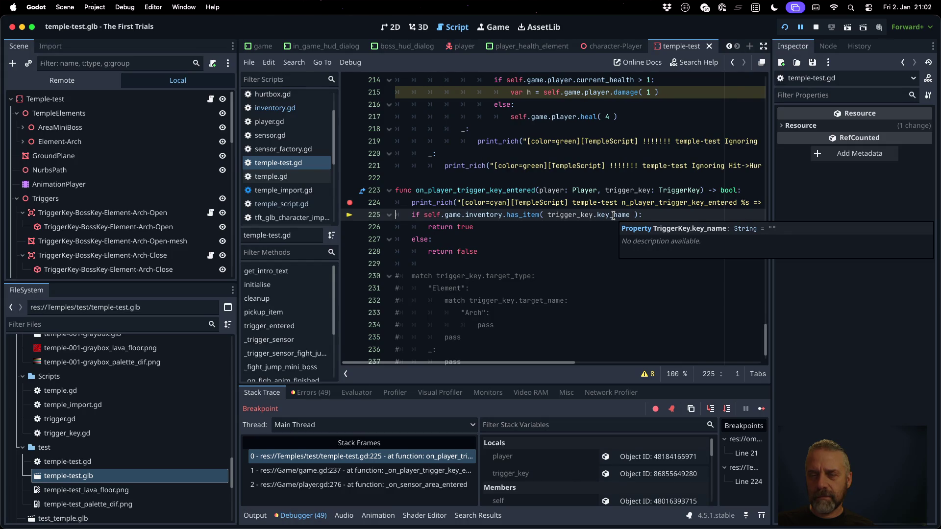
left_click(255, 515)
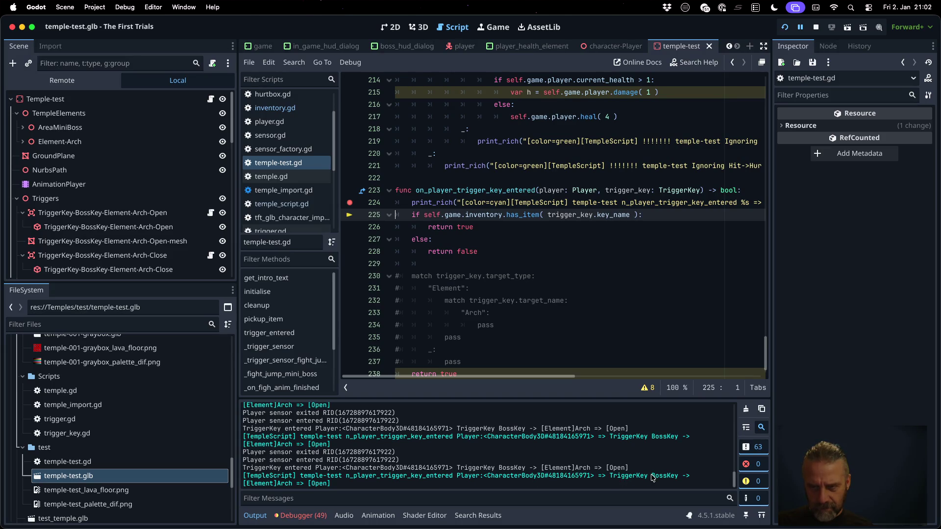
left_click_drag(553, 376, 653, 386)
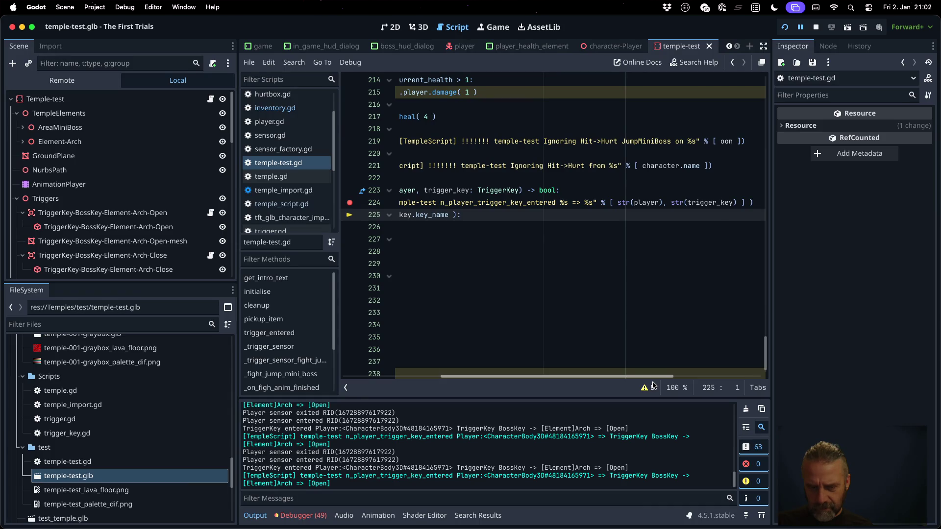
left_click_drag(653, 385, 550, 384)
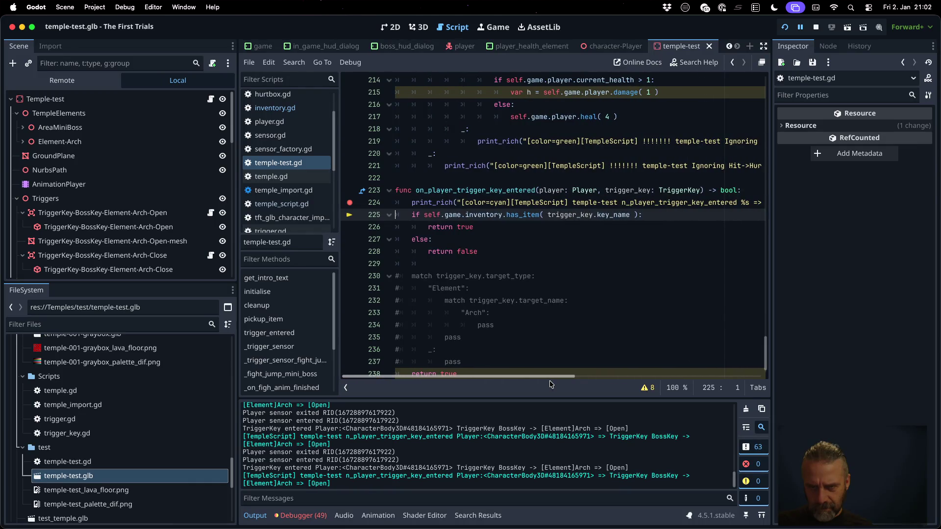
left_click_drag(553, 381, 605, 374)
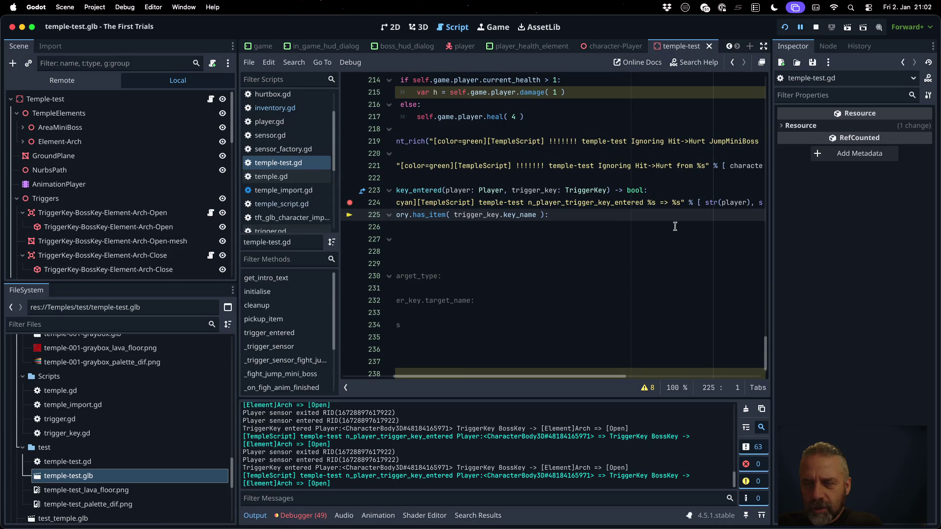
left_click(301, 515)
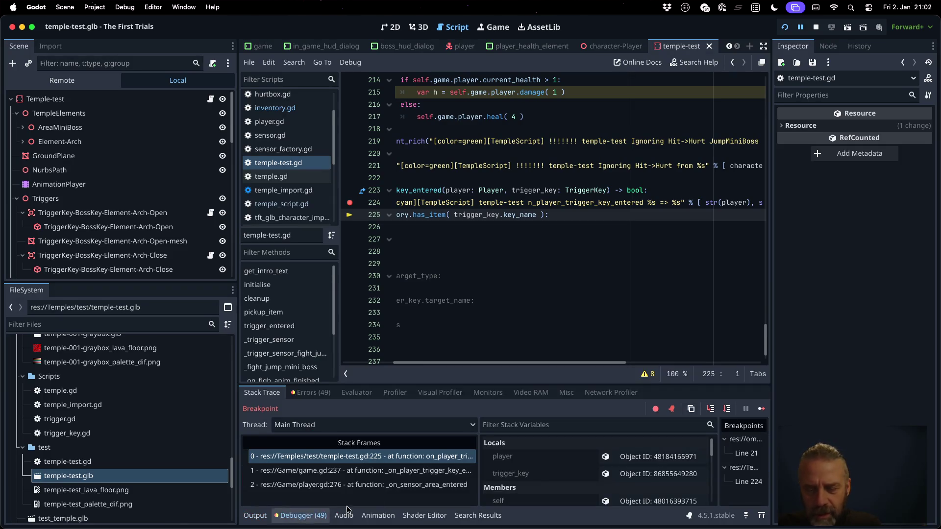
left_click(627, 473)
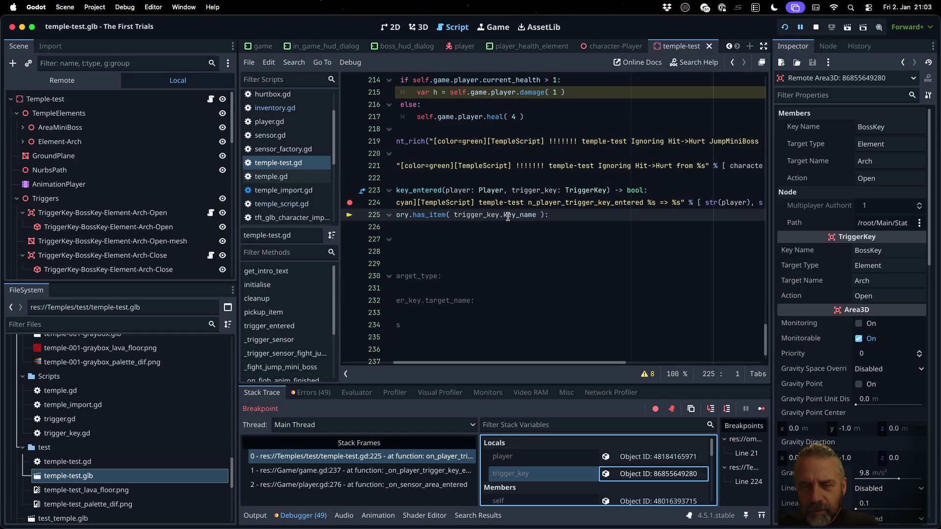
mouse_move(510, 215)
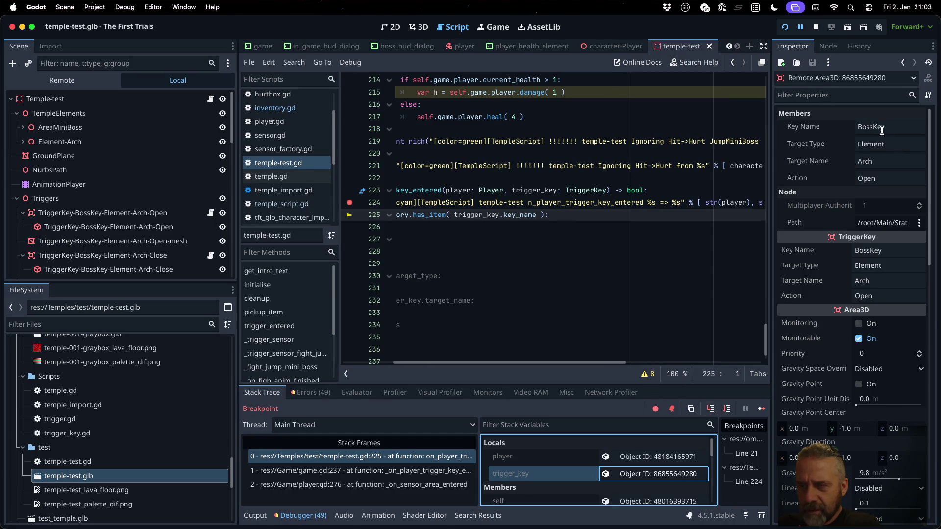
left_click(711, 409)
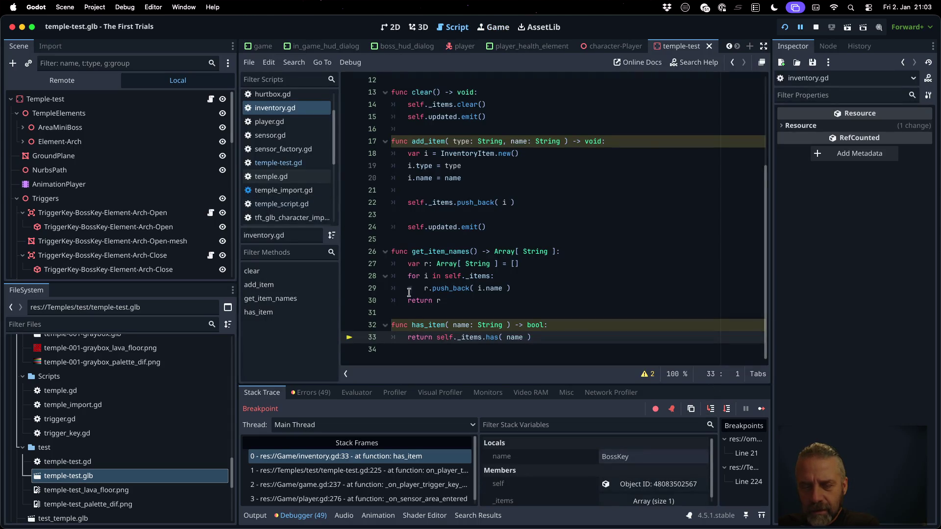
Read the name and _items values in has_item, confirming name is BossKey.
mouse_move(460, 322)
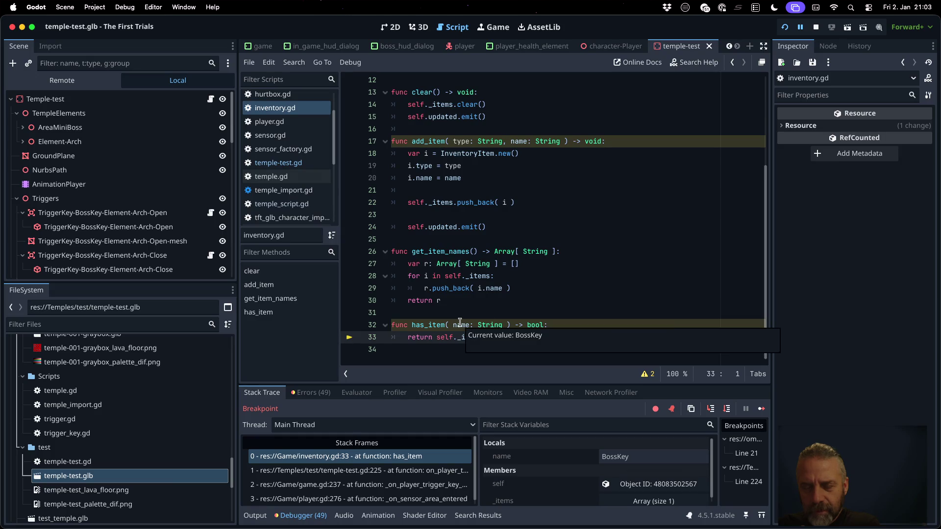
mouse_move(473, 337)
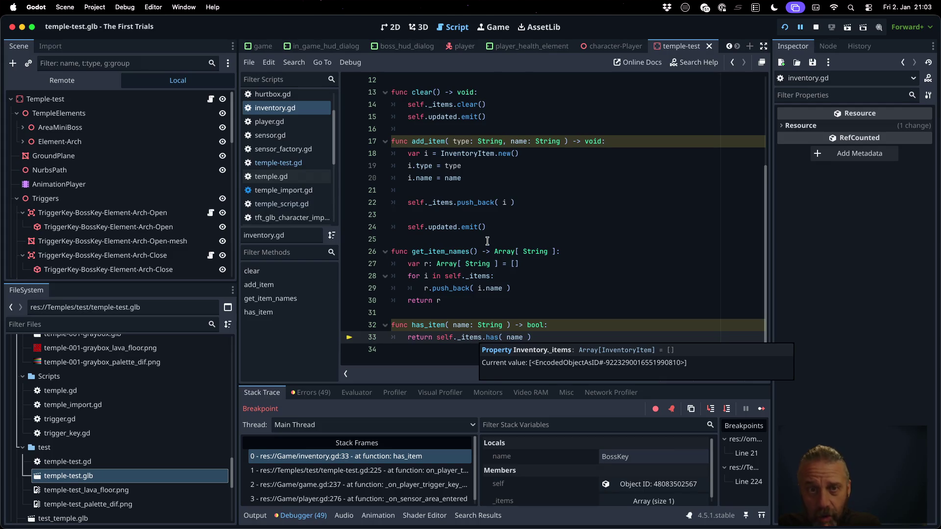
scroll(487, 240, "up", 4)
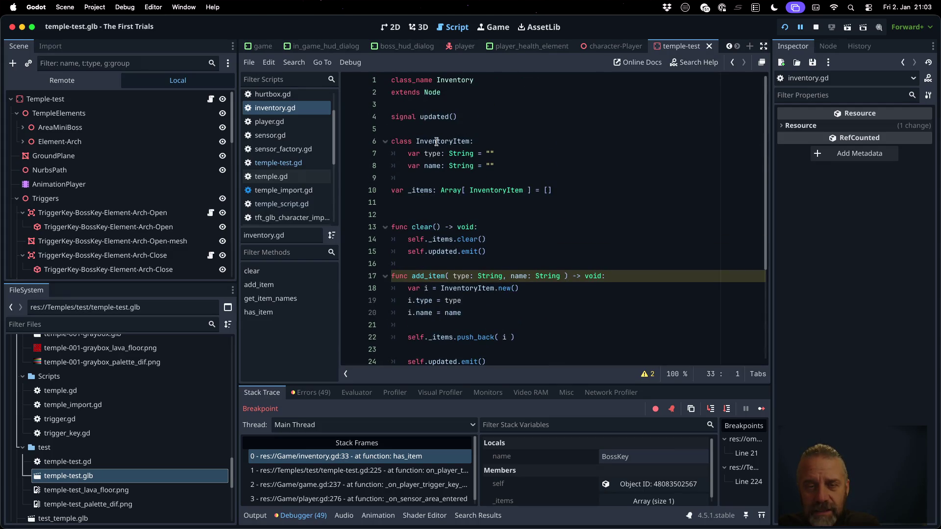
Stop the debug session and return to has_item in inventory.gd.
left_click(816, 27)
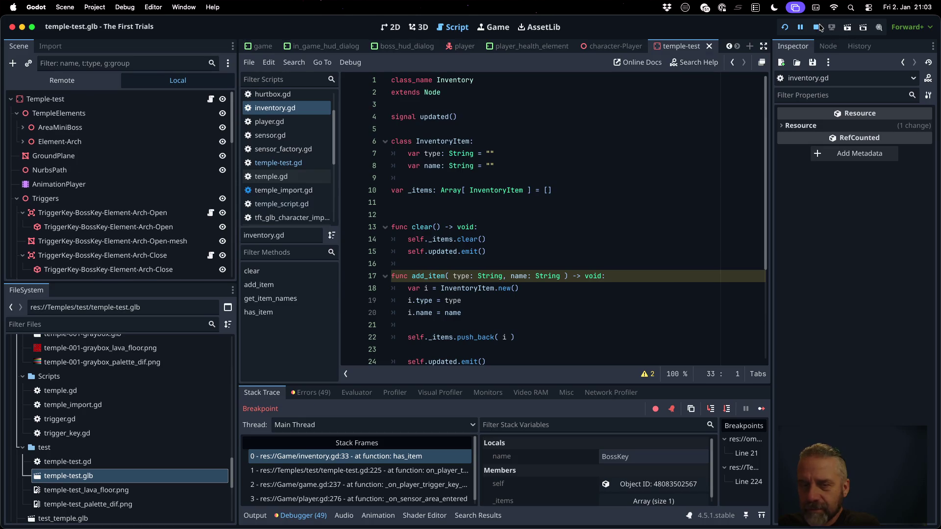
left_click(544, 239)
scroll(543, 235, "down", 1)
scroll(544, 235, "down", 3)
left_click(563, 325)
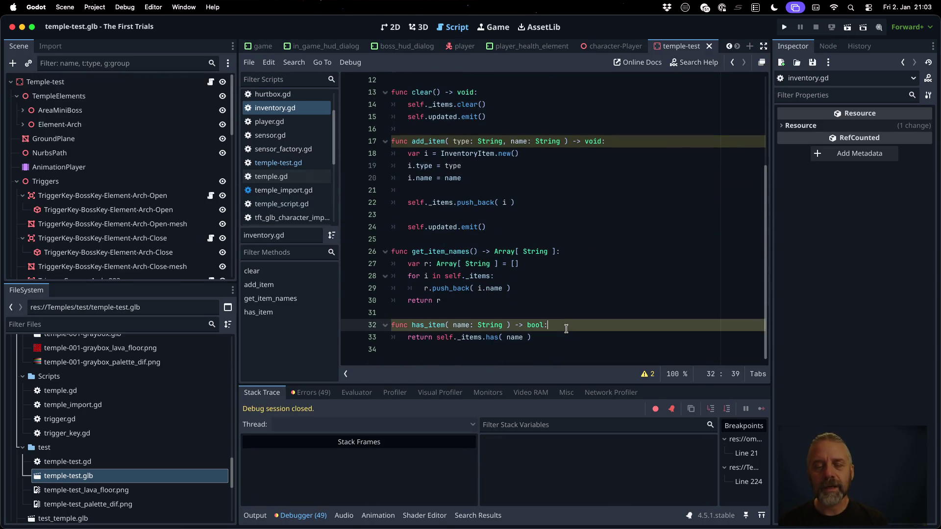
Start has_item with a new line 'var i = self._items.find()' and check the Array docs for find.
key("Return")
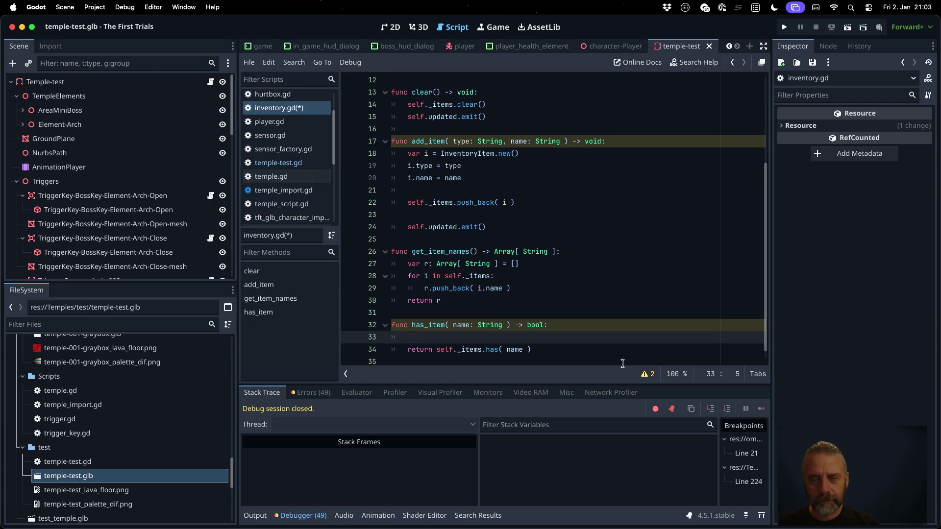
type("var i = self._items.fi")
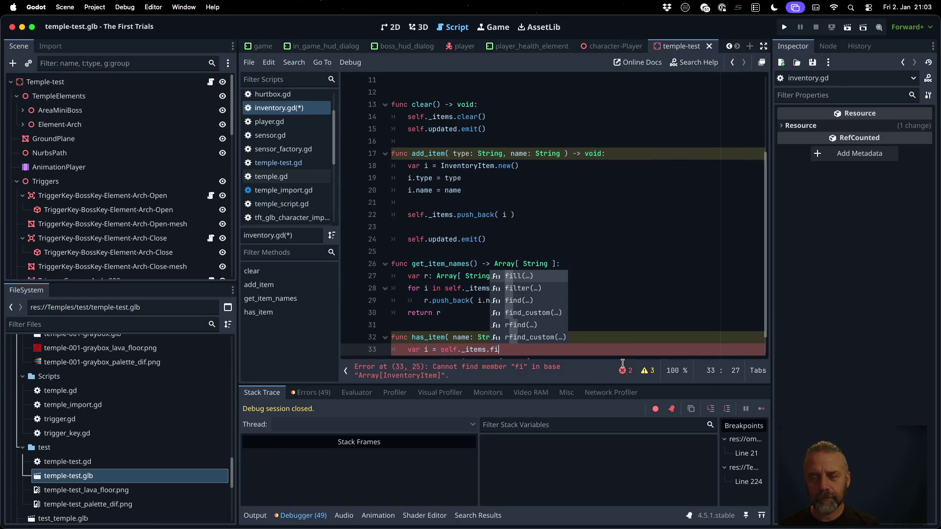
key("Down")
key("Down")
key("Return")
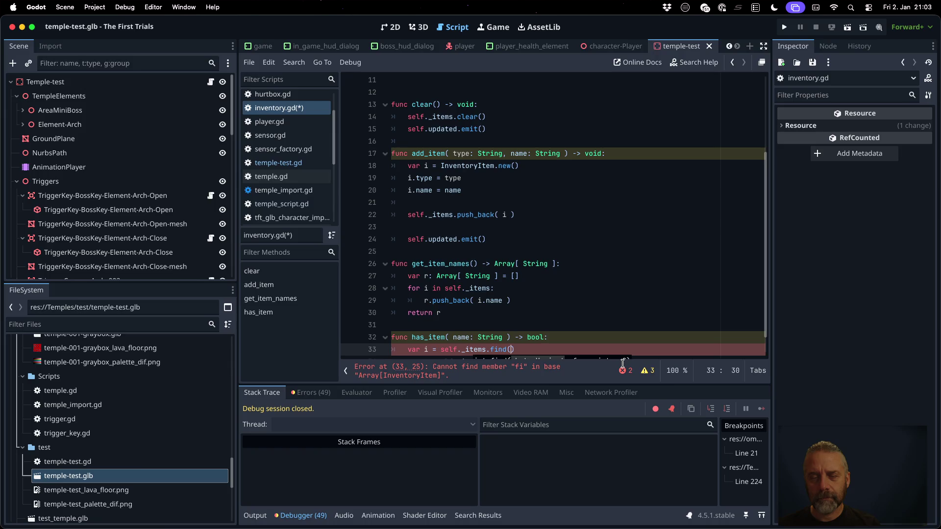
left_click(499, 349, "super")
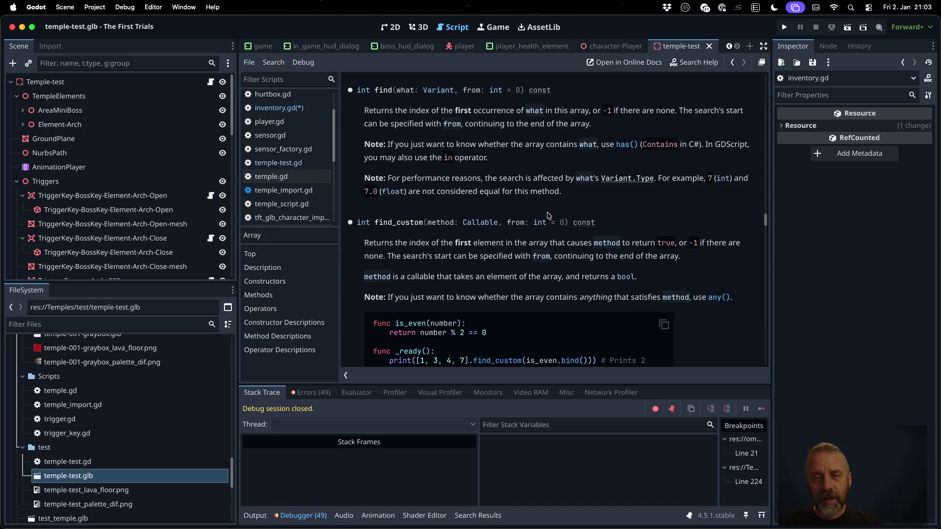
key("alt+Left")
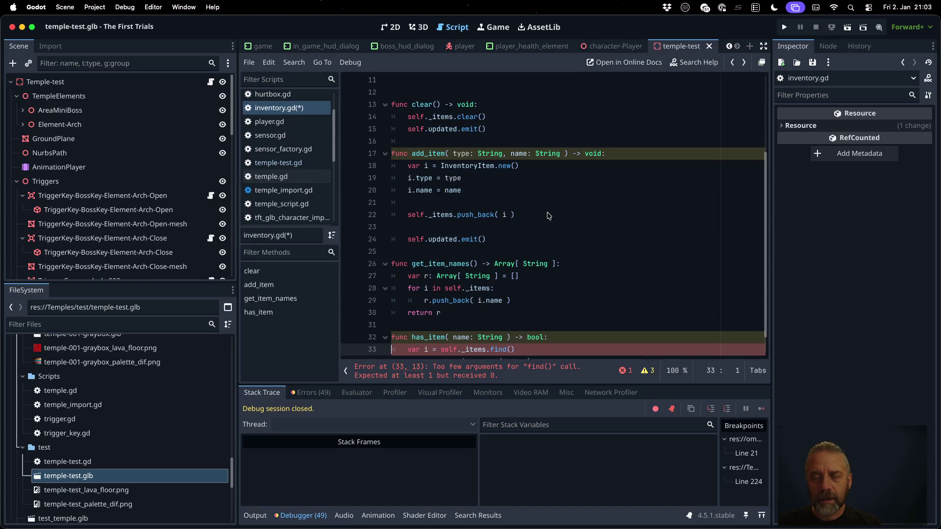
Change the call to find_custom() and look up its Array documentation.
key("End")
key("BackSpace")
key("BackSpace")
type("_cu")
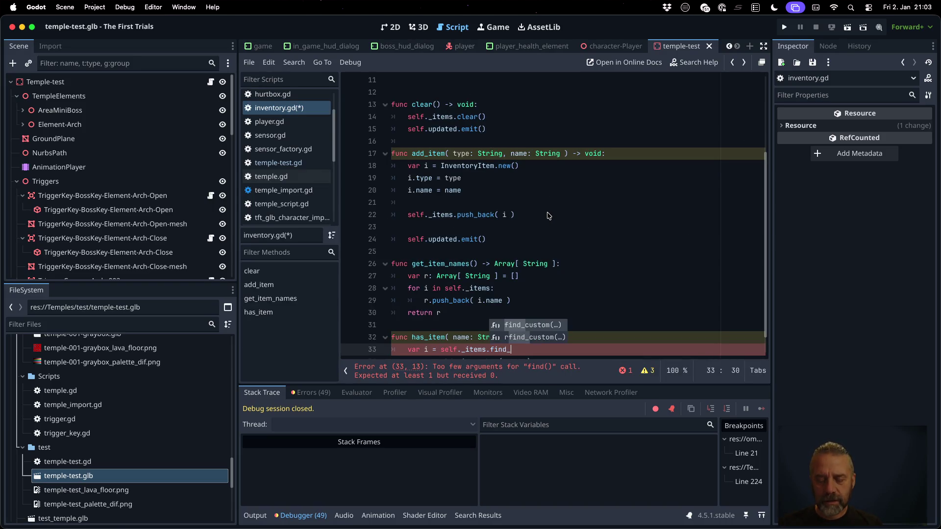
key("Return")
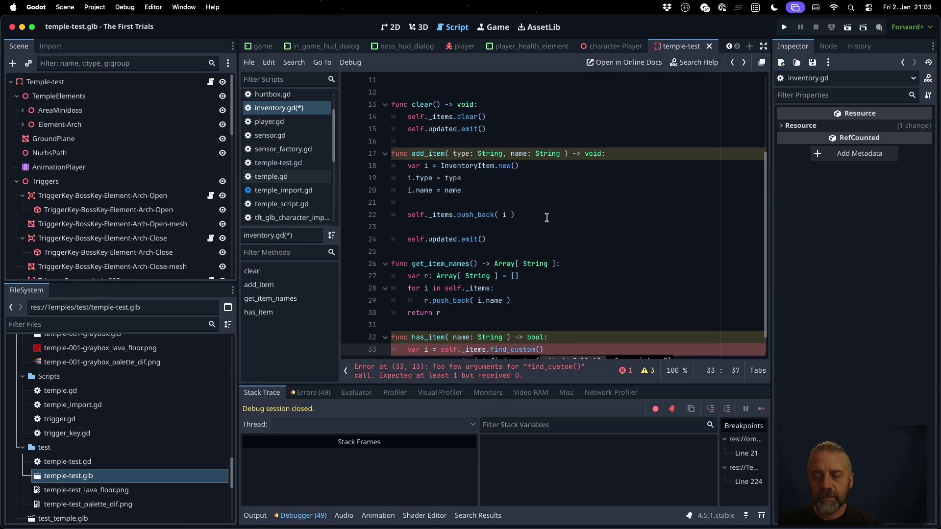
left_click(521, 349, "super")
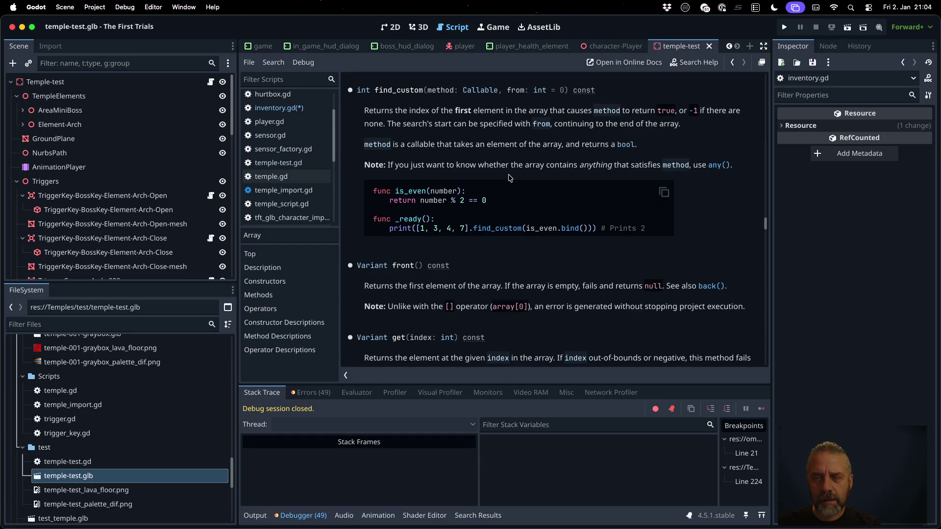
key("alt+Left")
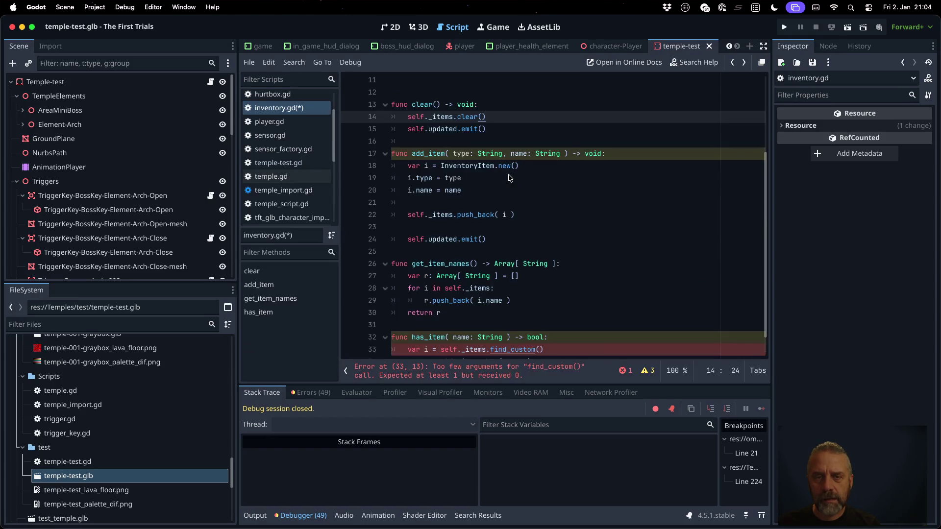
Add a static item_has_name helper above has_item taking name: String, returning bool, with placeholder return false.
left_click(464, 323)
key("Return")
type("func _")
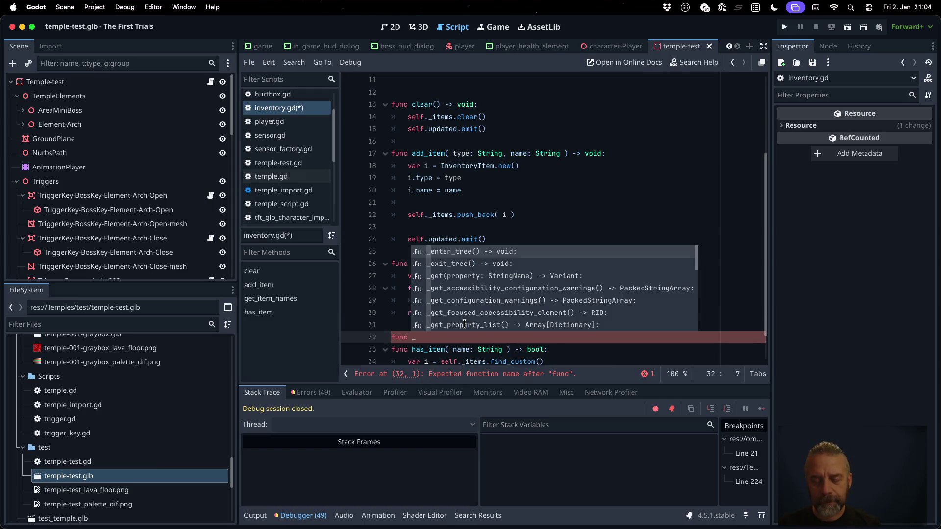
key("Home")
type("static")
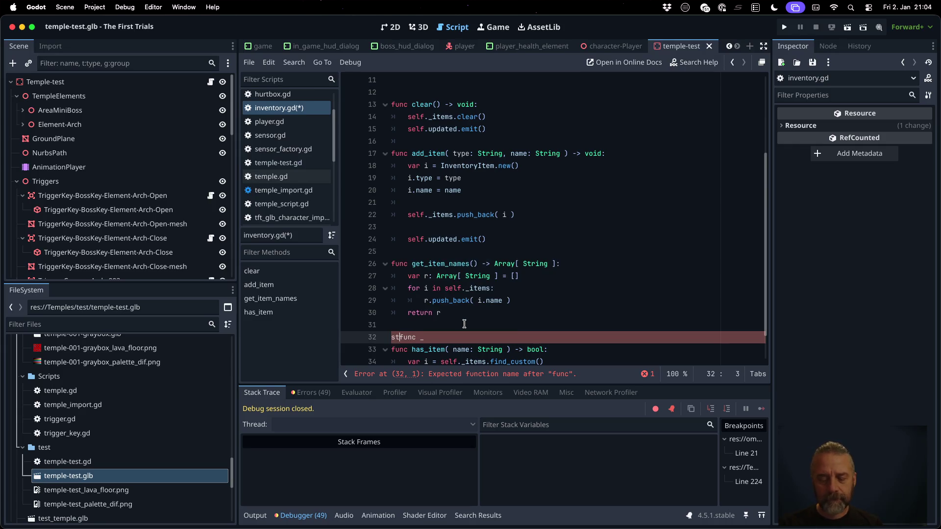
key("End")
key("Escape")
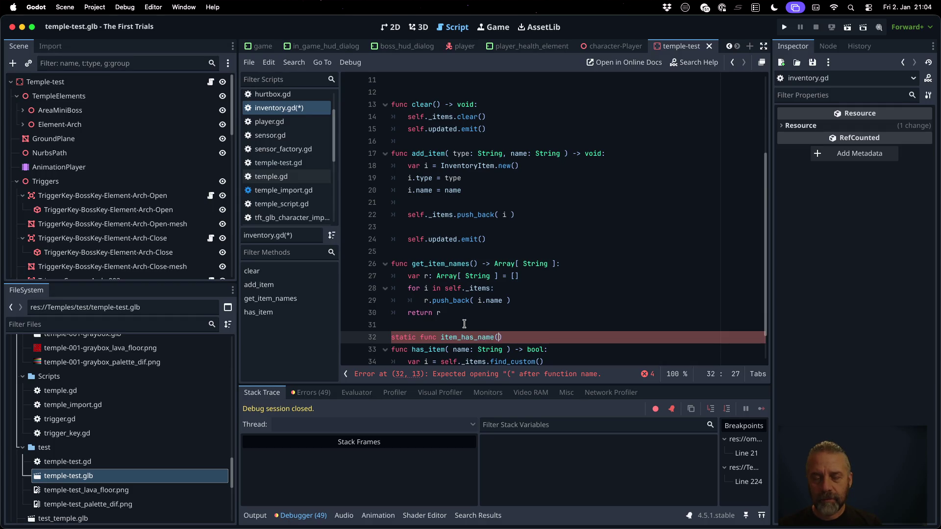
type("name: String ) -> b")
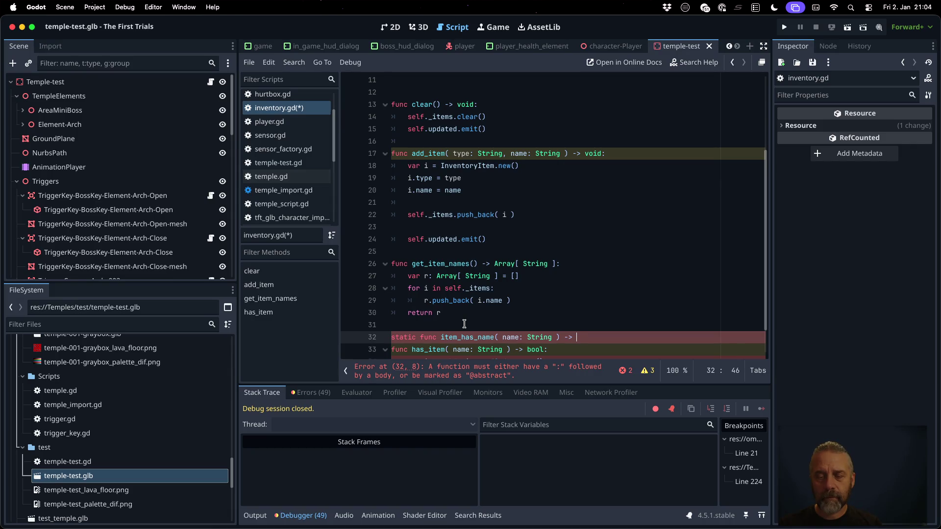
type("ool:")
key("Return")
type("urn false")
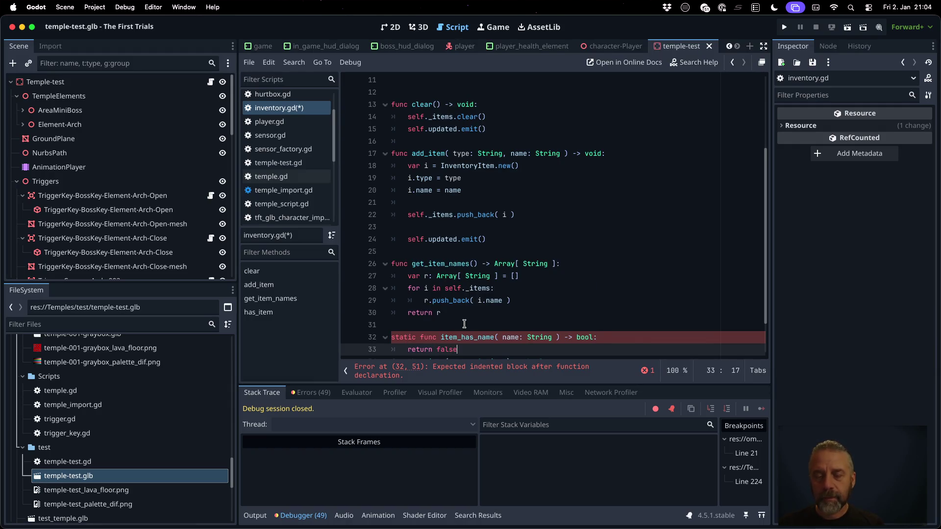
Add an item: InventoryItem parameter to the helper and make it return item.name == name.
key("Up")
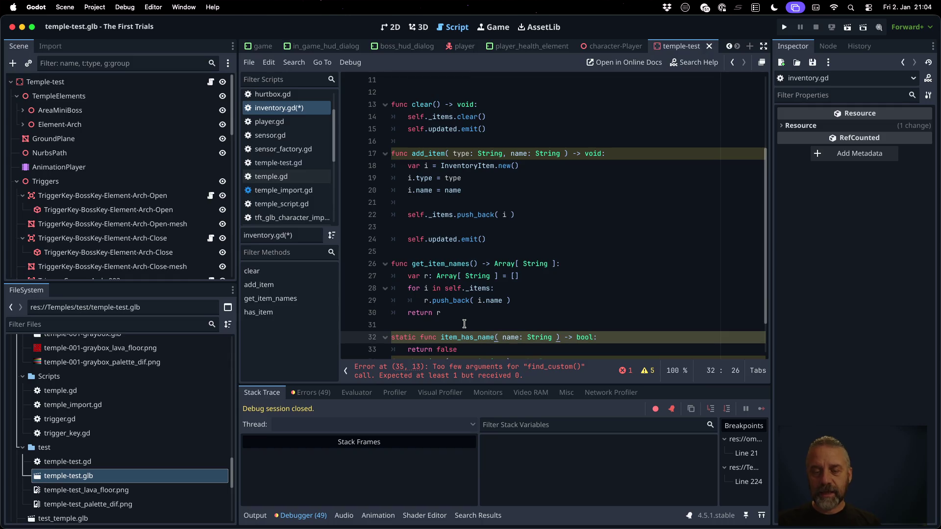
scroll(465, 321, "up", 4)
double_click(435, 139)
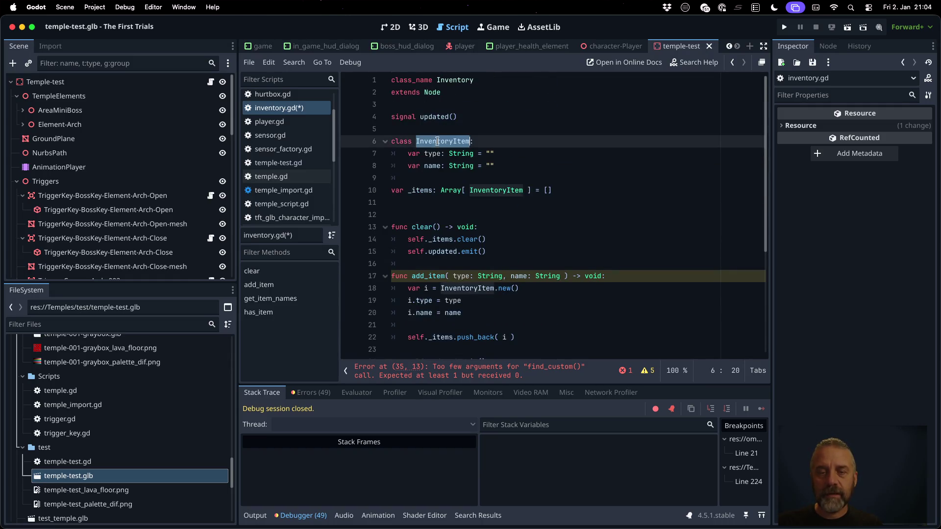
scroll(504, 216, "down", 1)
scroll(504, 217, "down", 4)
left_click(502, 288)
type("item: InventoryItemname: String ) -> bool:")
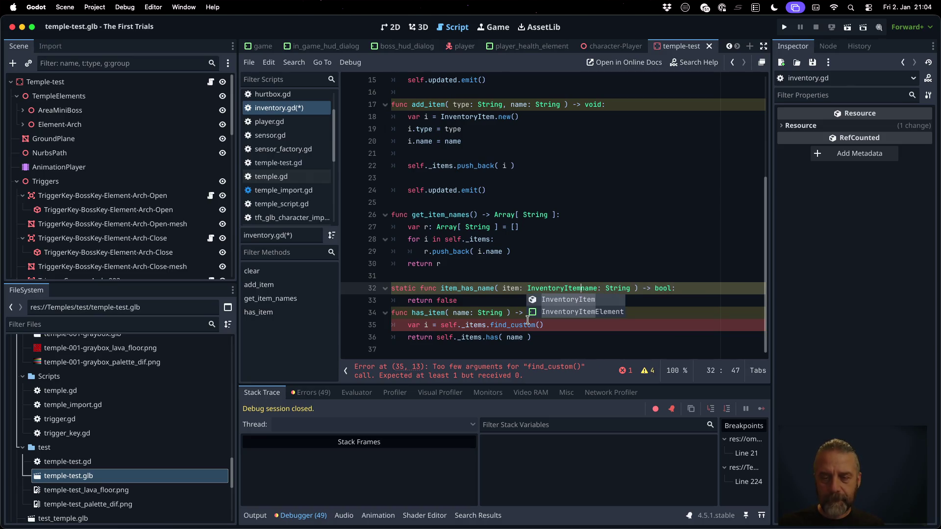
type(",")
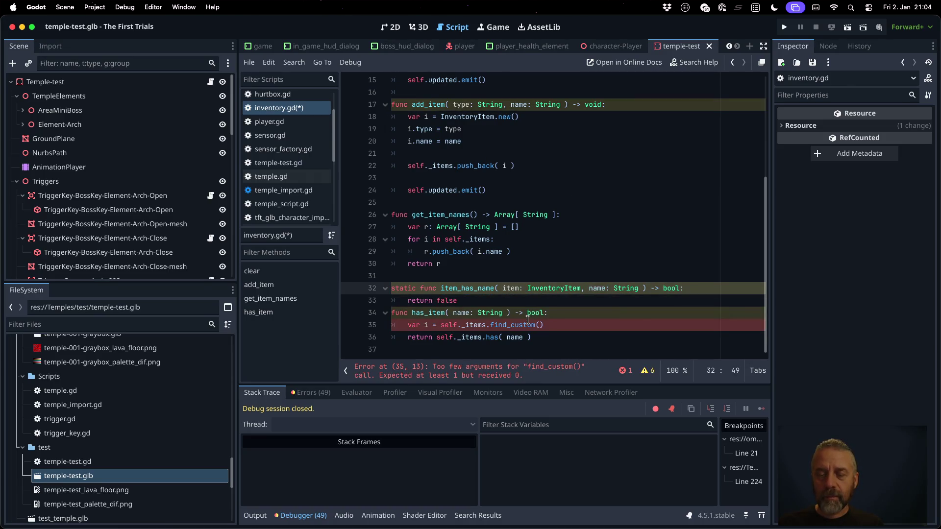
key("Down")
key("BackSpace")
key("BackSpace")
key("BackSpace")
type("it")
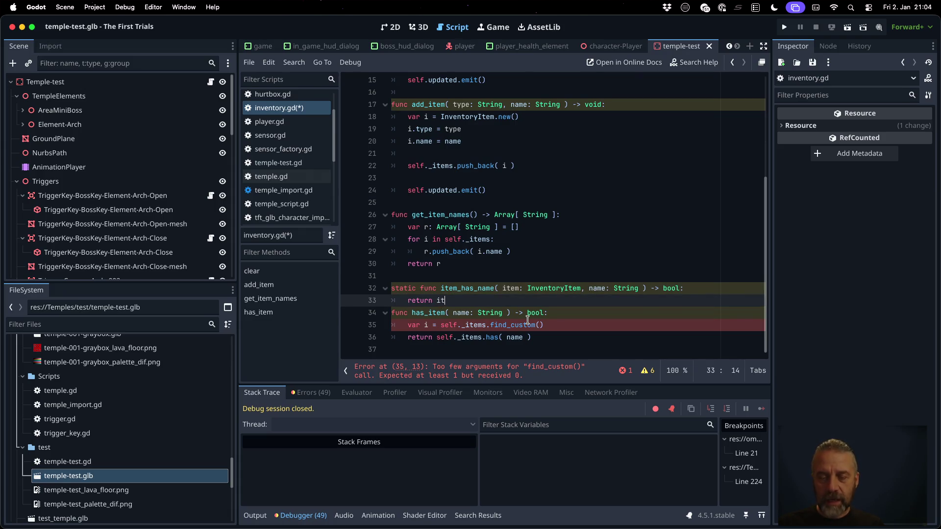
type("em.name == name")
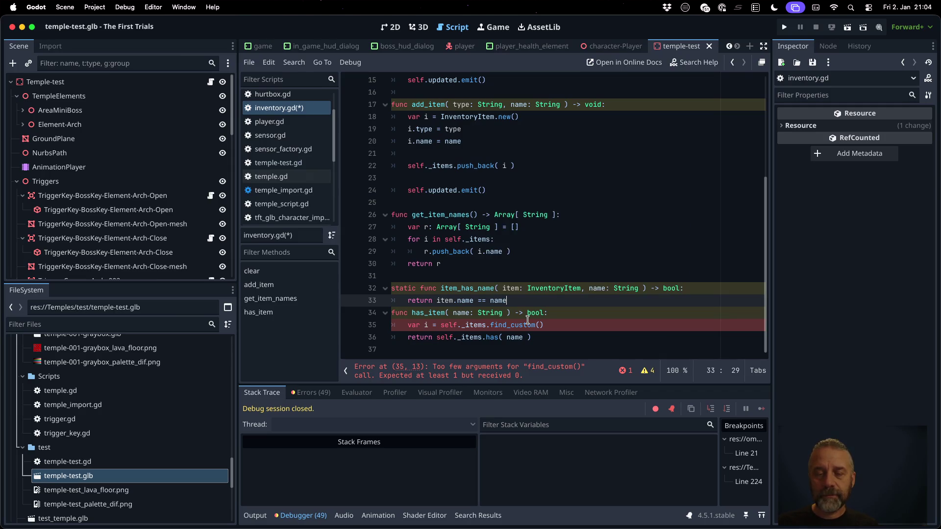
key("Return")
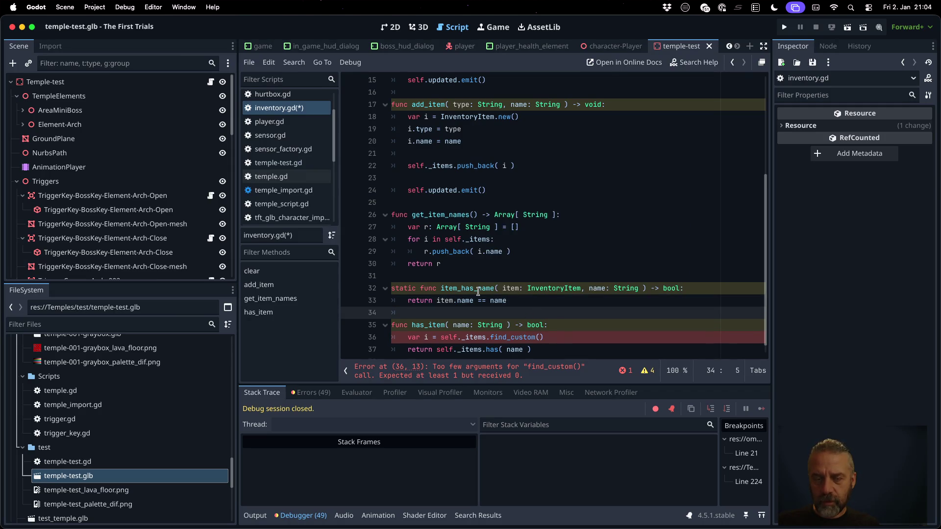
Pass item_has_name to find_custom in has_item and save inventory.gd.
scroll(533, 304, "down", 1)
left_click(539, 326)
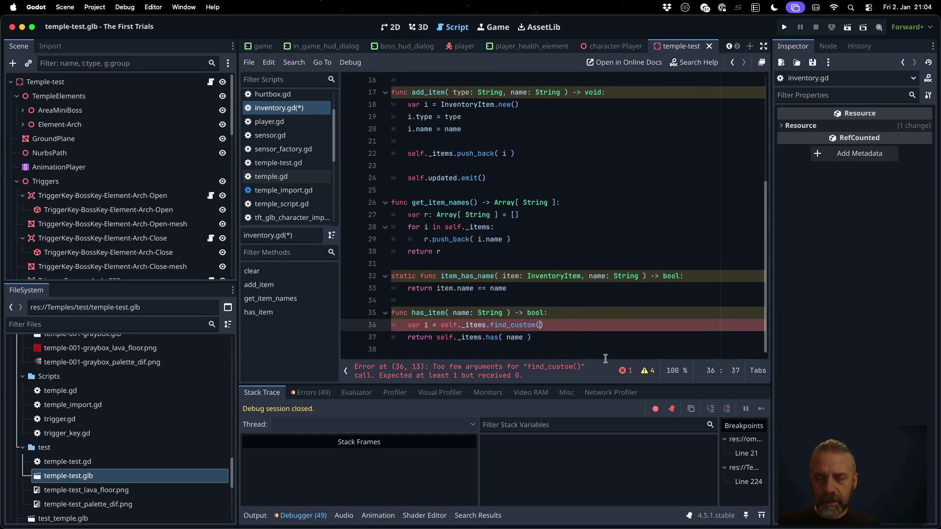
type("ite")
key("Return")
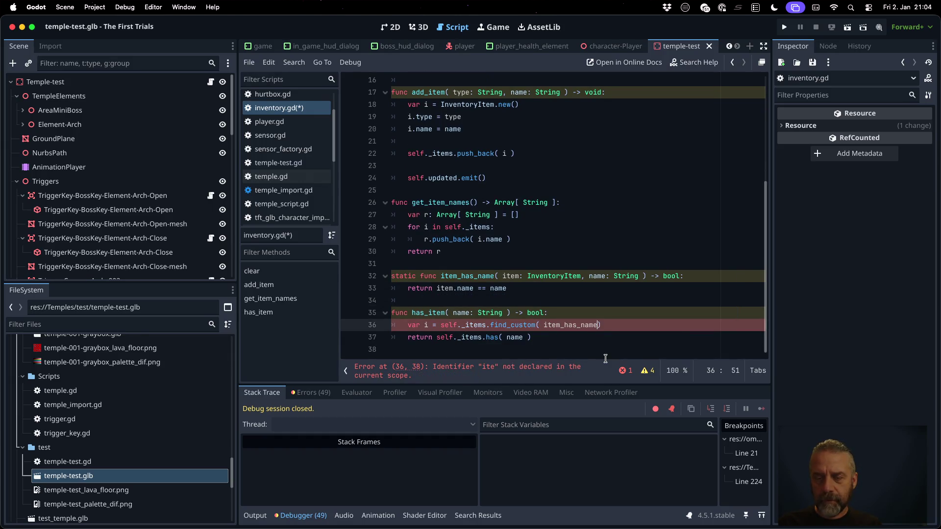
key("ctrl+s")
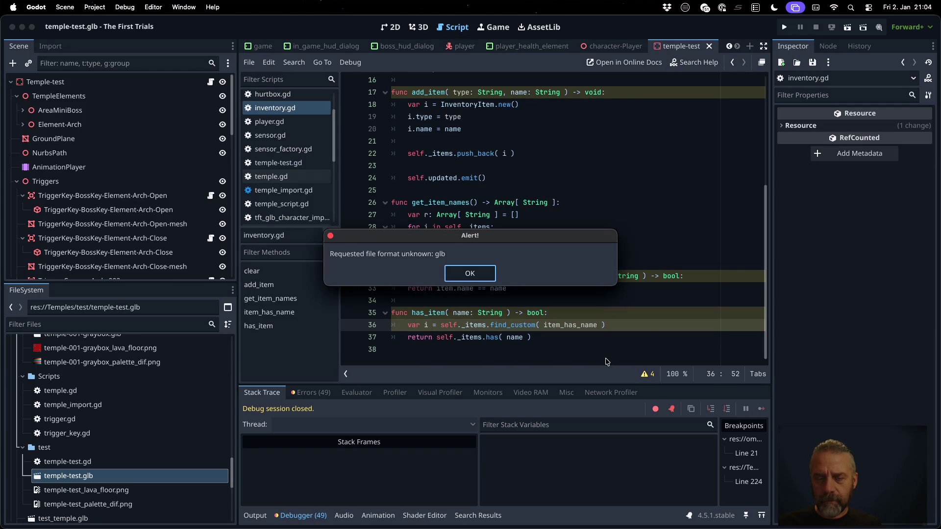
Dismiss the unknown glb file format alert and glance at the find_custom documentation.
key("Return")
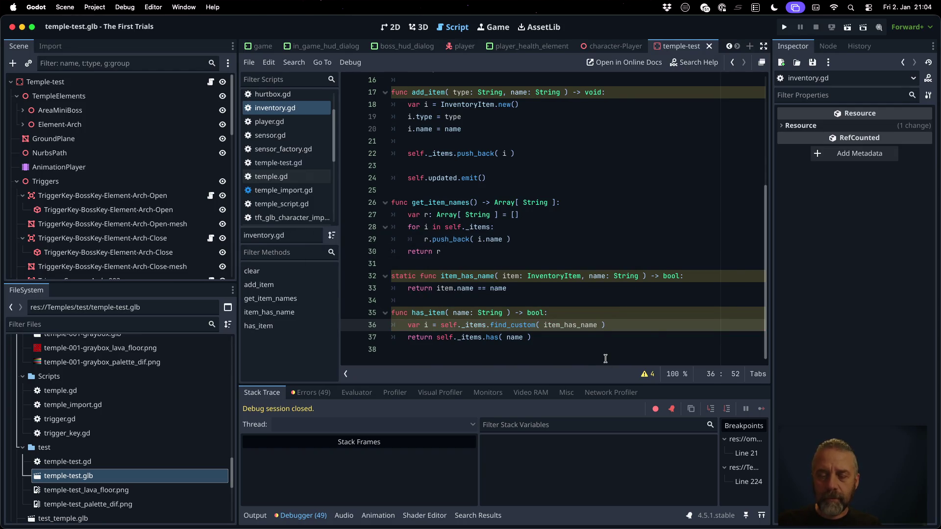
left_click(497, 326, "ctrl")
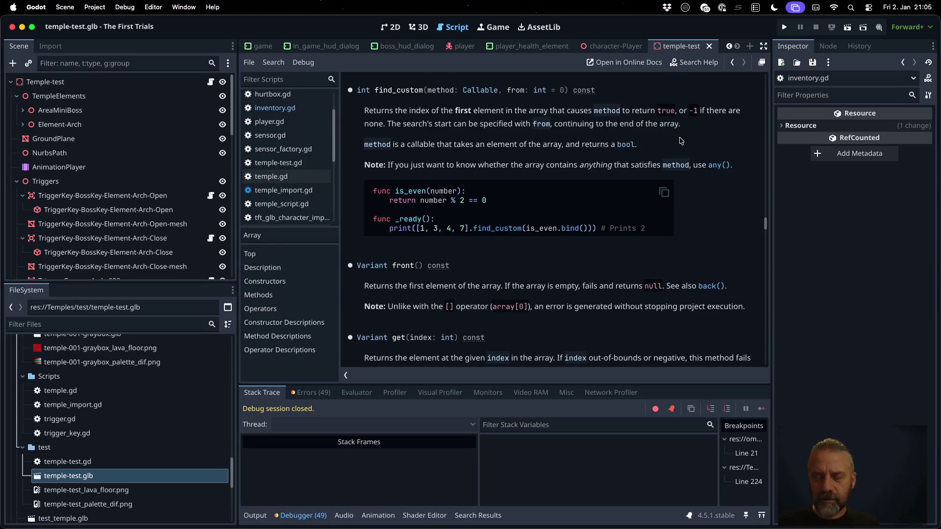
key("alt+Left")
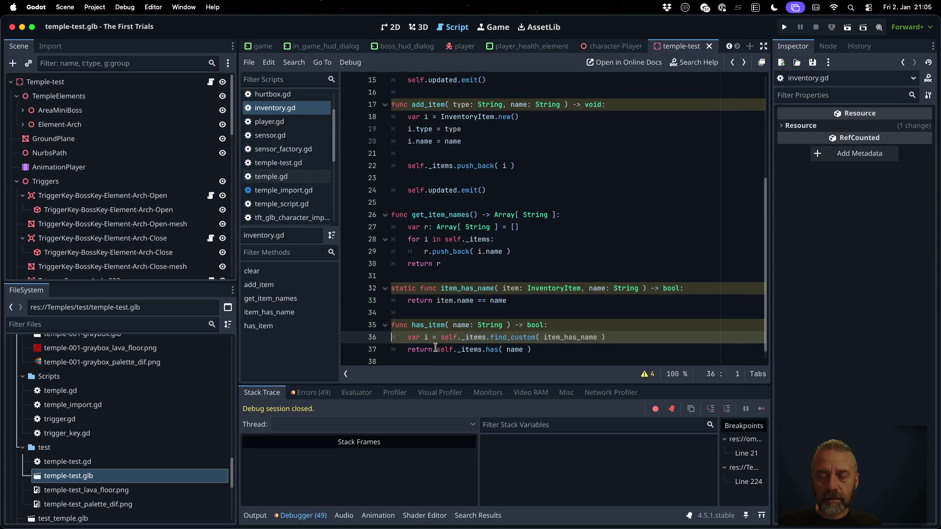
Replace has_item's return expression with 'i >= 0', save, and reopen the find_custom documentation.
left_click_drag(434, 349, 532, 349)
type("i >")
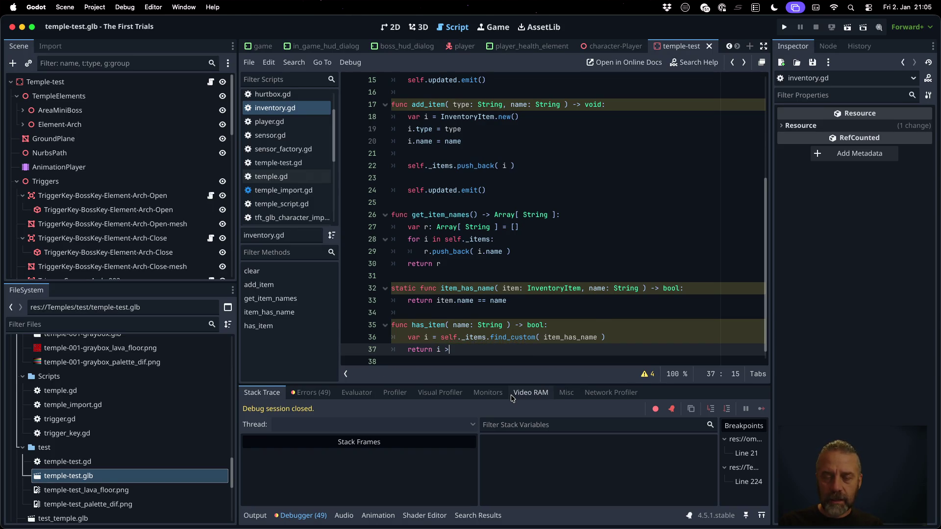
key("BackSpace")
type("= 0")
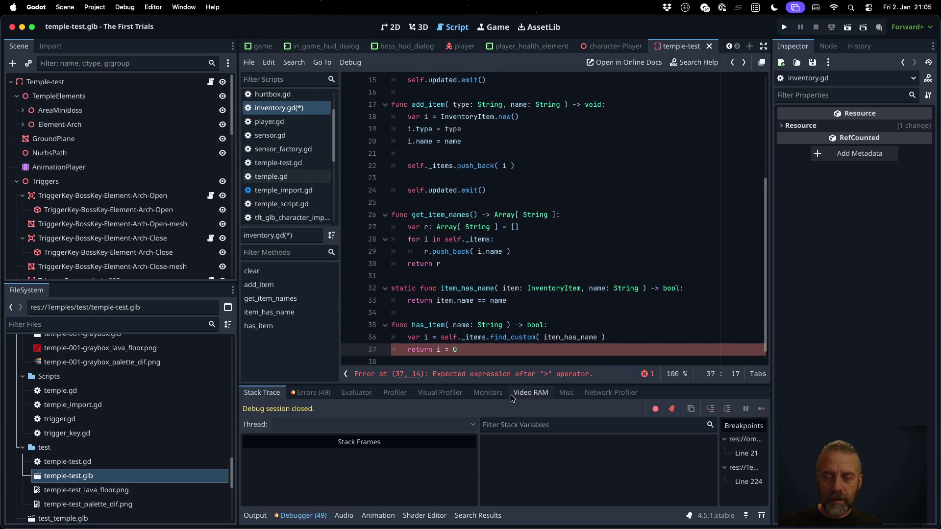
key("BackSpace")
key("BackSpace")
key("BackSpace")
type(">= 0")
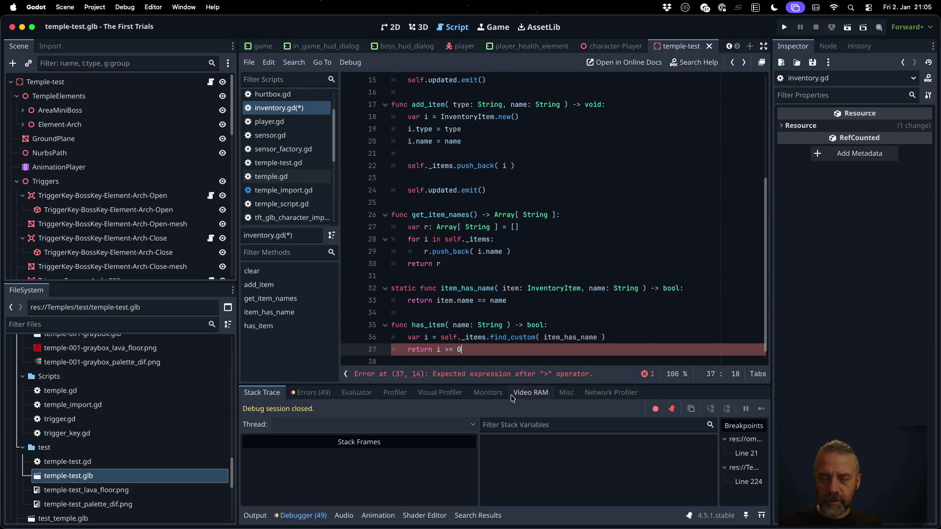
key("ctrl+s")
left_click(532, 312)
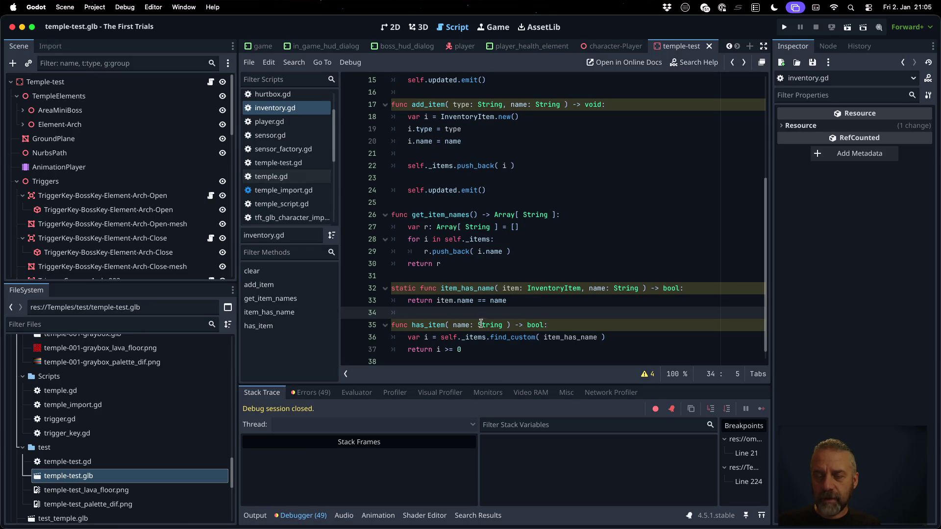
left_click(515, 338, "ctrl")
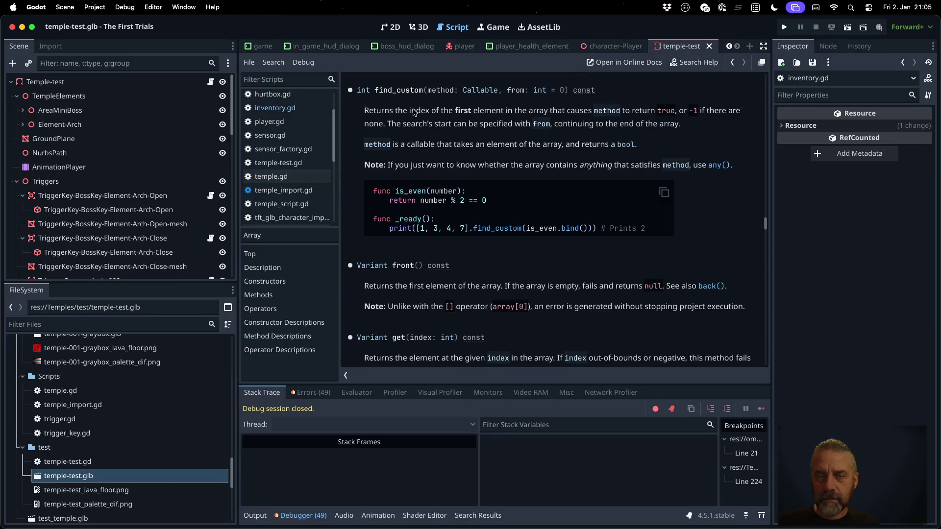
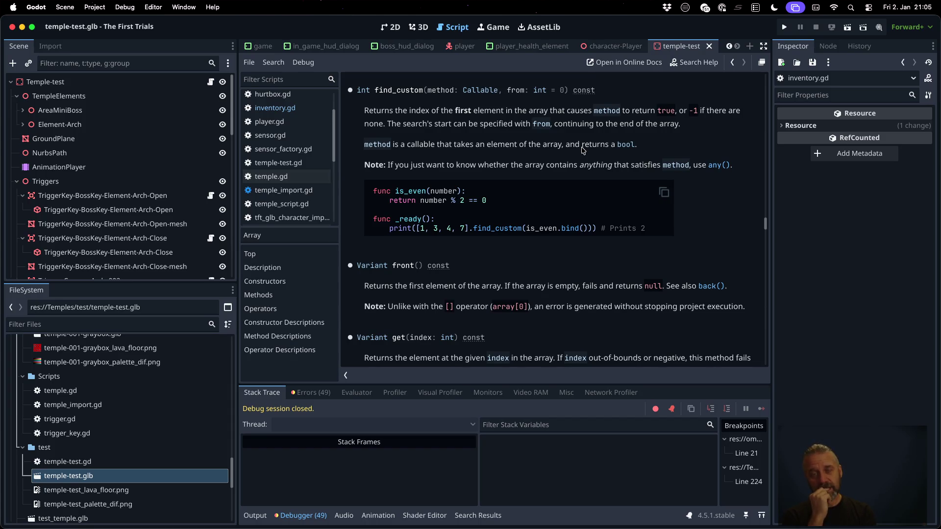
In a new Firefox tab, search the web for 'godot find_custom'.
key("super+Tab")
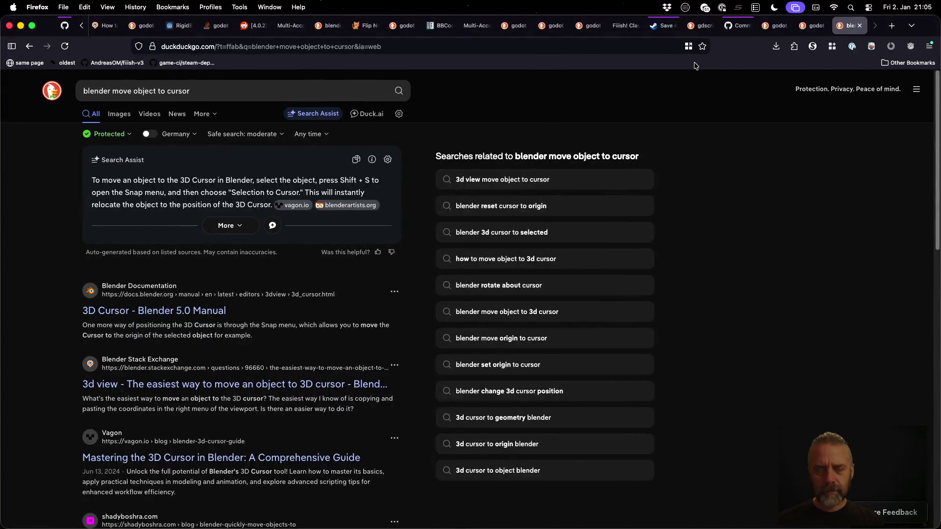
key("super+t")
type("godot find")
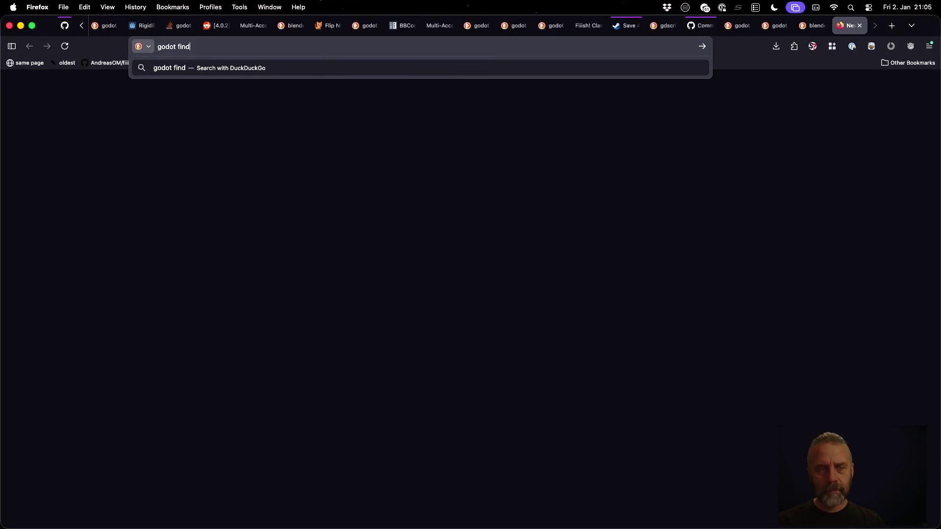
type("_custom")
key("Return")
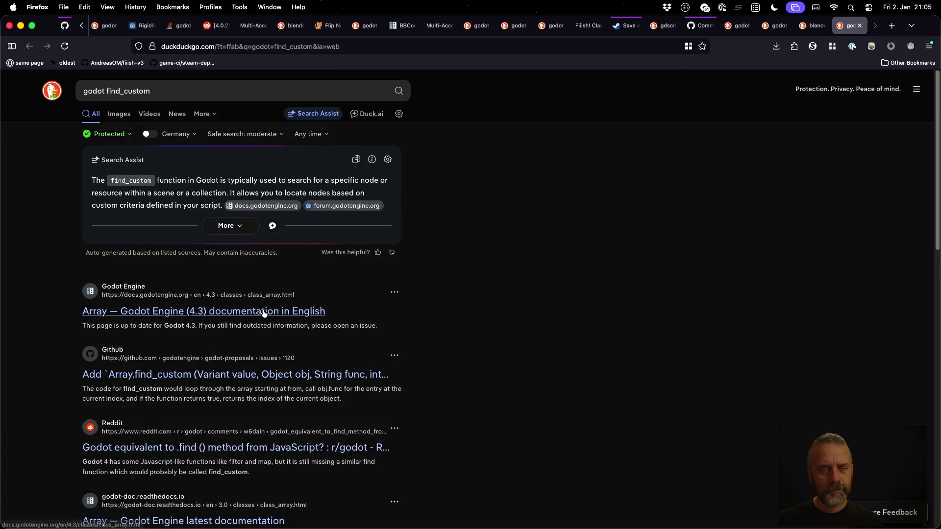
Open the GitHub proposal and Godot Array documentation results in new tabs and view the docs.
left_click(289, 377, "super")
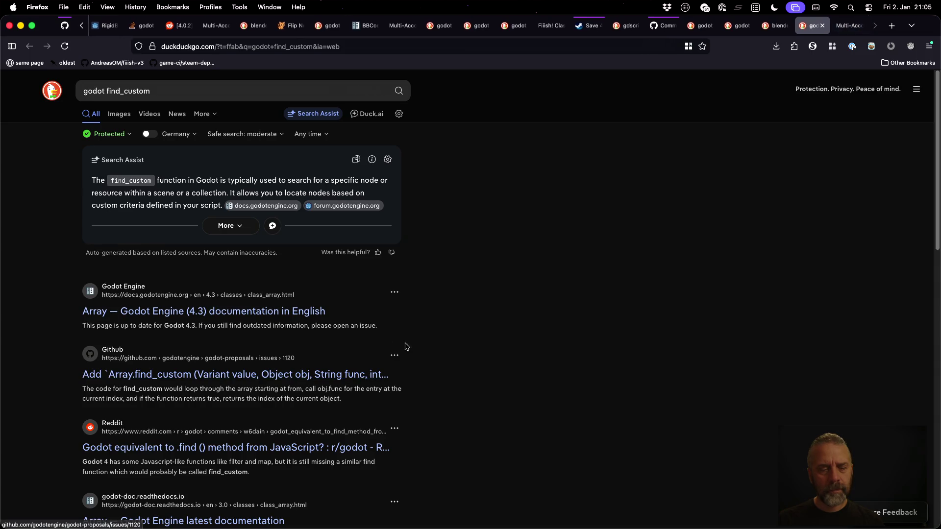
left_click(273, 314, "super")
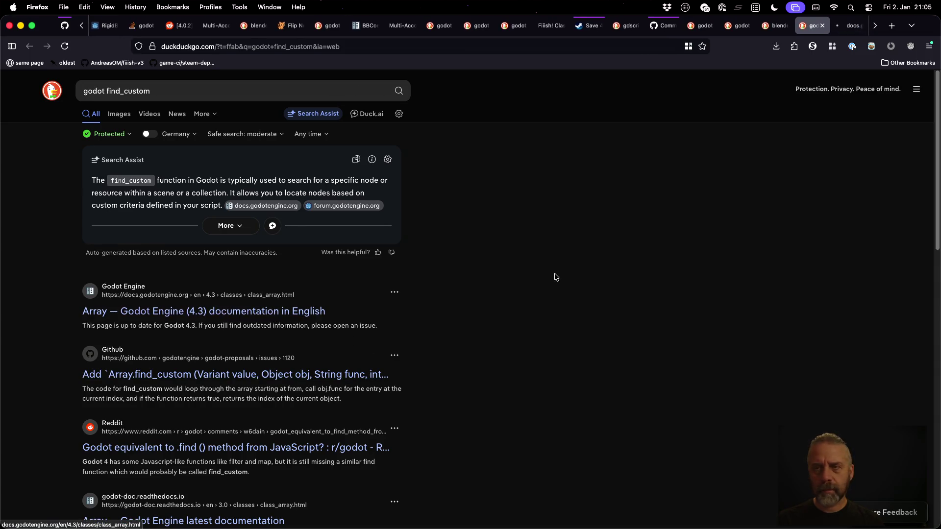
key("ctrl+Tab")
Search the Godot 4.3 Array docs page and docs search for find_custom.
scroll(459, 282, "down", 5)
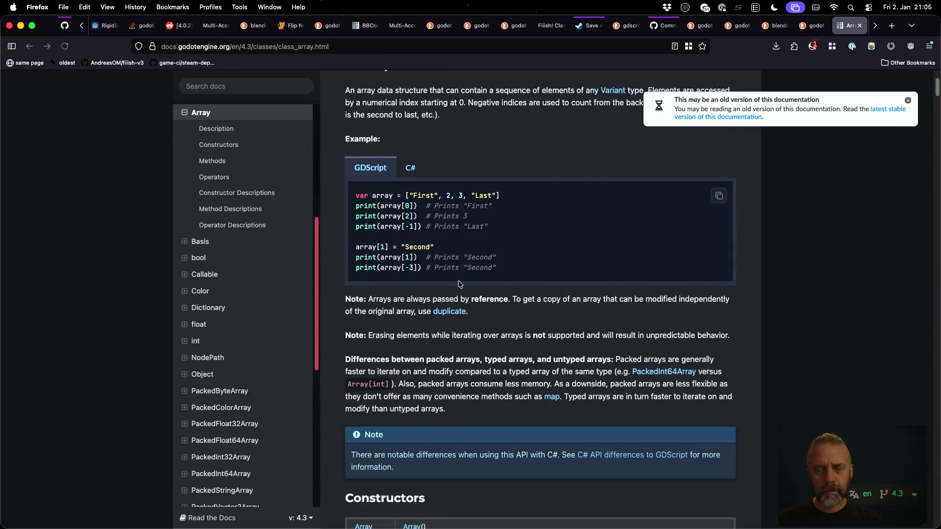
key("super+f")
type("find_cus")
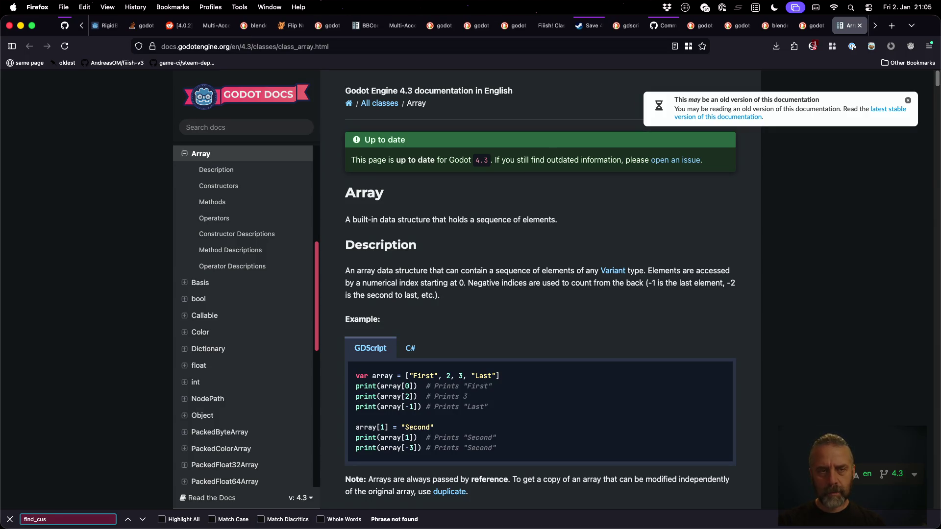
type("tom")
left_click(262, 121)
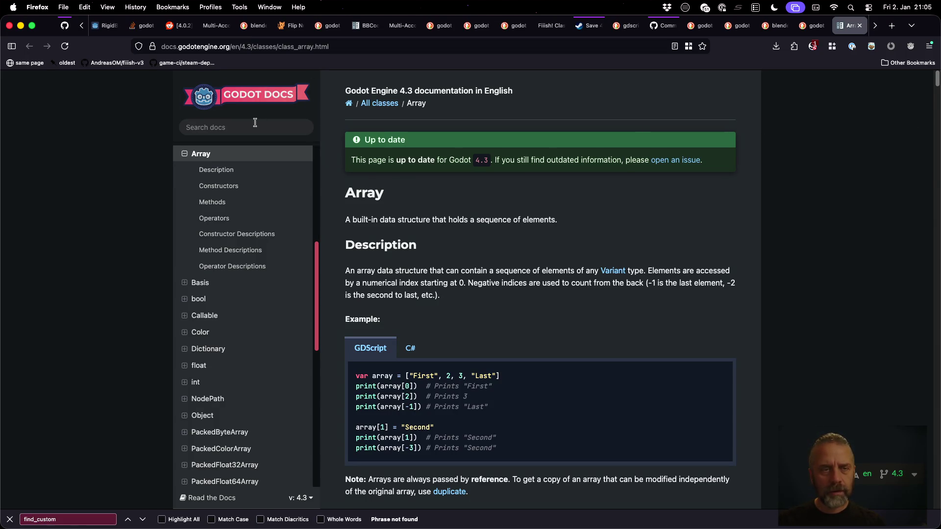
type("find_custom")
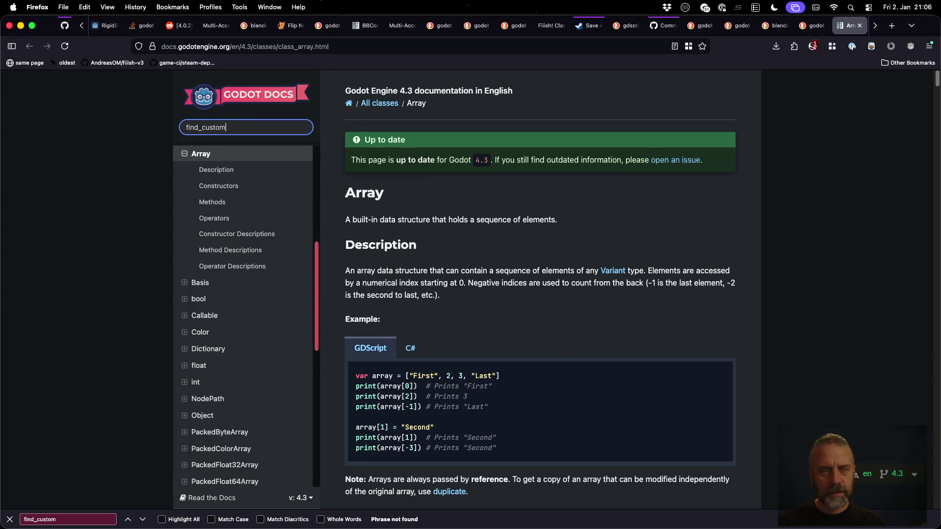
key("Return")
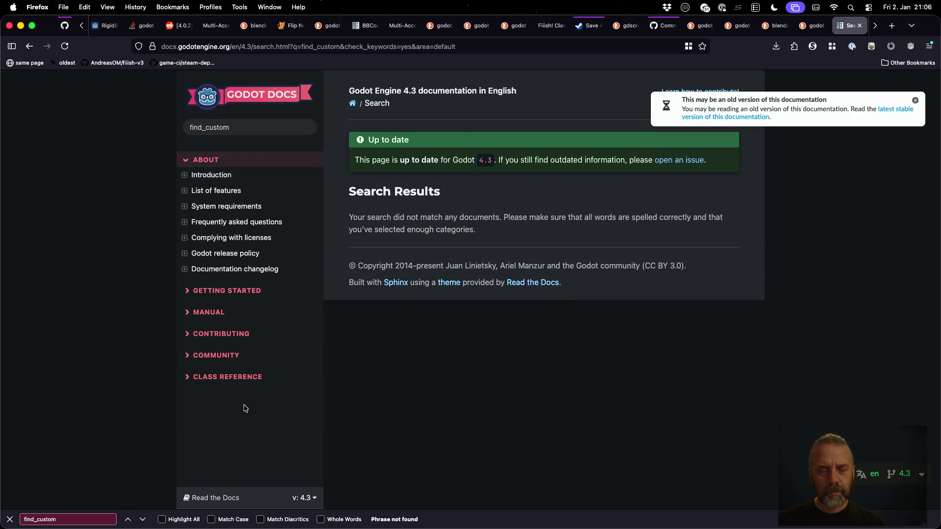
Repeat the find_custom search in the latest stable (4.5) docs, then close the tab.
left_click(10, 519)
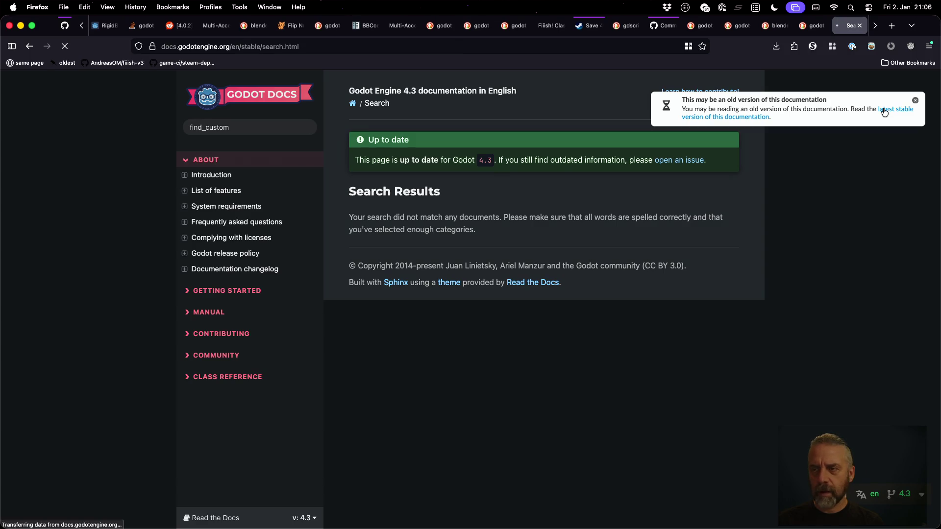
left_click(252, 130)
type("find_")
key("Down")
key("Return")
key("Return")
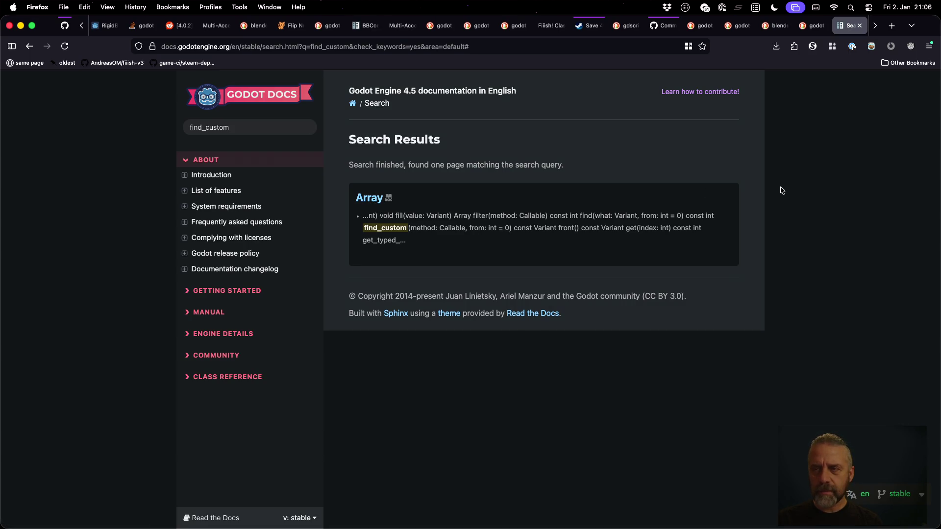
key("super+w")
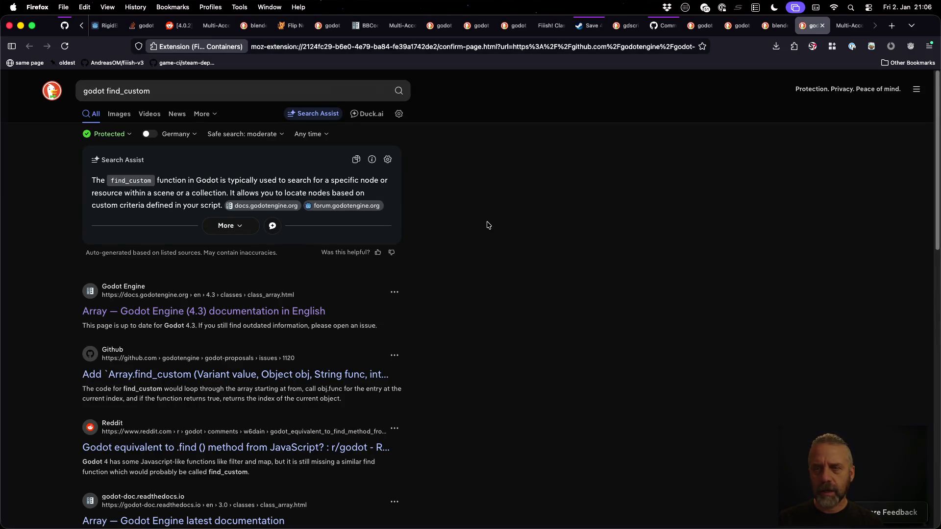
Open GitHub proposal #1120 and read down to its closing as a duplicate of #6889.
left_click(537, 372)
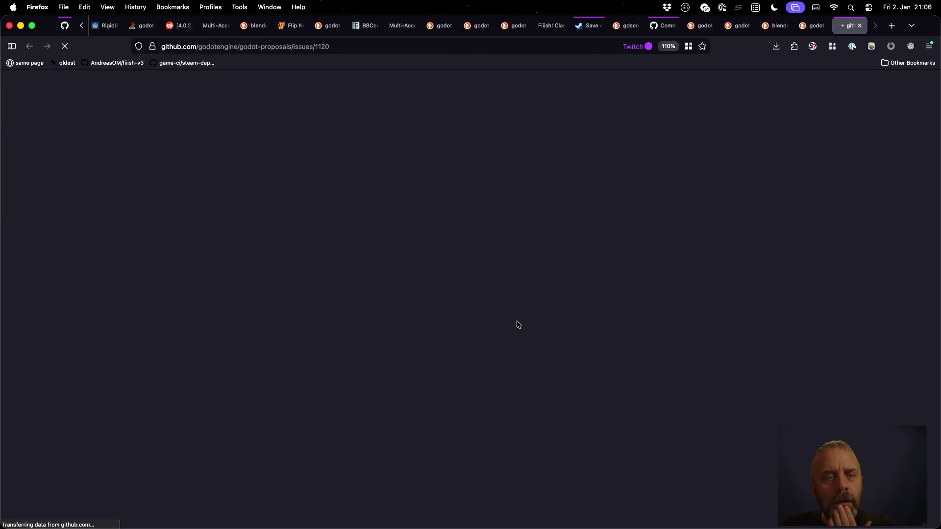
scroll(512, 316, "down", 3)
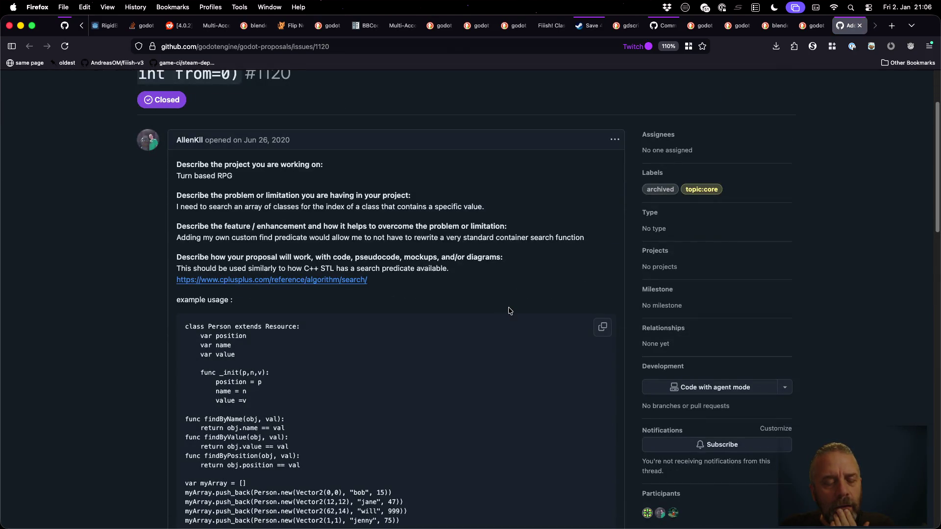
scroll(509, 311, "down", 2)
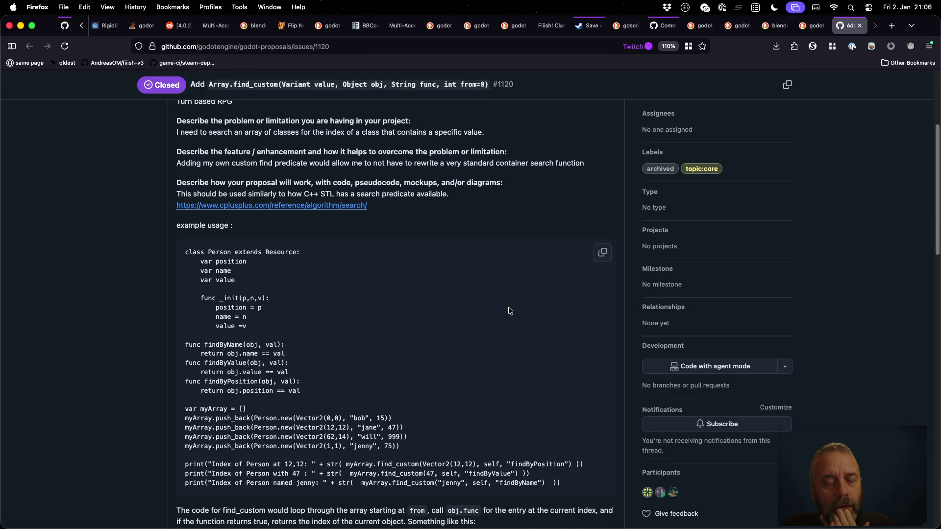
scroll(509, 311, "down", 15)
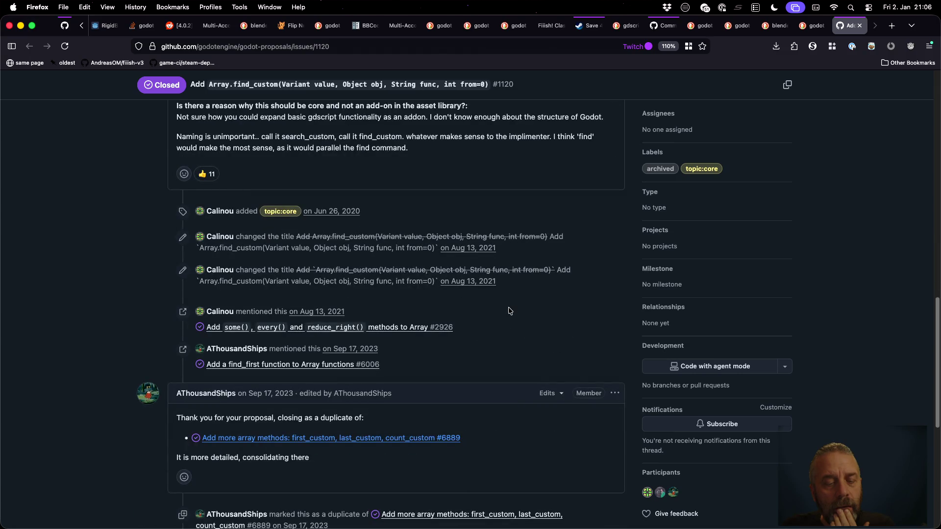
scroll(508, 311, "down", 7)
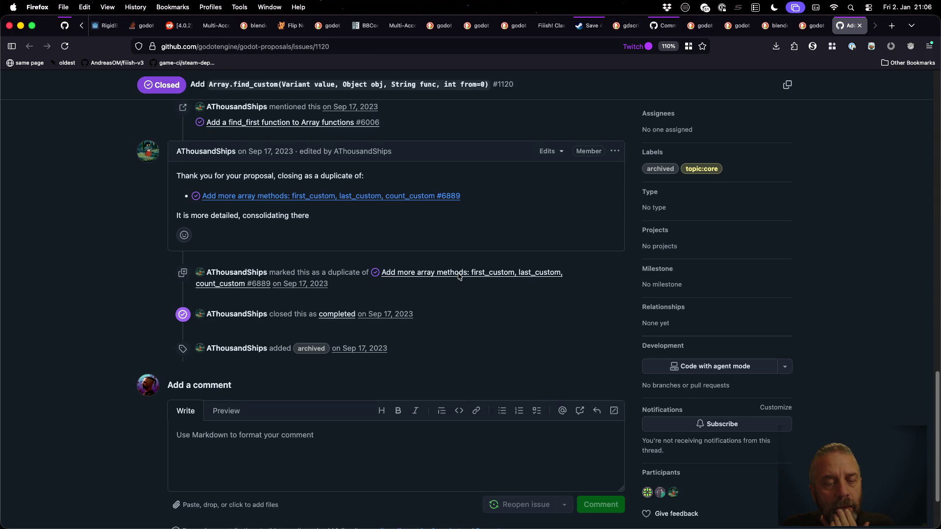
Open proposal #6889 on first_custom, last_custom, count_custom and read its discussion.
mouse_move(357, 201)
left_click(477, 245)
scroll(490, 304, "down", 2)
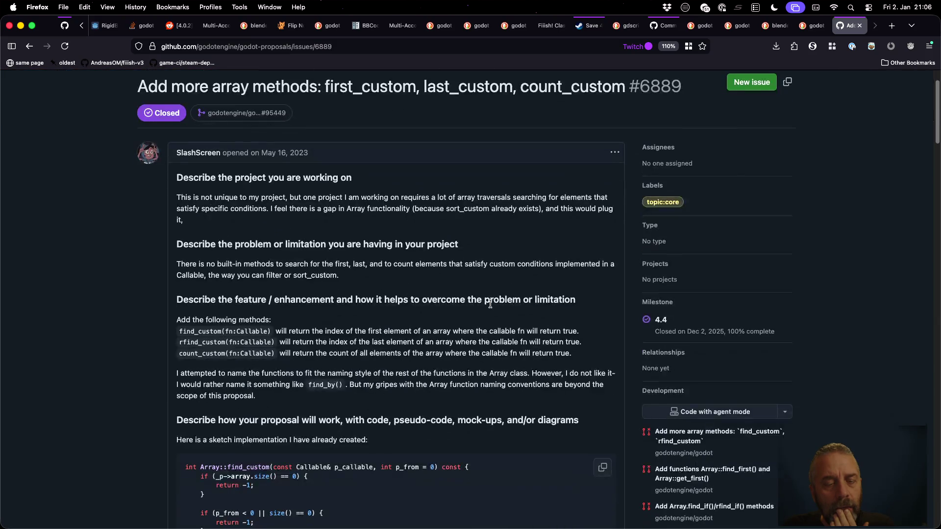
scroll(490, 304, "down", 5)
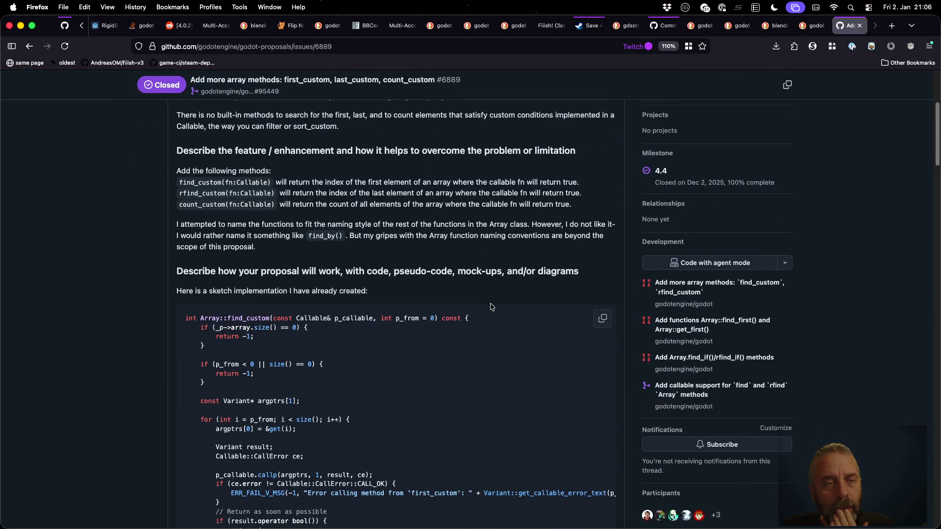
scroll(492, 307, "down", 4)
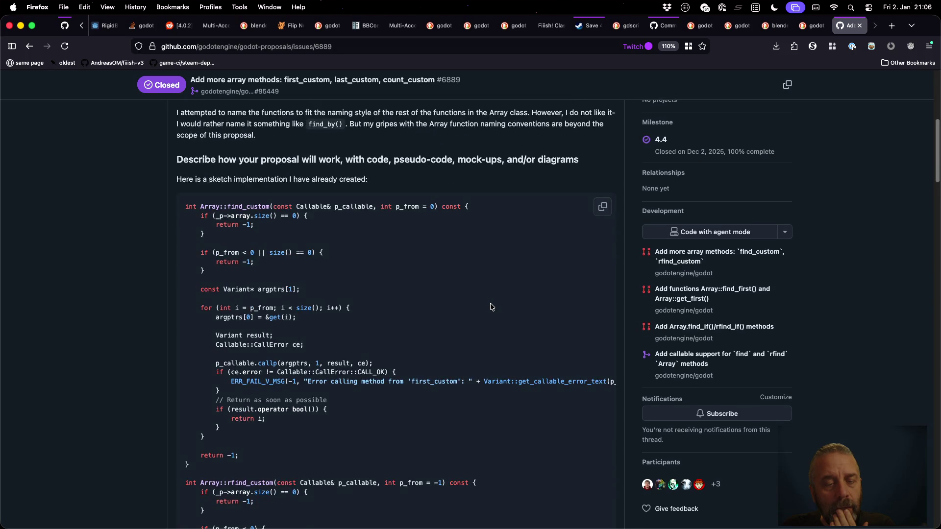
scroll(492, 307, "down", 4)
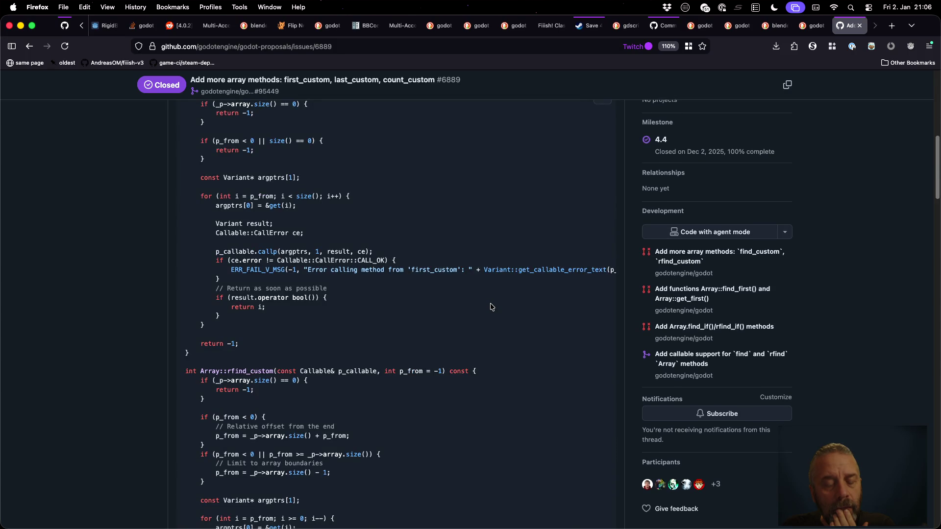
scroll(492, 307, "down", 14)
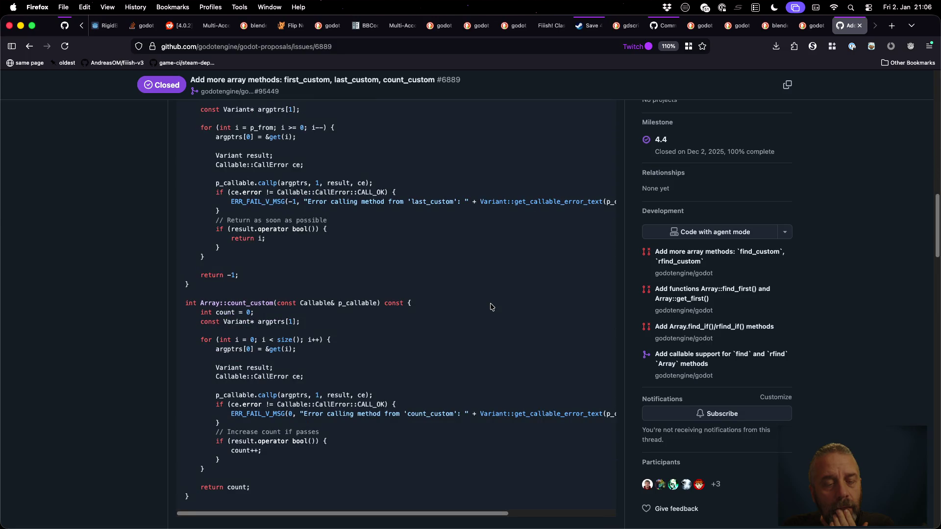
scroll(491, 307, "up", 20)
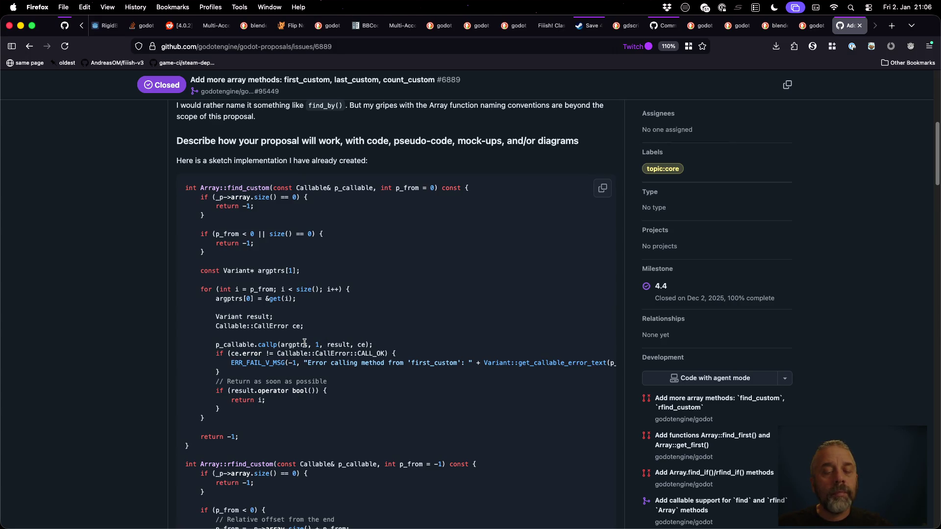
scroll(304, 343, "down", 15)
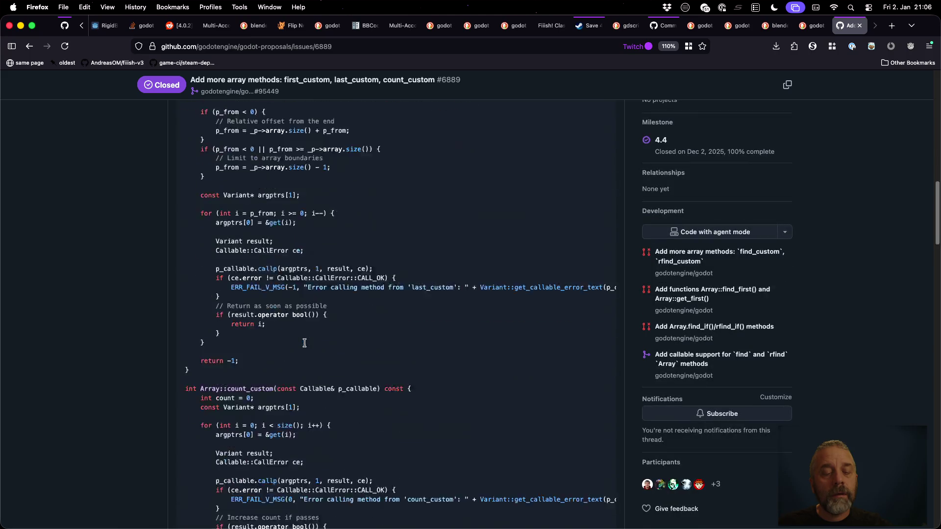
scroll(305, 346, "down", 2)
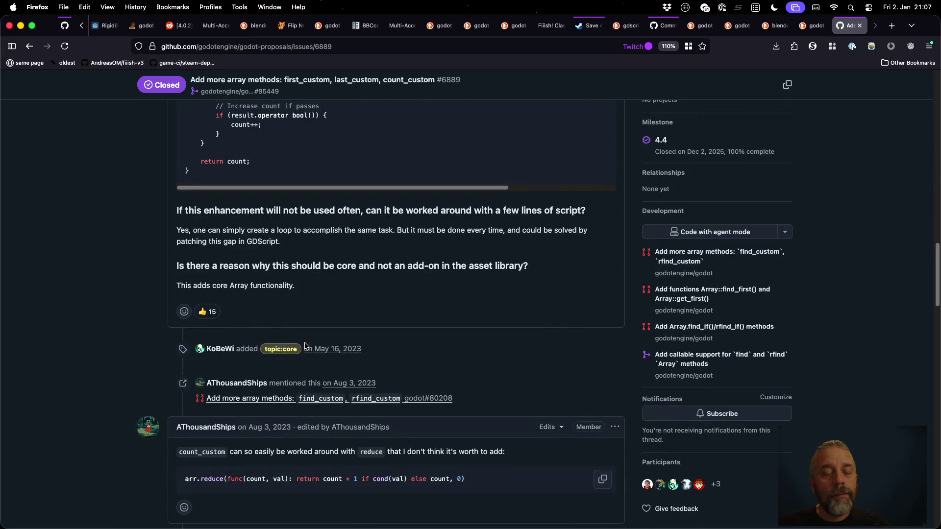
scroll(305, 346, "down", 4)
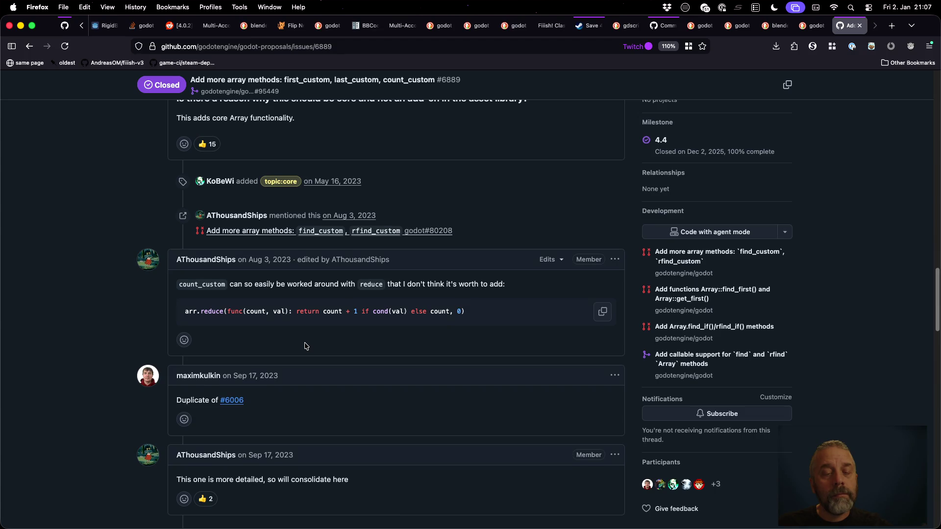
scroll(305, 346, "down", 5)
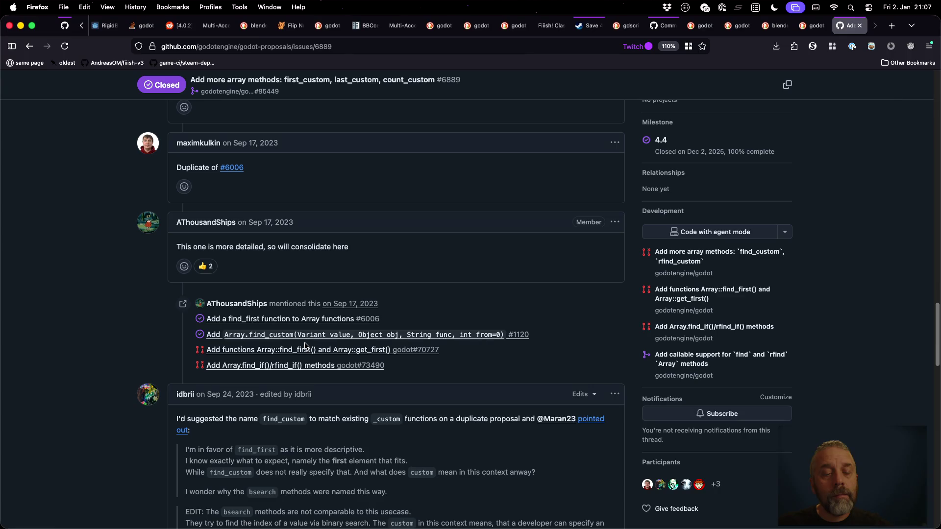
Open find_first proposal #6006 in a background tab, finish #6889 (closed via godot#95449), and close it.
mouse_move(302, 321)
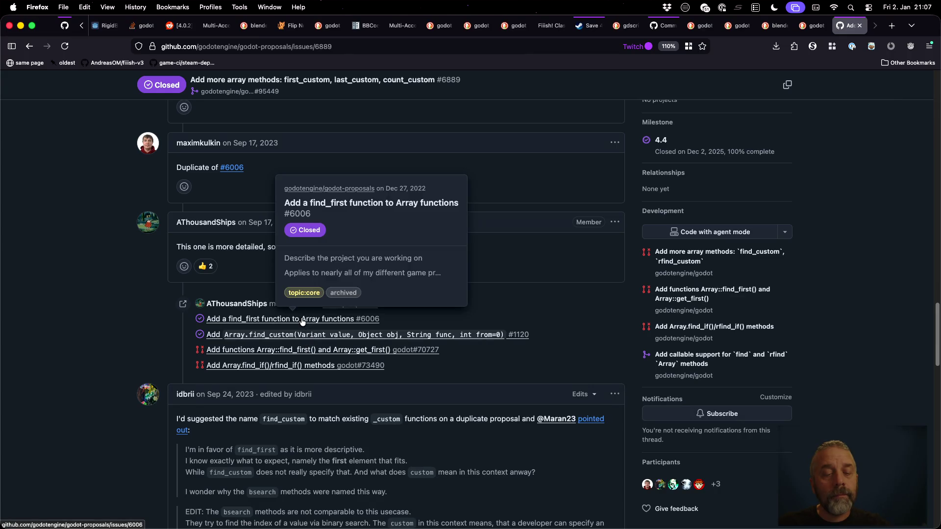
left_click(303, 320, "super")
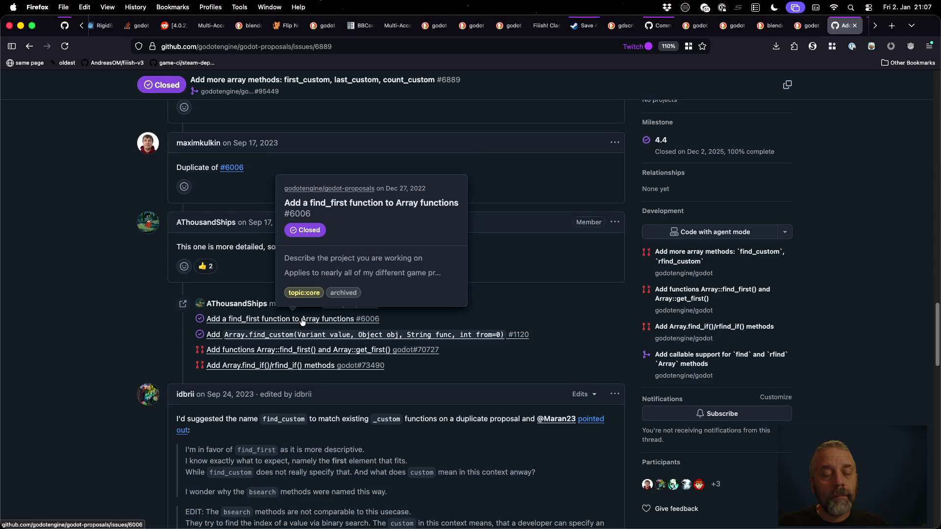
scroll(392, 343, "down", 7)
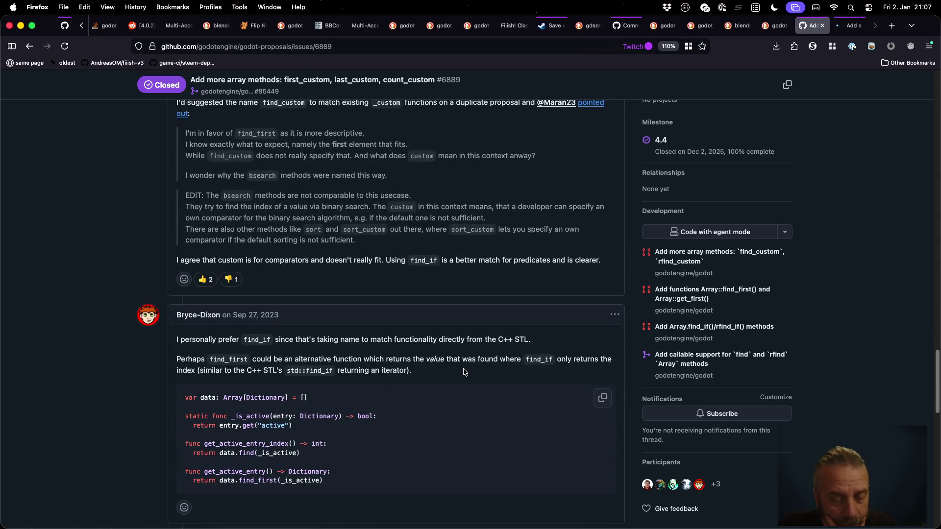
scroll(464, 372, "down", 8)
scroll(464, 372, "down", 2)
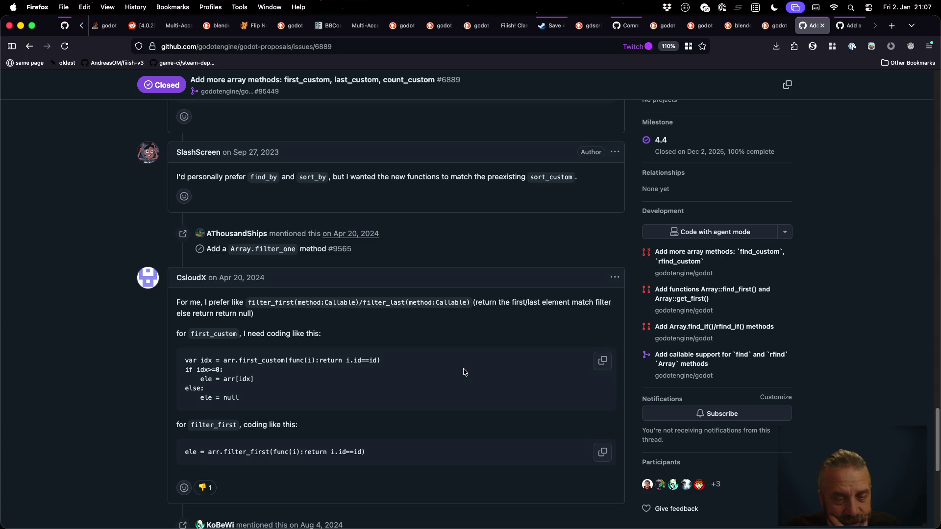
scroll(464, 372, "down", 2)
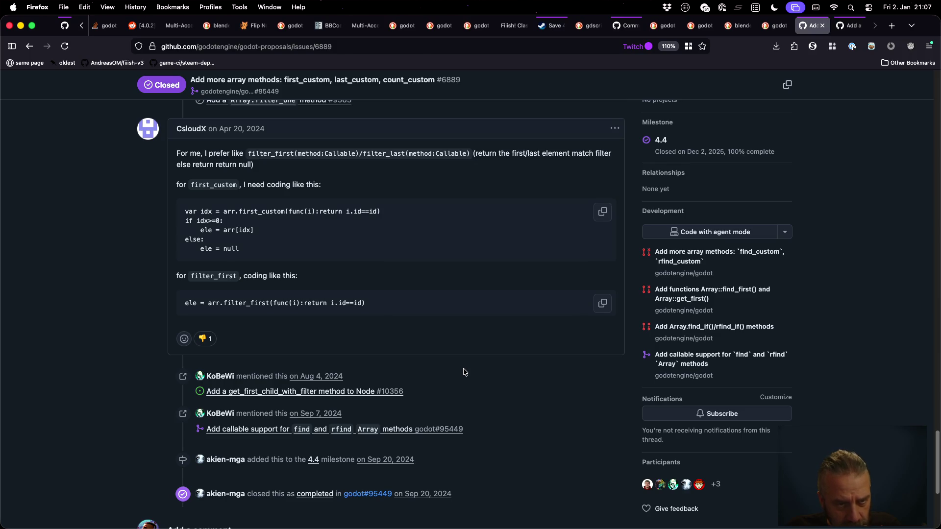
scroll(464, 372, "down", 5)
scroll(464, 373, "up", 7)
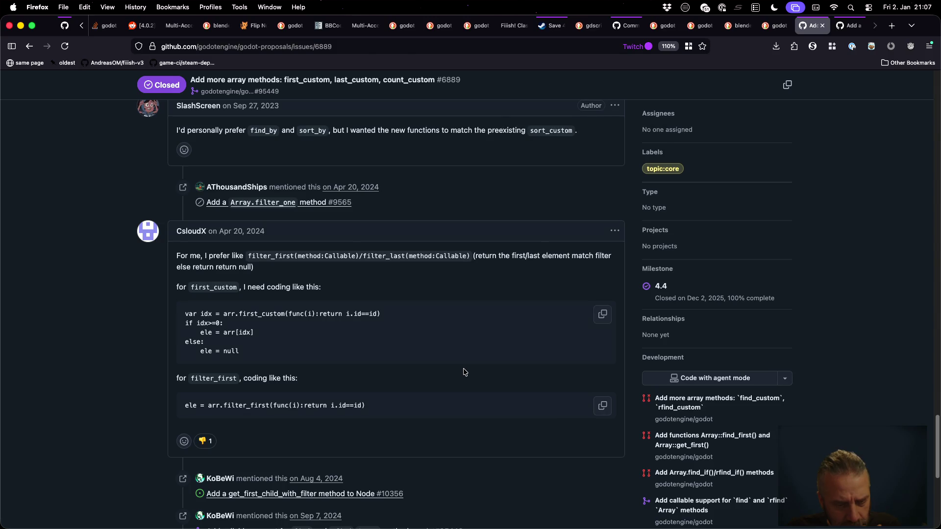
scroll(464, 372, "down", 3)
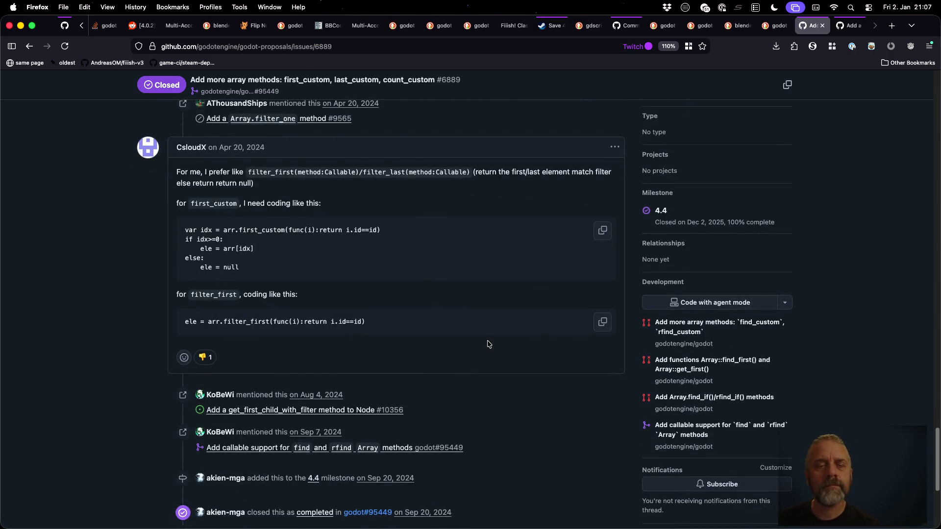
key("super+w")
Read proposal #6006 'Add a find_first function to Array functions' to its duplicate closure, then return to results.
scroll(488, 344, "down", 6)
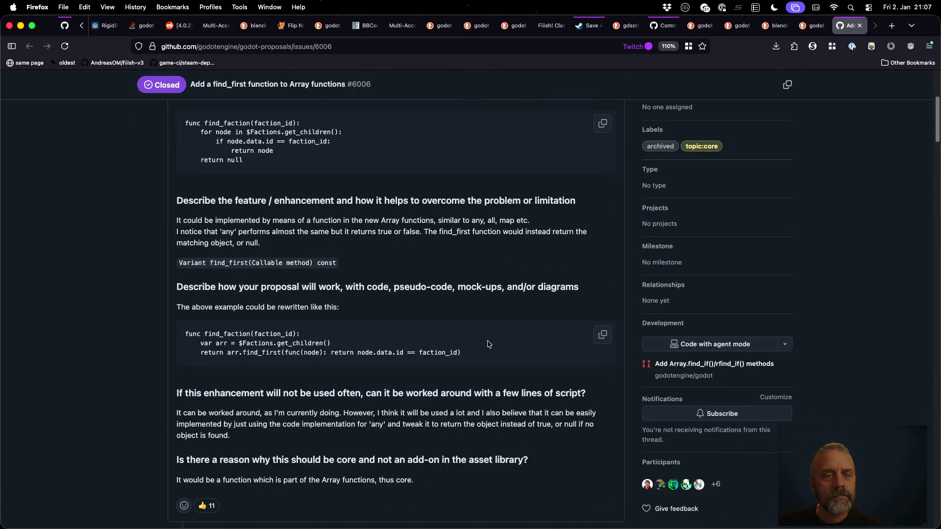
scroll(487, 344, "down", 6)
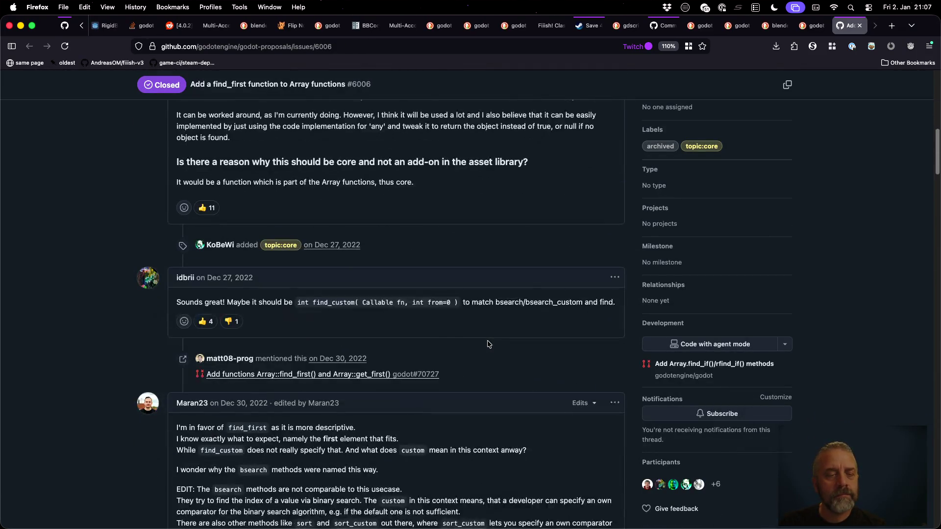
scroll(488, 344, "down", 4)
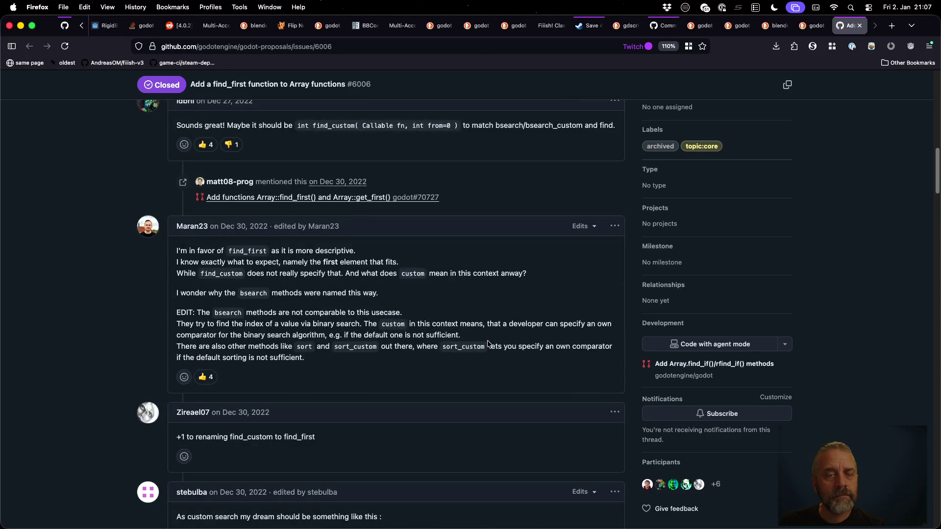
scroll(488, 344, "down", 1)
scroll(487, 344, "down", 5)
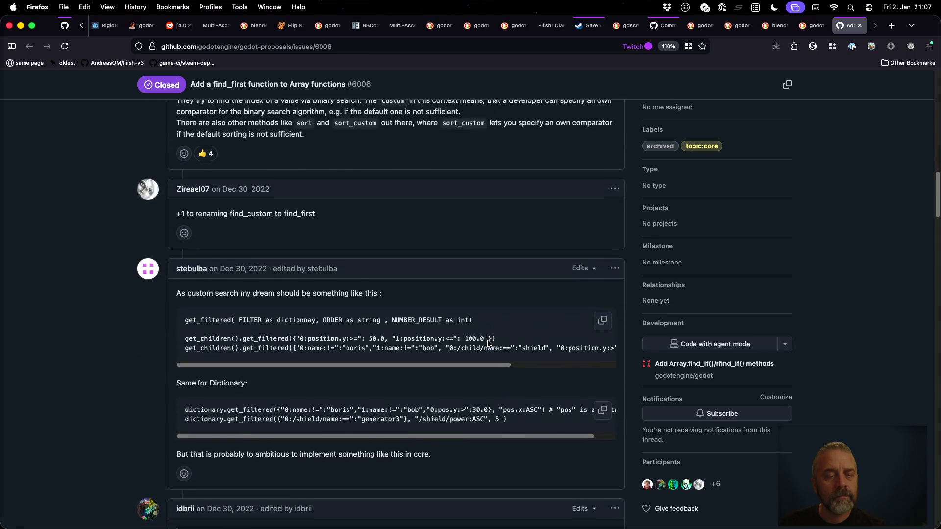
scroll(488, 344, "down", 2)
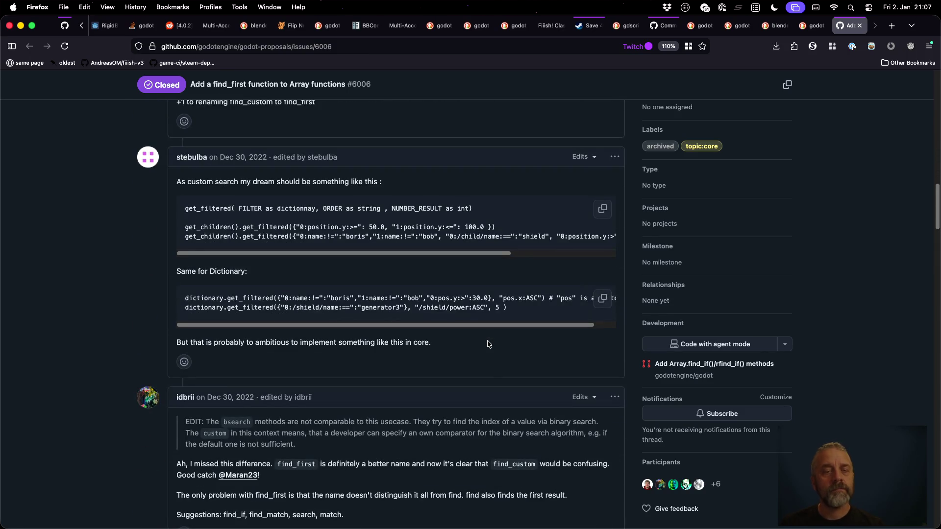
scroll(487, 344, "down", 20)
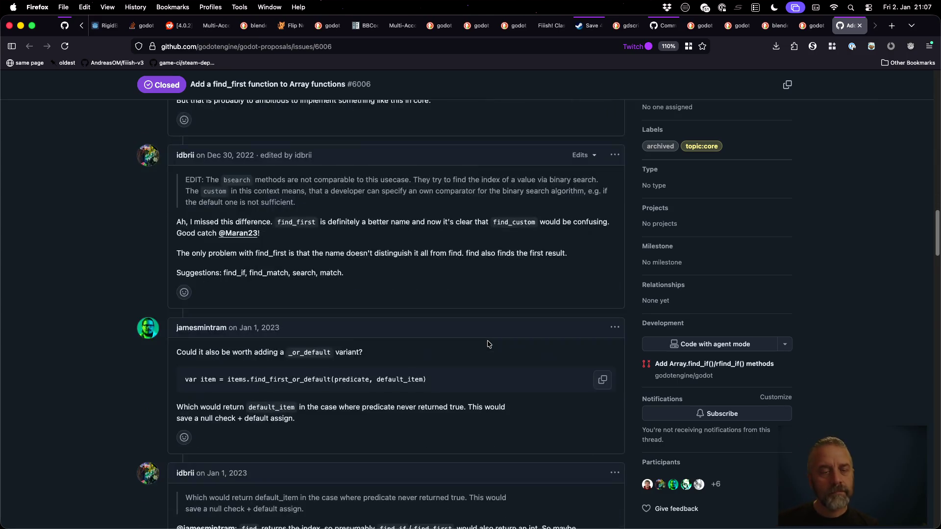
scroll(487, 344, "down", 10)
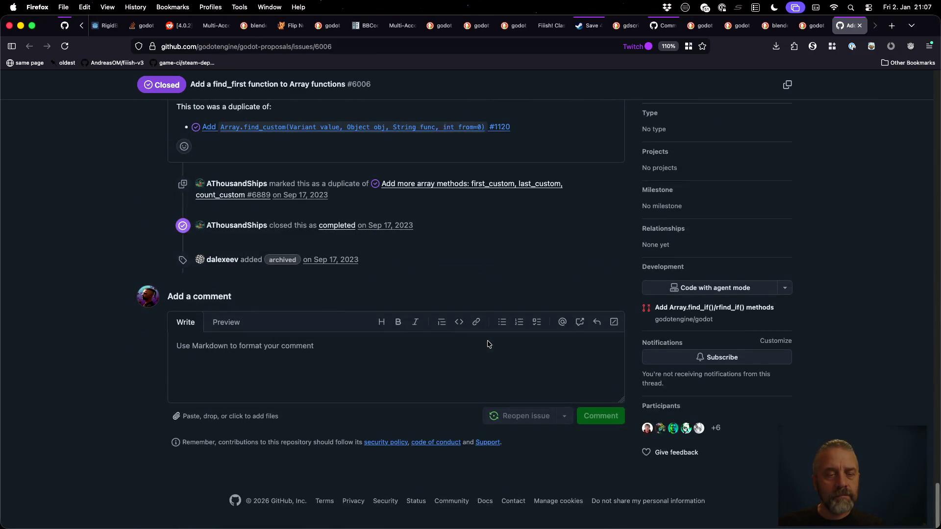
scroll(487, 343, "up", 5)
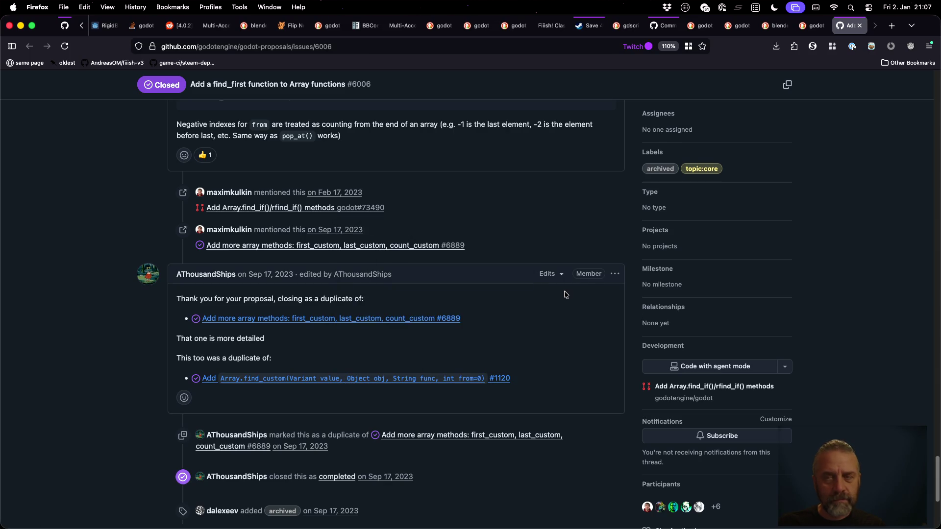
key("ctrl+Tab")
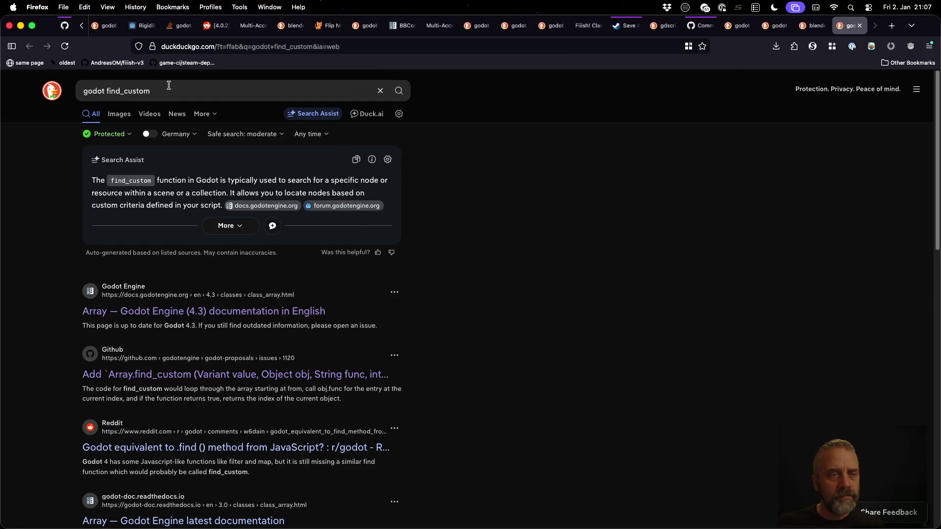
Search 'godot find_custom example' and open results, including godot-demo-projects, in background tabs.
left_click(169, 85)
type("example")
key("Return")
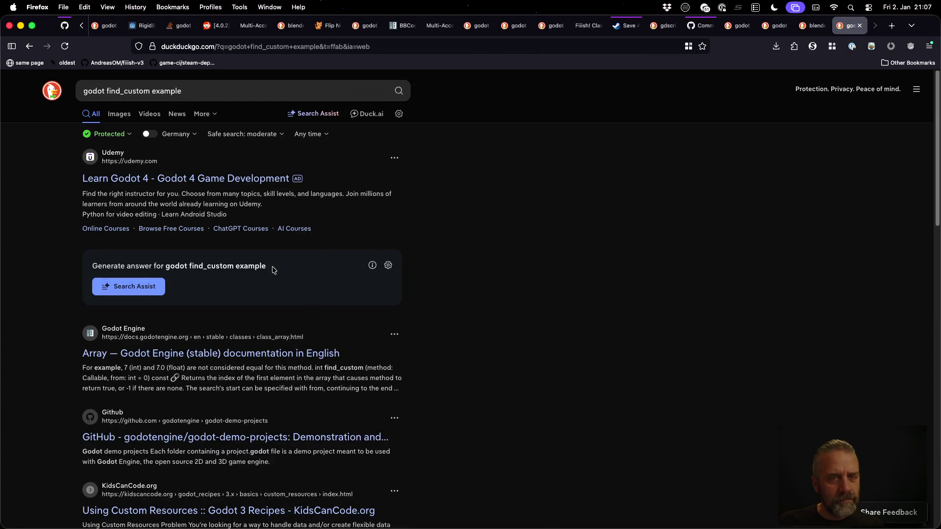
left_click(274, 181, "super")
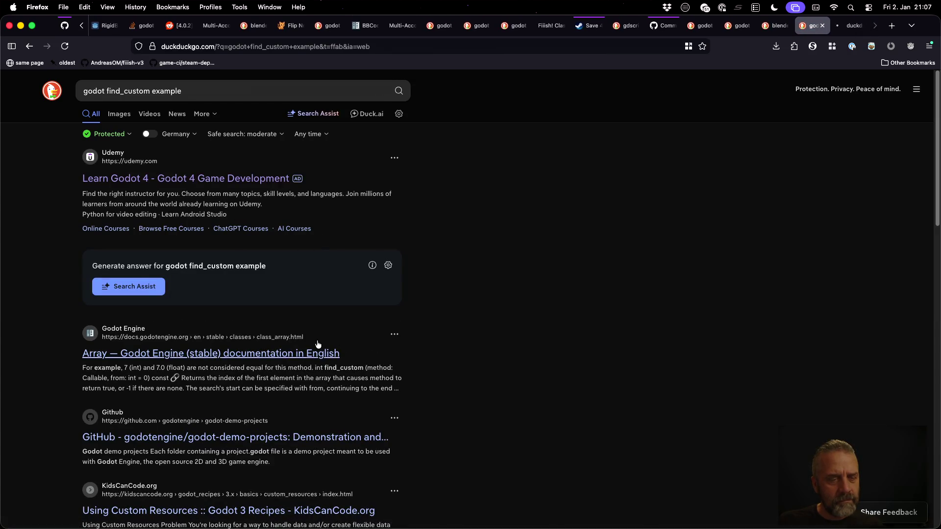
scroll(250, 345, "down", 3)
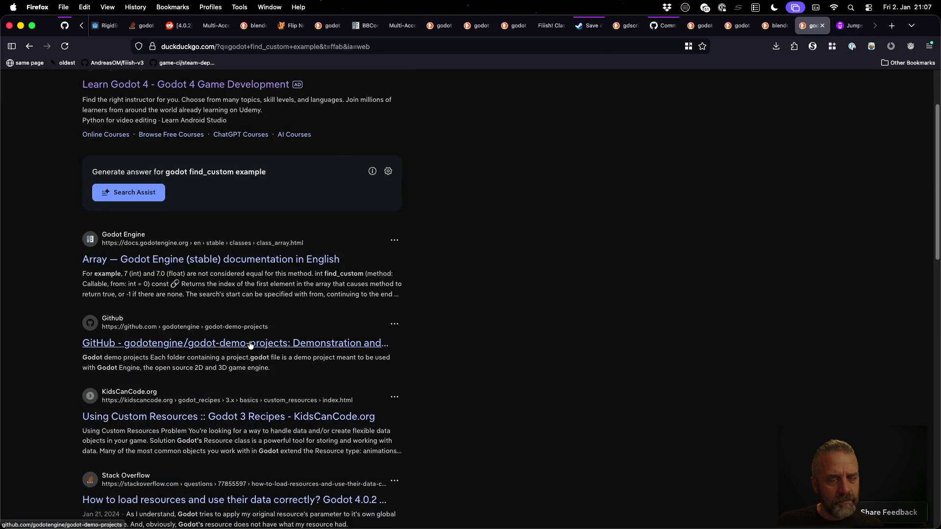
left_click(250, 345, "super")
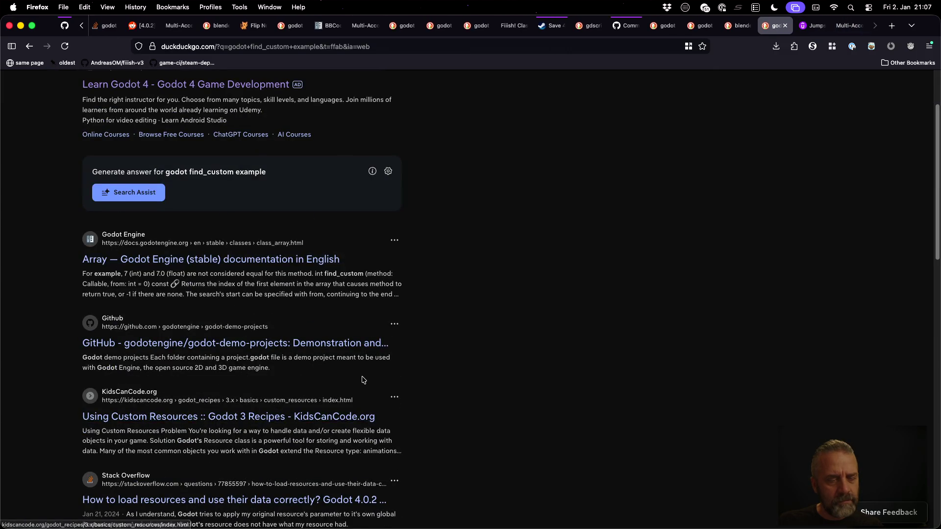
scroll(363, 379, "down", 5)
scroll(363, 380, "up", 8)
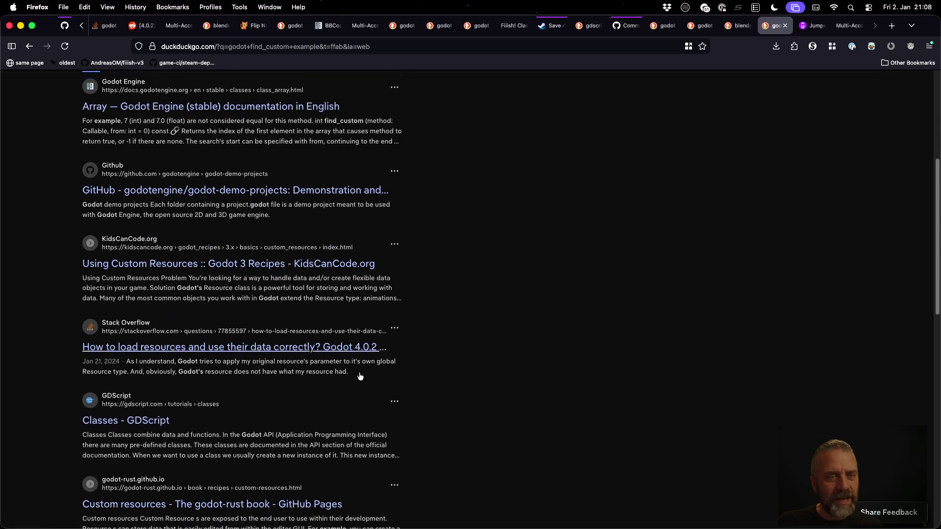
Rerun the search as godot "find_custom" example and open the Reddit .find() thread.
left_click(107, 91)
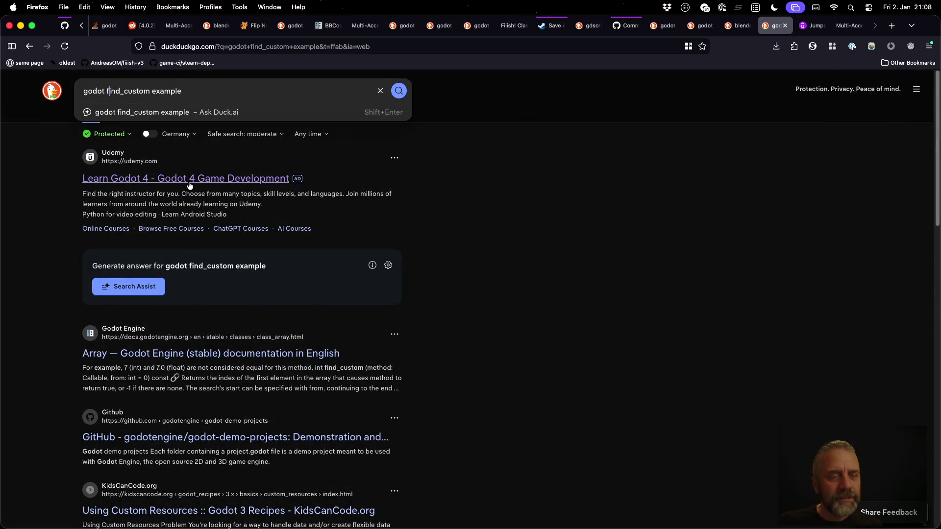
type("\"")
key("BackSpace")
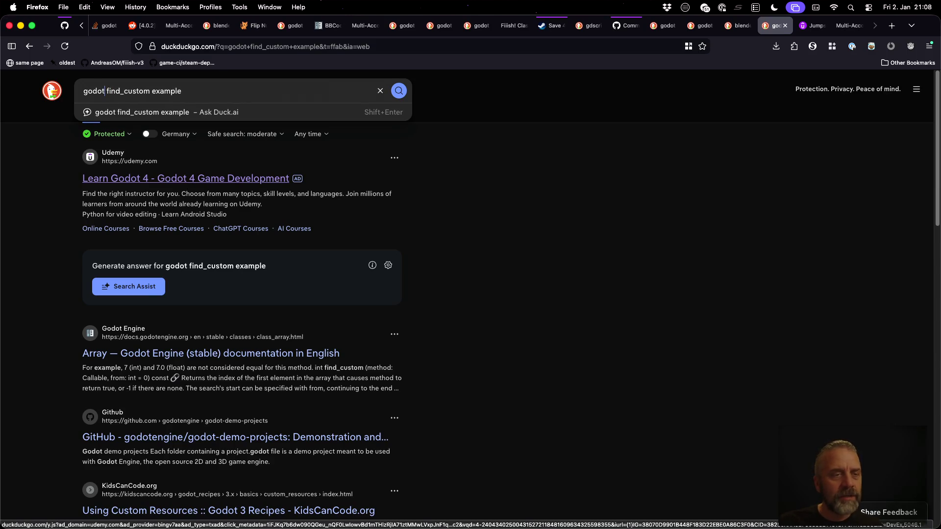
key("Right")
type("\"")
key("alt+Right")
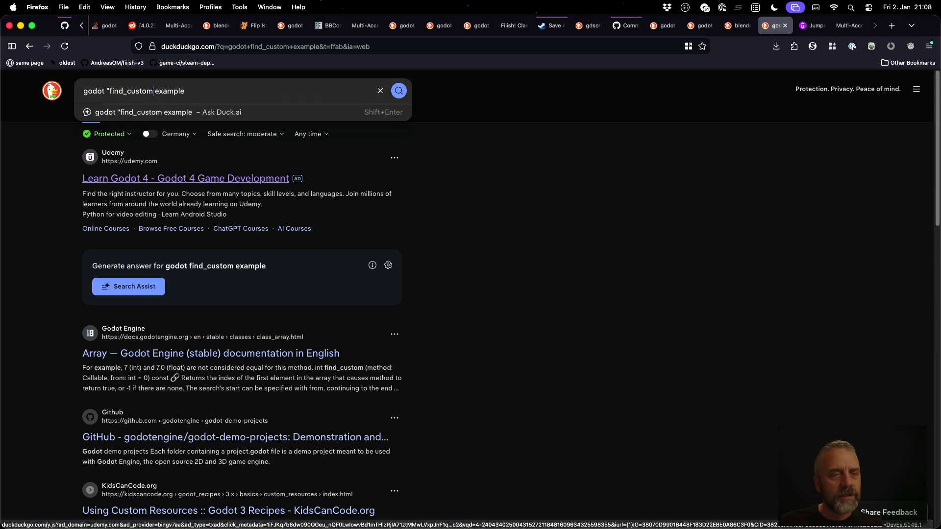
key("Left")
type("\"")
key("Return")
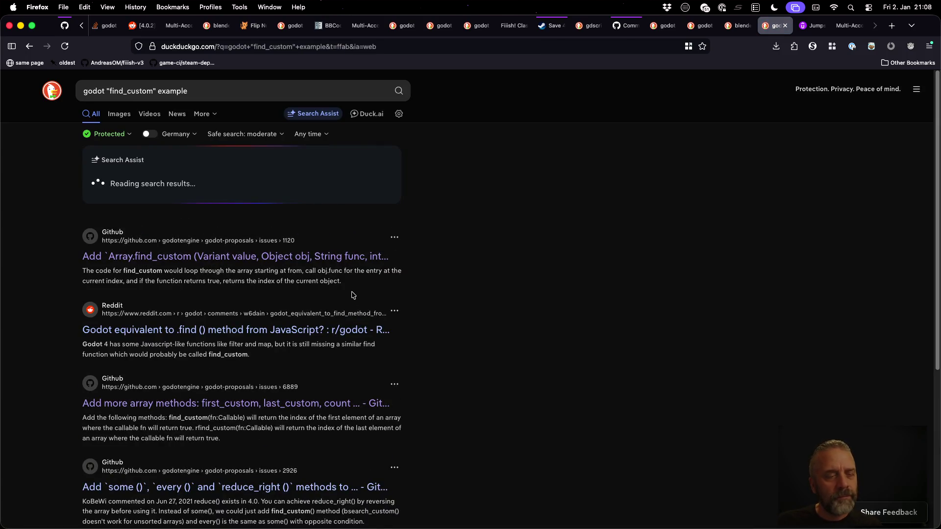
scroll(406, 316, "down", 3)
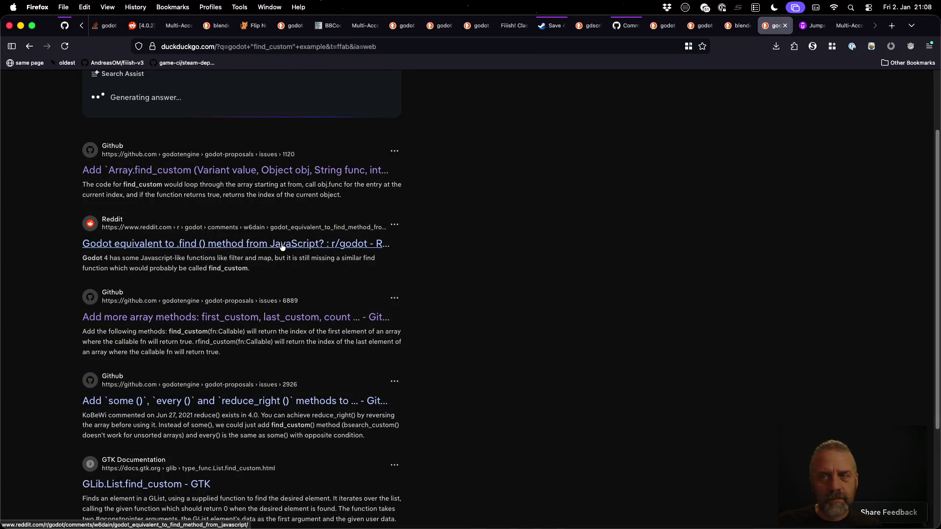
left_click(278, 242)
Read the Reddit thread on a .find() equivalent, then close it.
scroll(384, 356, "down", 7)
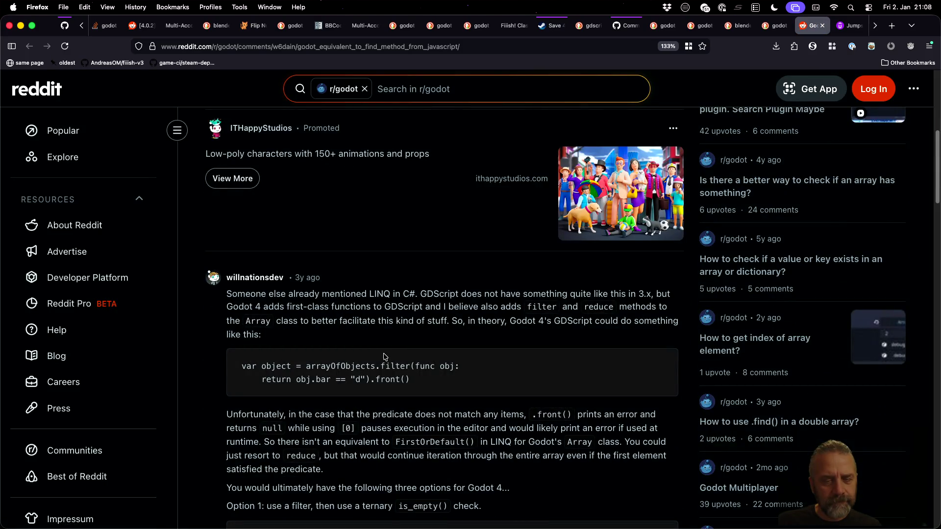
scroll(384, 356, "down", 1)
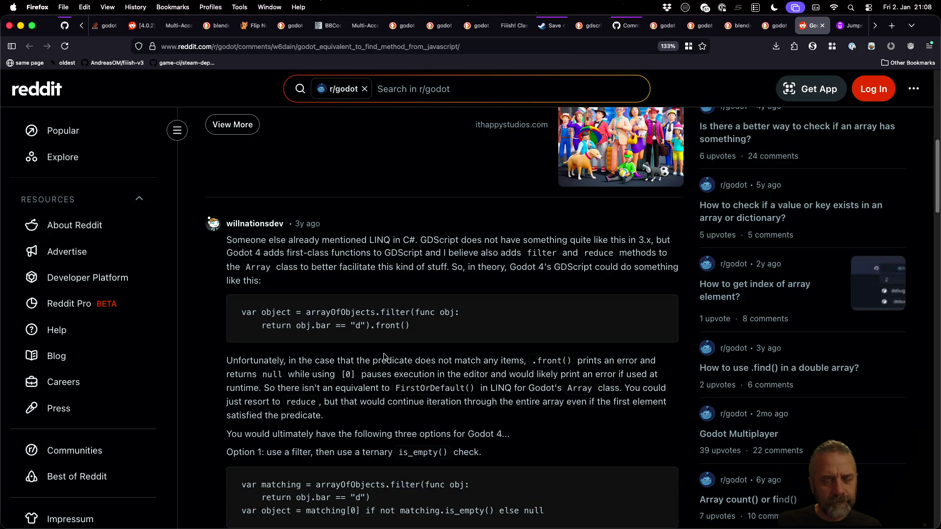
scroll(384, 356, "down", 2)
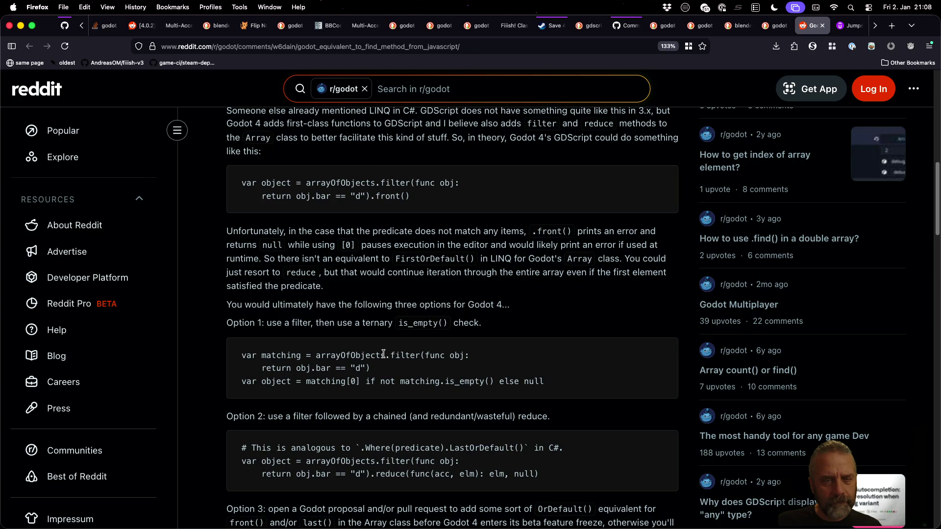
scroll(384, 354, "down", 3)
scroll(384, 356, "down", 4)
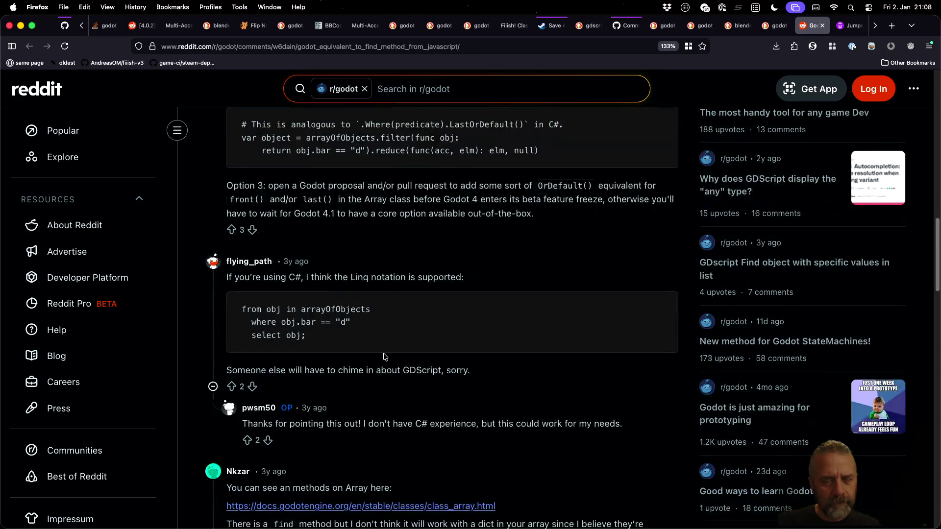
scroll(384, 356, "up", 4)
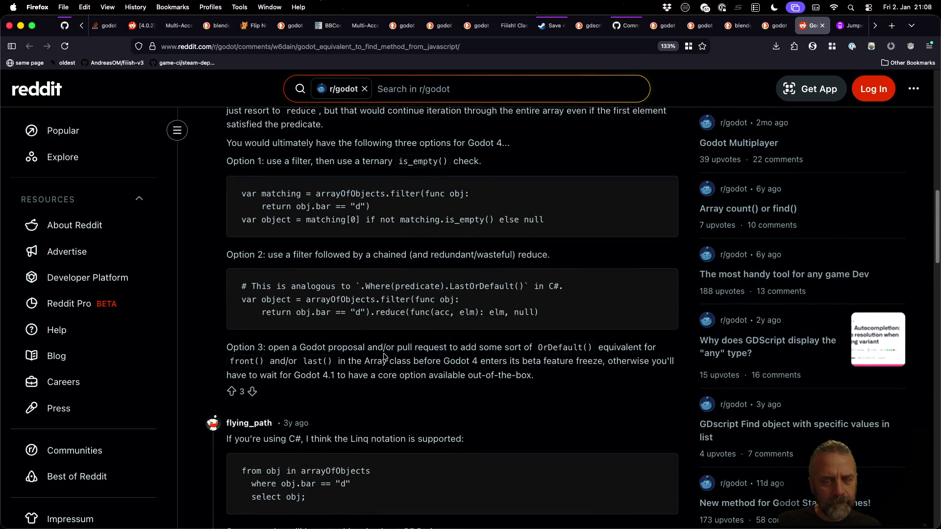
scroll(385, 356, "down", 10)
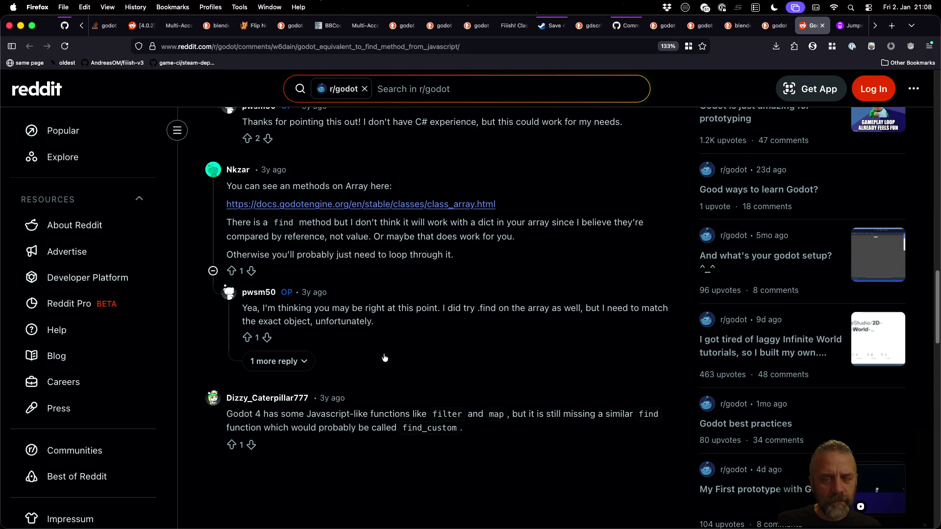
key("super+w")
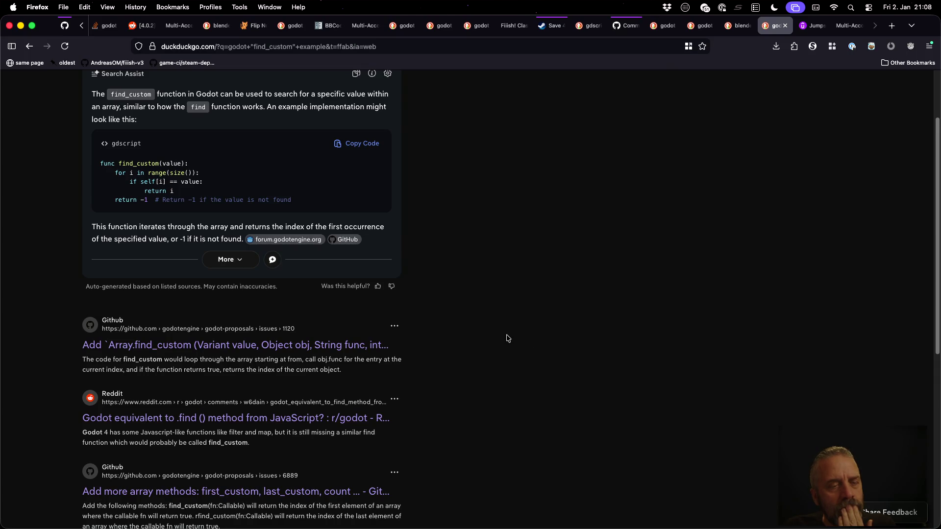
Open the godot-demo-projects GitHub repository in the Twitch container.
scroll(507, 338, "down", 10)
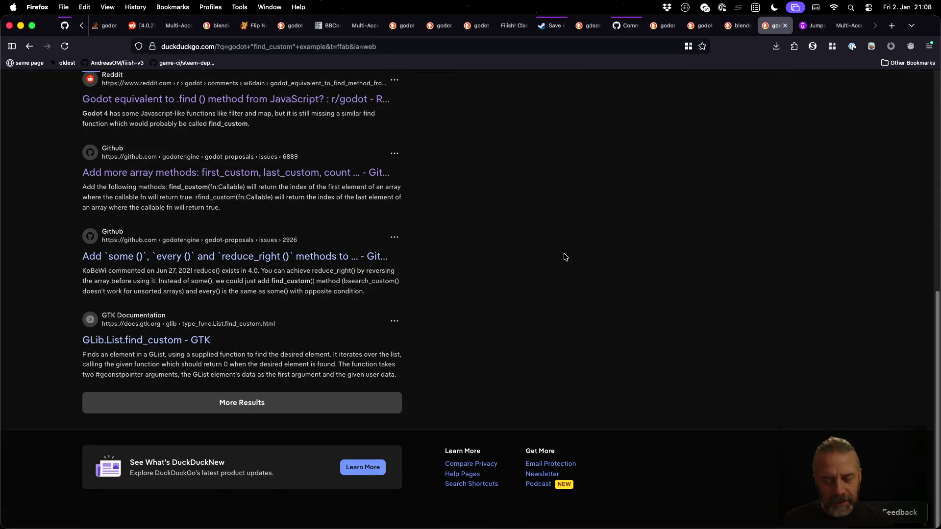
key("ctrl+Tab")
key("ctrl+Tab")
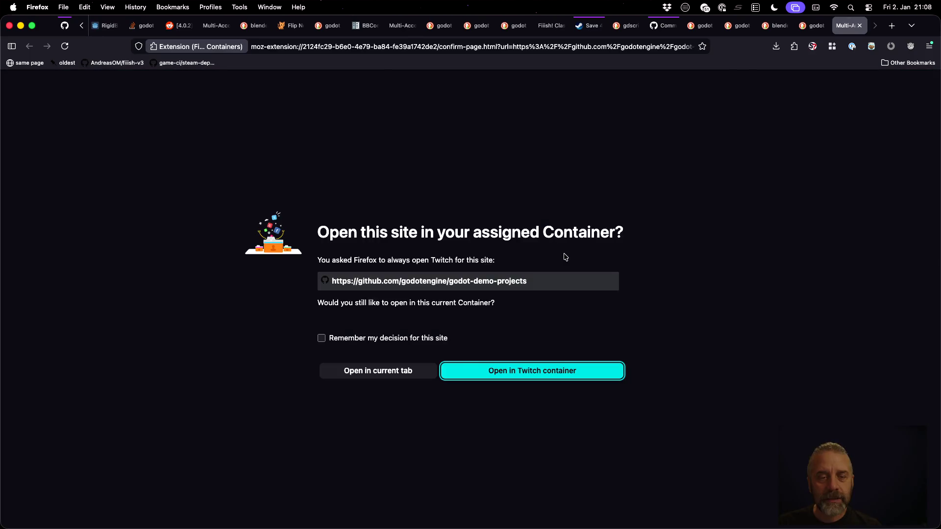
left_click(550, 368)
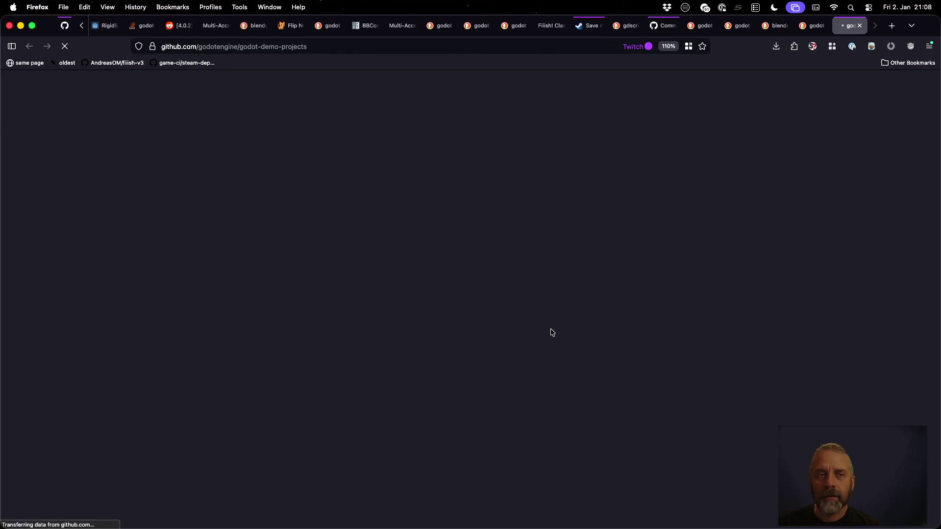
Search the godot-demo-projects repository code for find_custom, finding 0 files.
left_click(665, 92)
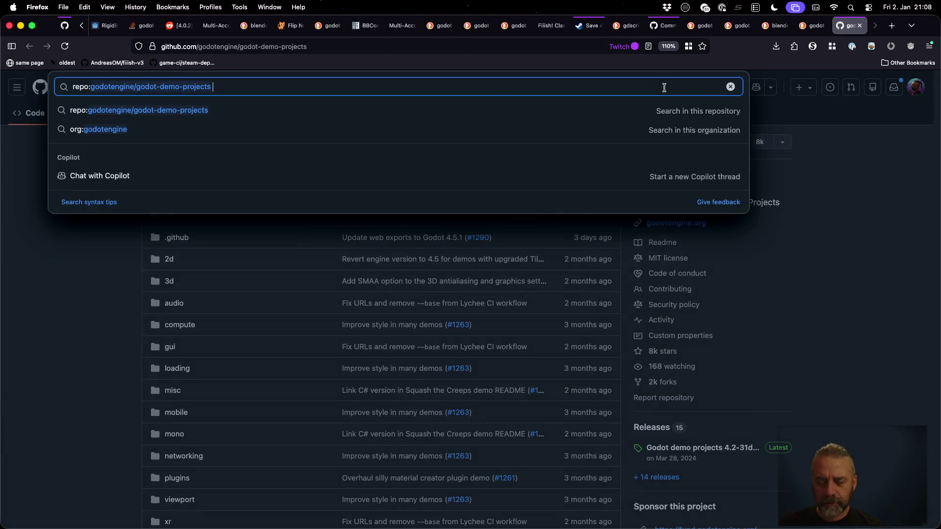
type("find_custom")
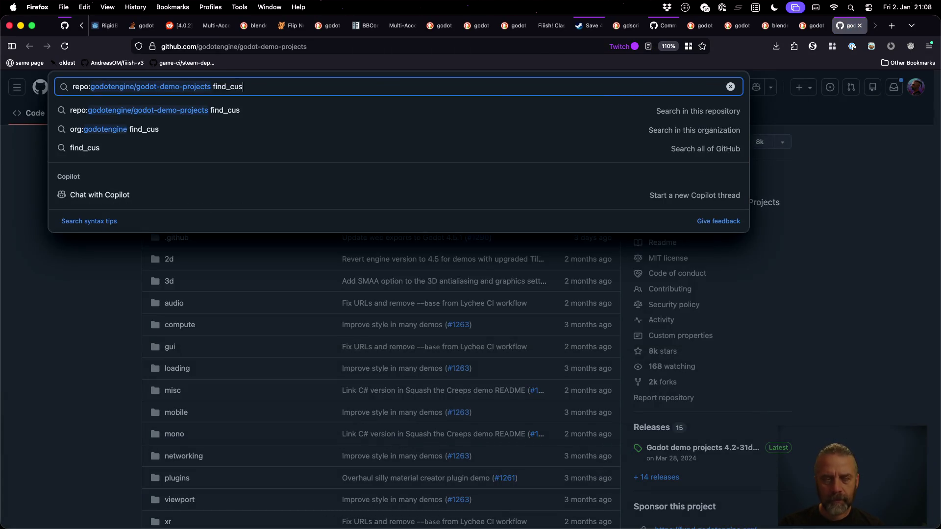
key("Return")
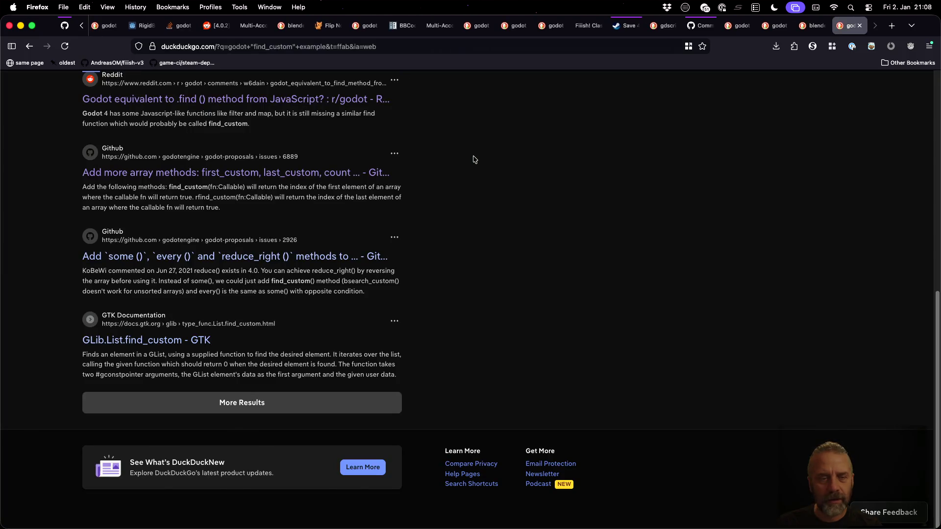
Close the GitHub tab and search DuckDuckGo for 'godot find_custom example'.
key("super+w")
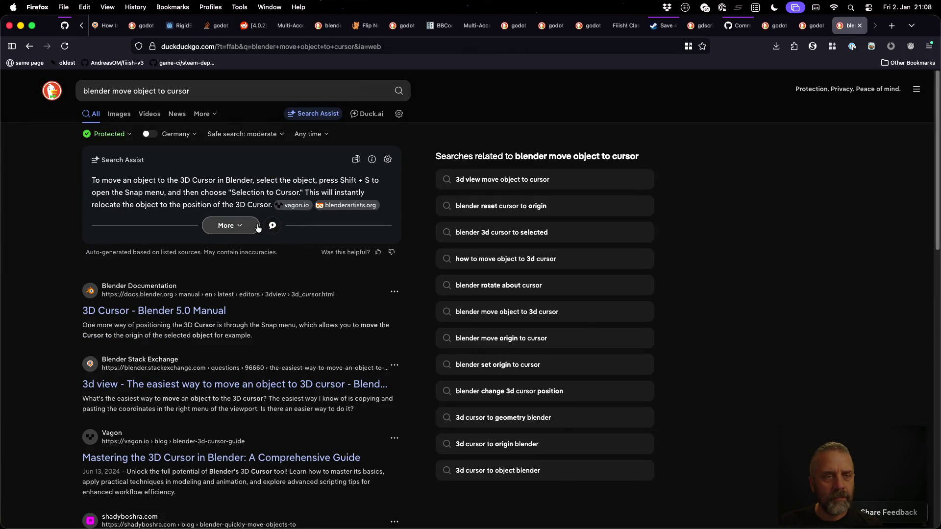
left_click(221, 92)
type("godot")
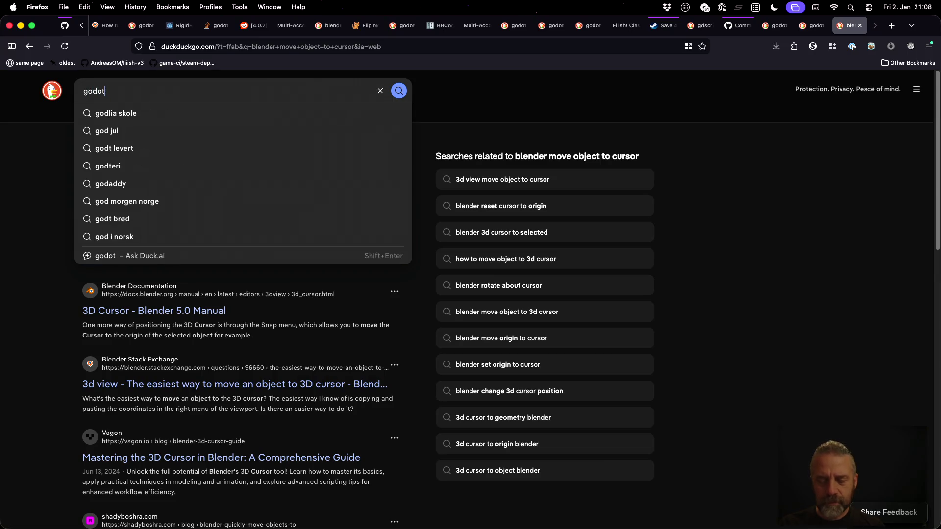
type(" find_custom example")
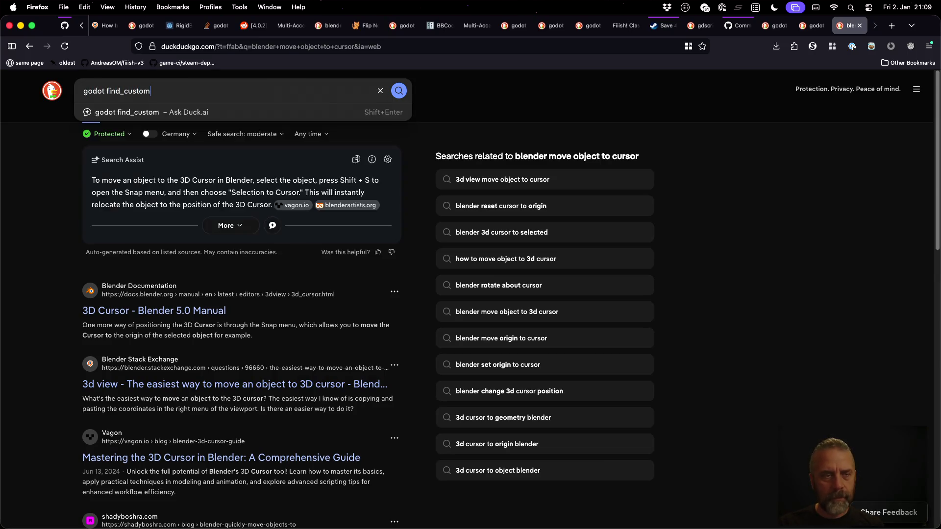
key("Return")
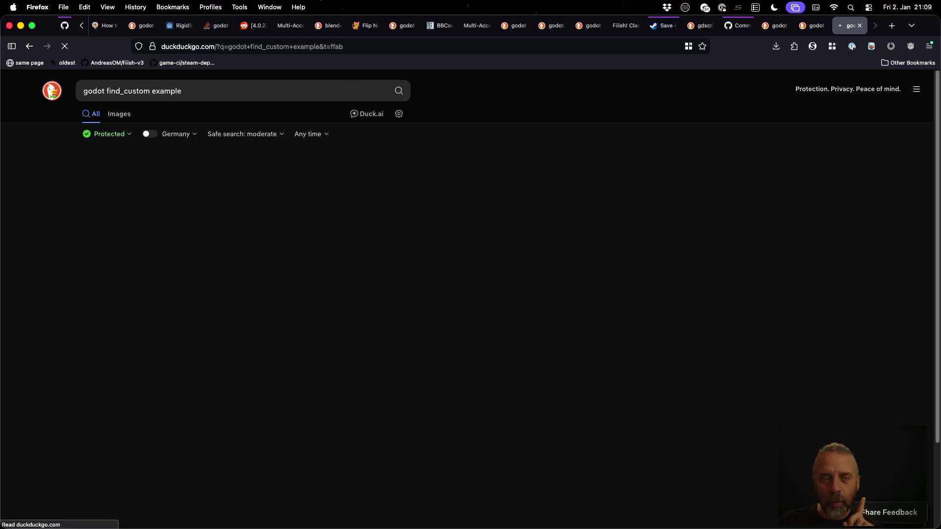
Open the Godot Forum thread on .find() in an array of arrays in a new tab.
scroll(466, 279, "down", 5)
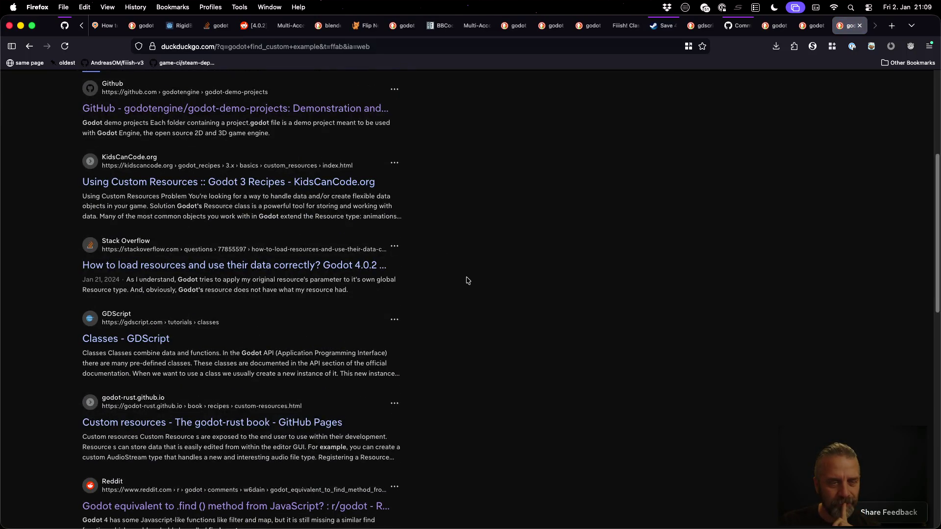
scroll(467, 281, "down", 9)
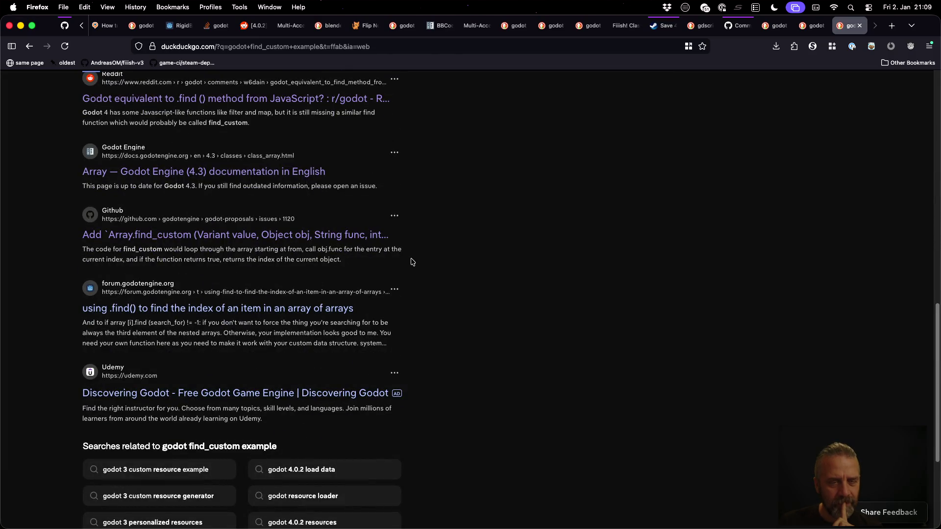
middle_click(221, 308)
scroll(516, 330, "down", 3)
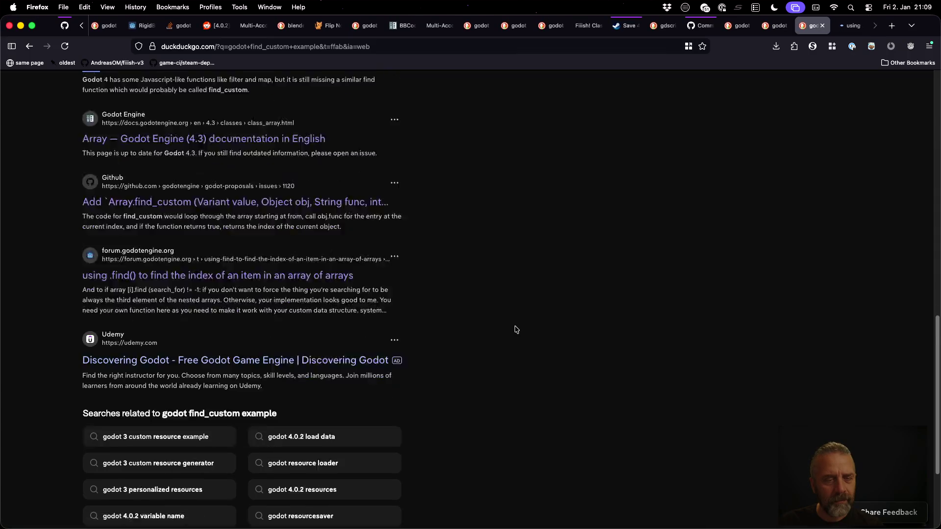
key("ctrl+Tab")
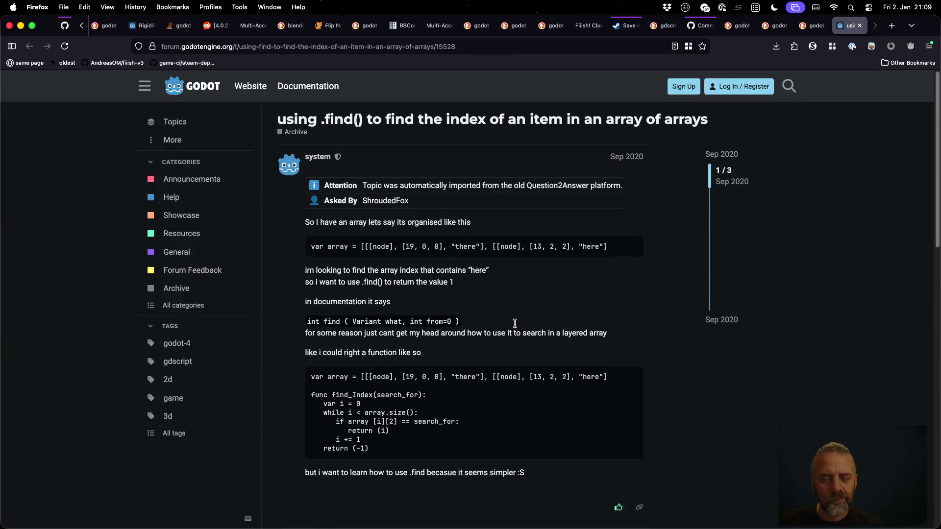
Read the nested-array .find() forum thread, then load DuckDuckGo's second results page.
scroll(513, 336, "down", 3)
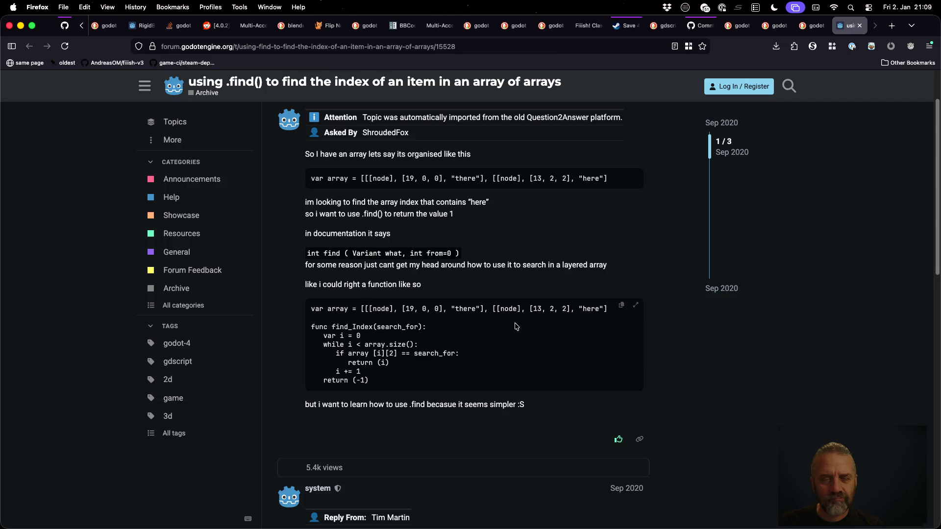
scroll(515, 326, "down", 5)
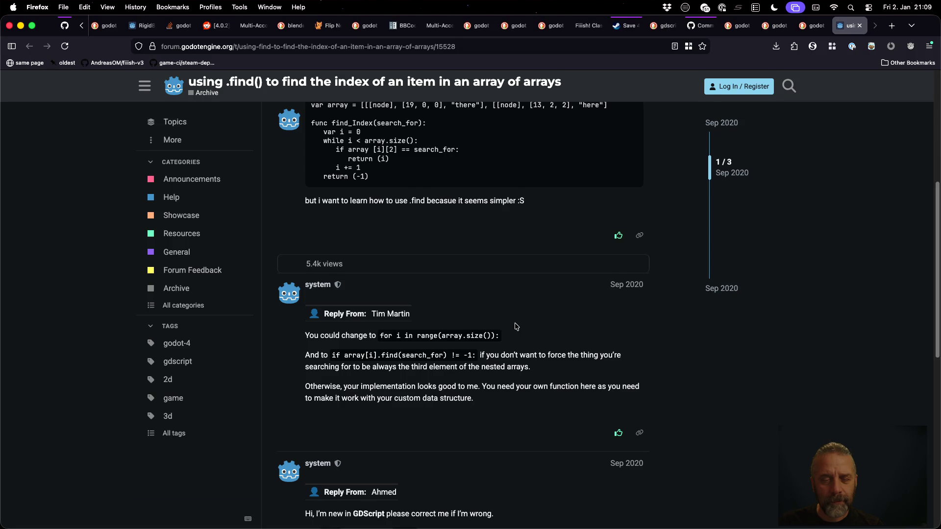
scroll(515, 327, "down", 6)
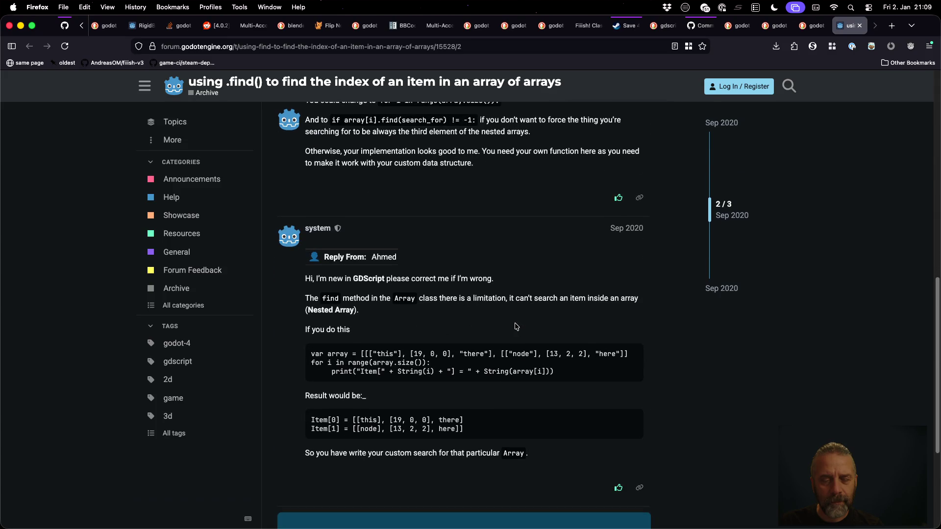
scroll(515, 326, "down", 5)
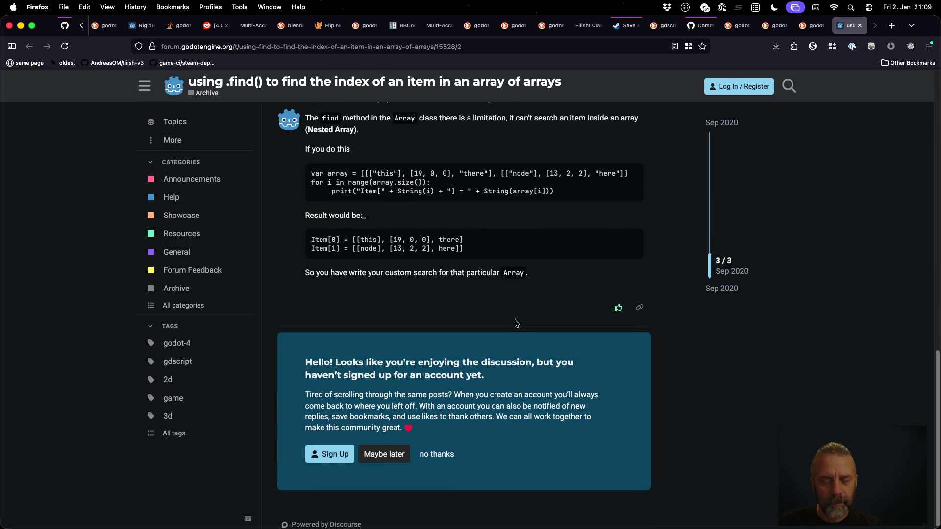
key("super+Left")
left_click(328, 492)
scroll(488, 371, "down", 5)
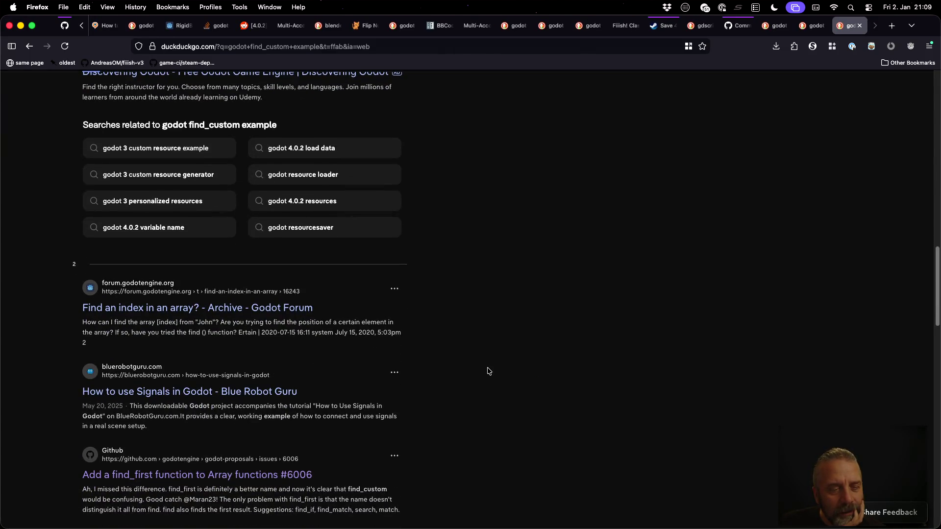
Open the 'Find an index in an array?' result in a new tab and switch to it.
left_click(241, 308, "super")
scroll(471, 378, "down", 6)
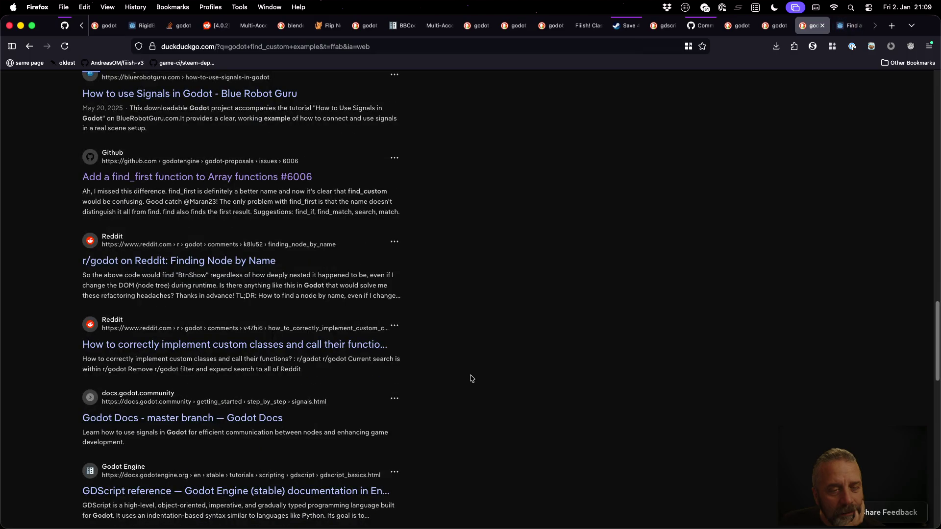
scroll(471, 379, "down", 3)
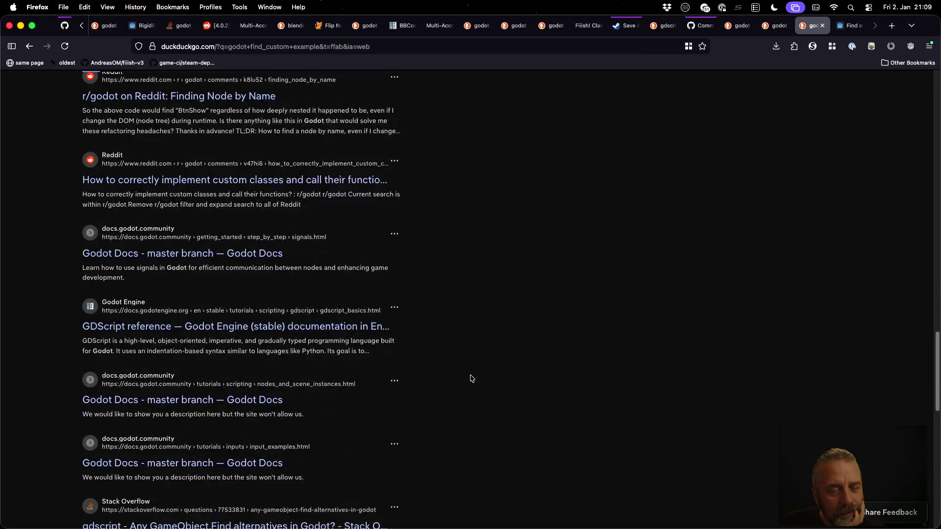
scroll(470, 378, "down", 3)
scroll(470, 380, "down", 2)
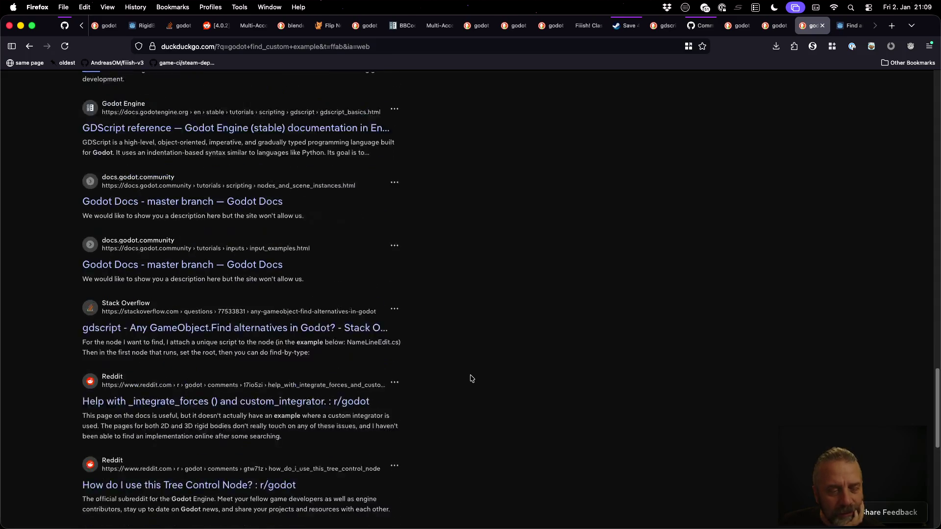
scroll(525, 355, "down", 4)
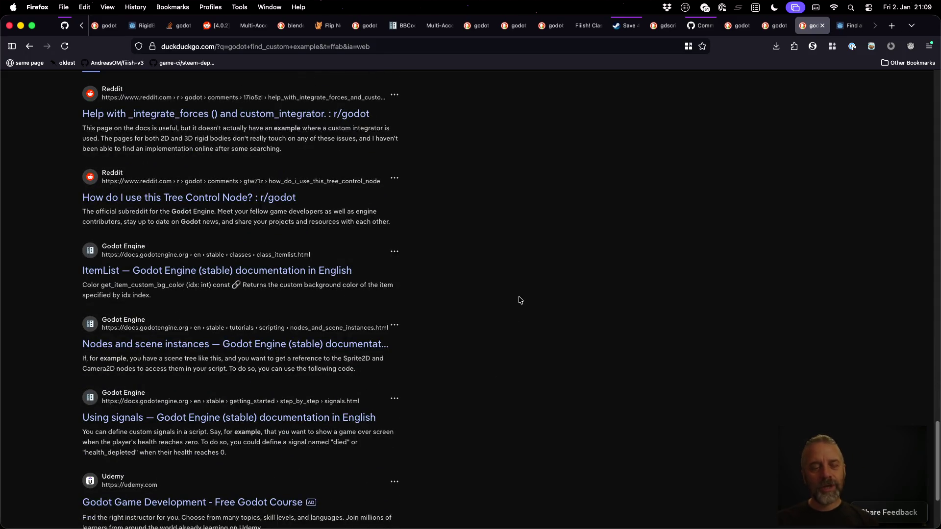
key("ctrl+Tab")
scroll(543, 336, "down", 4)
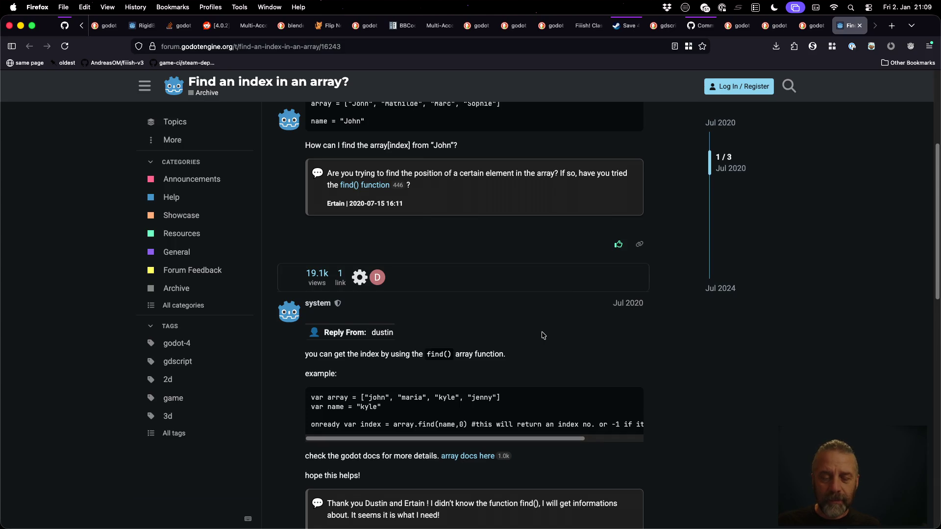
Skim the rest of the forum thread, then return to Godot's Array docs for find_custom.
scroll(543, 335, "down", 8)
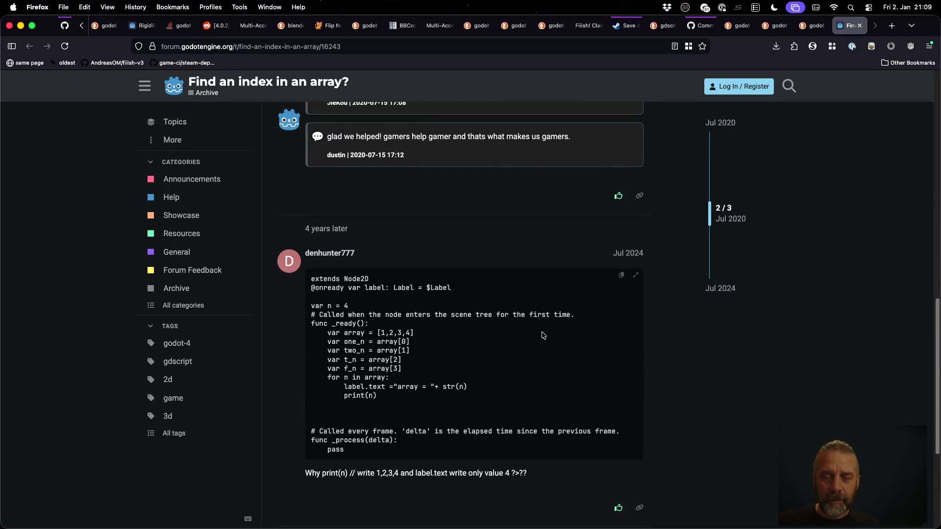
key("super+Tab")
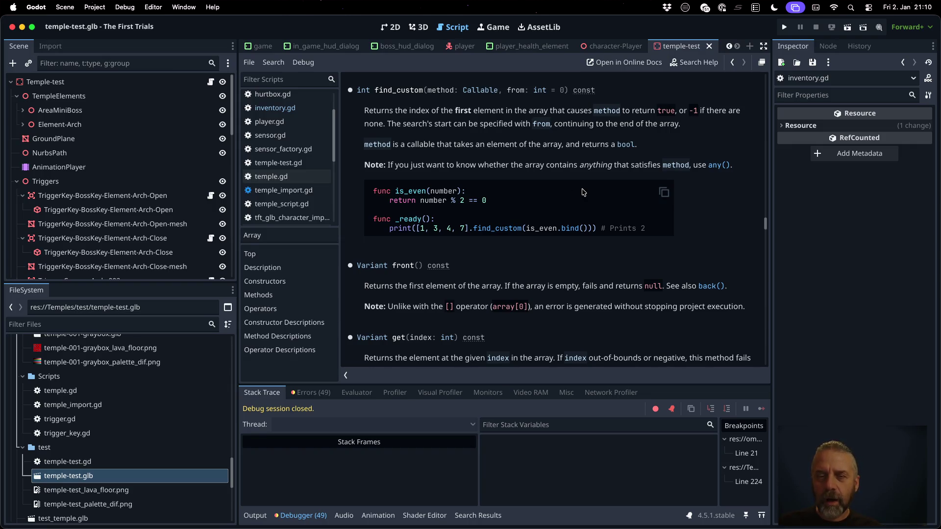
In inventory.gd, append .bind( name) after item_has_name on line 36.
key("super+Tab")
key("super+Tab")
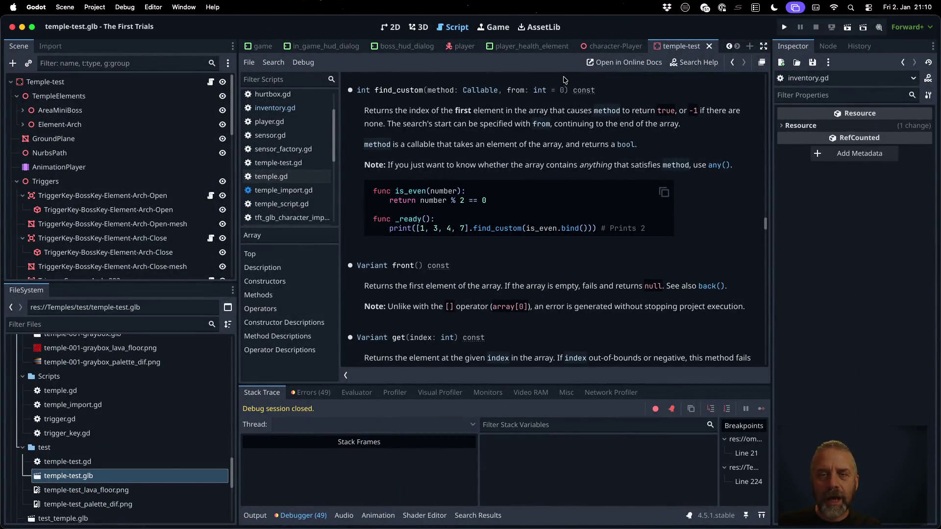
left_click(289, 108)
left_click(598, 337)
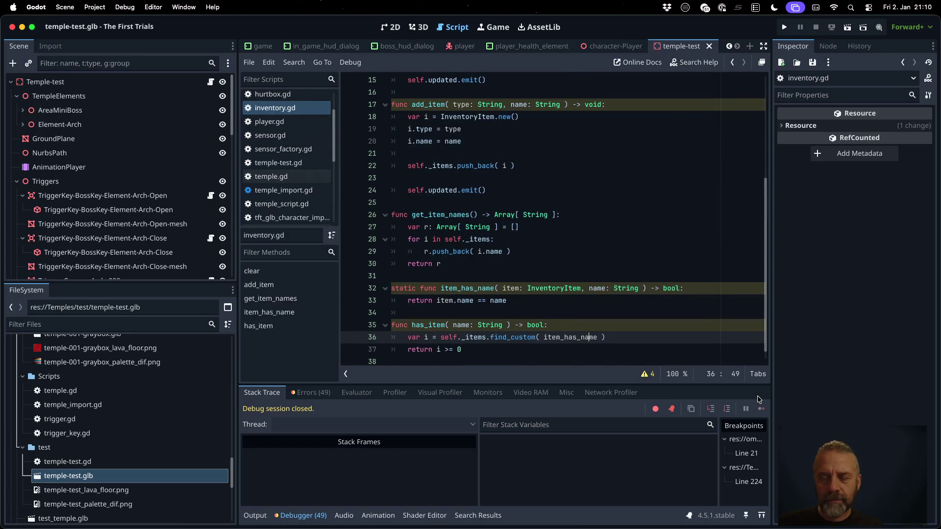
type(".")
type("bind( nam")
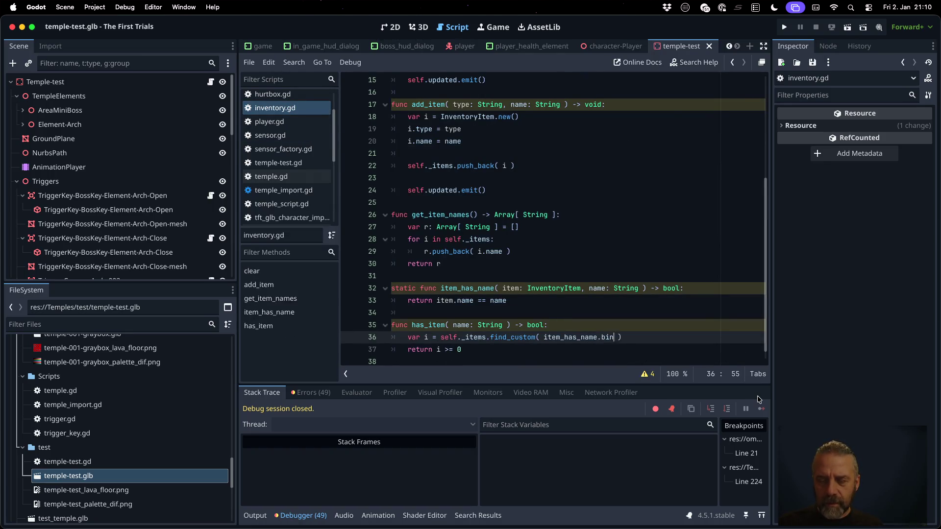
type("e")
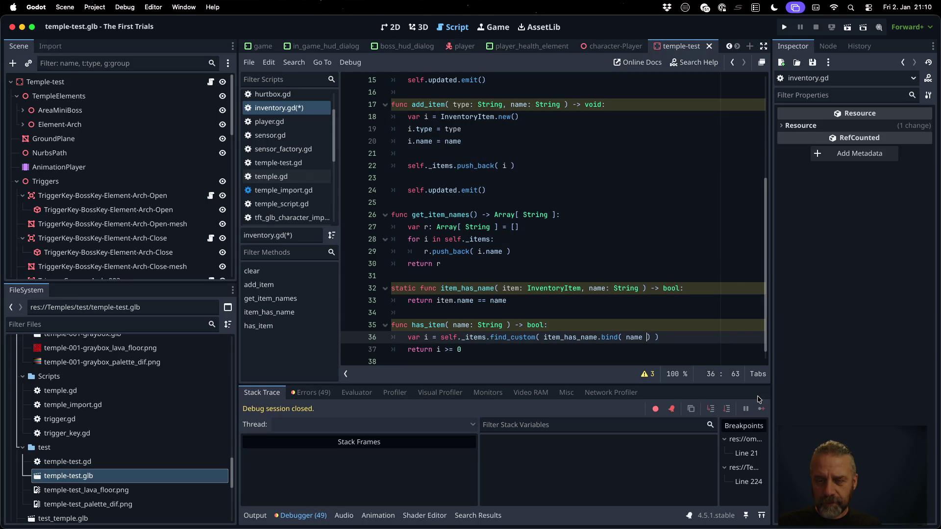
Save inventory.gd and set a breakpoint on line 33.
key("super+s")
key("Return")
left_click(350, 301)
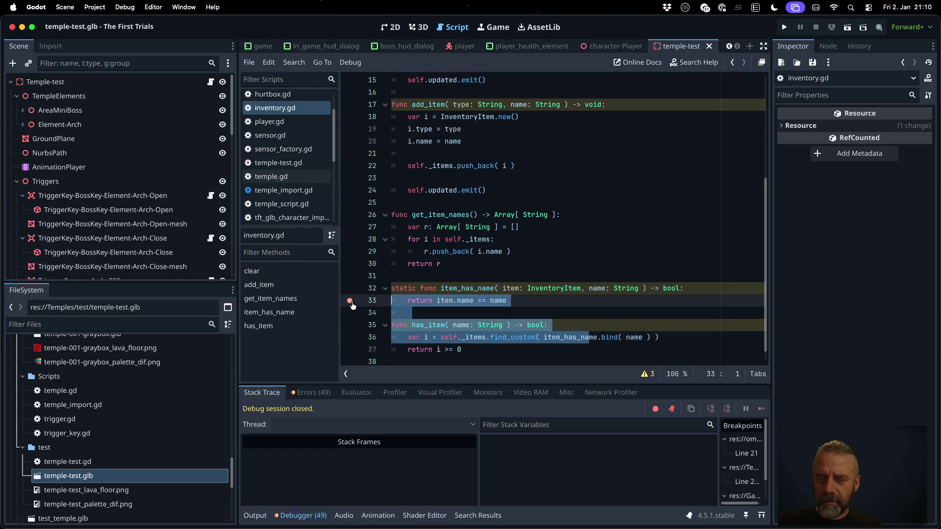
Run the game, trigger the key, and step into has_item down to line 37.
left_click(784, 27)
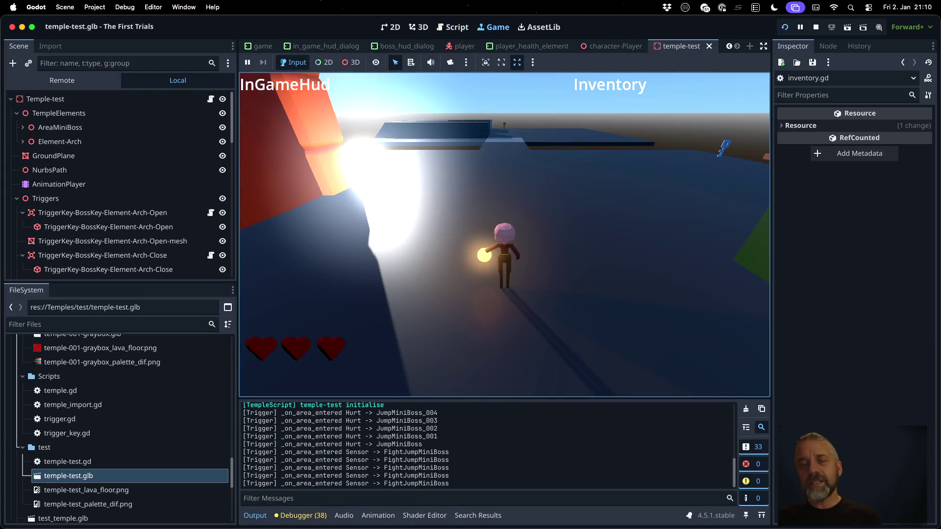
key("s")
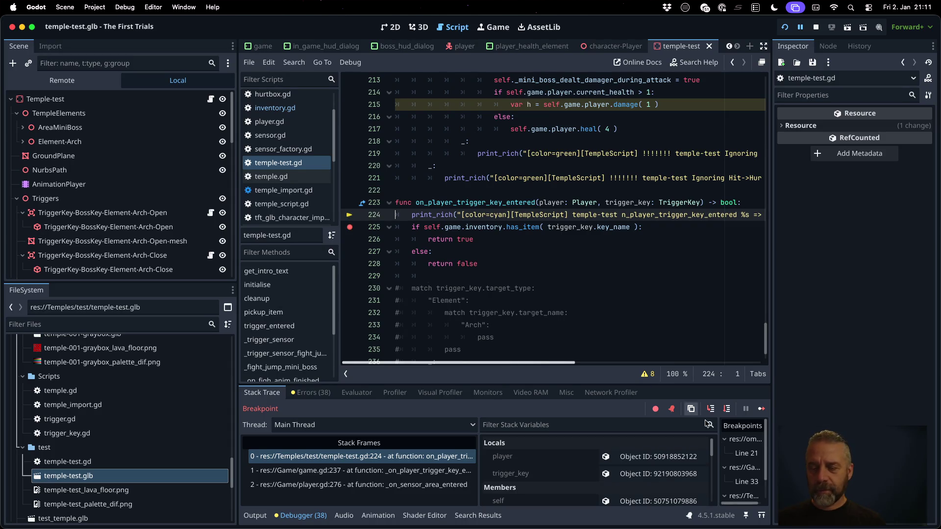
left_click(726, 408)
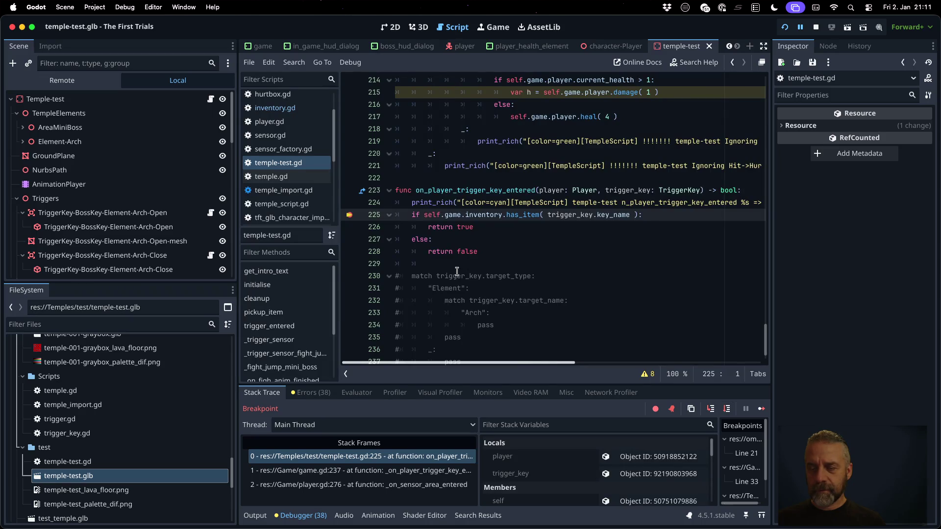
left_click(711, 408)
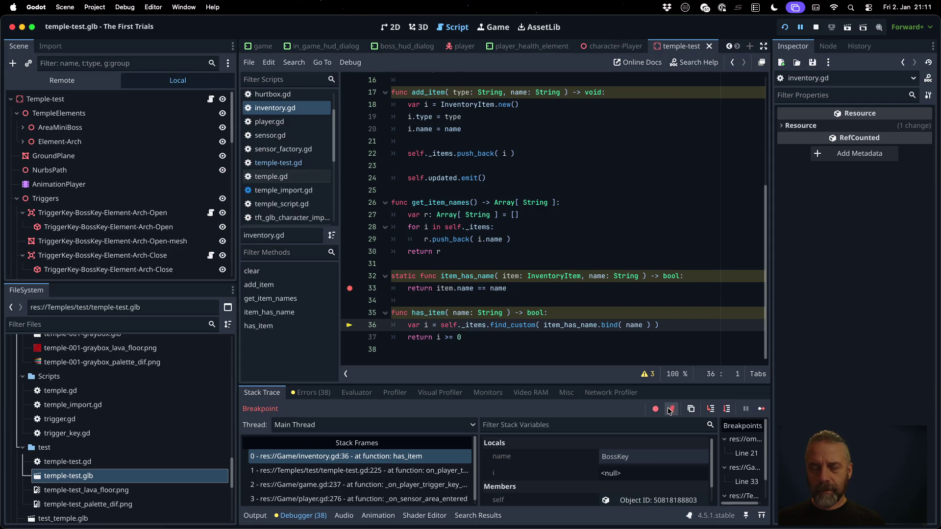
left_click(717, 409)
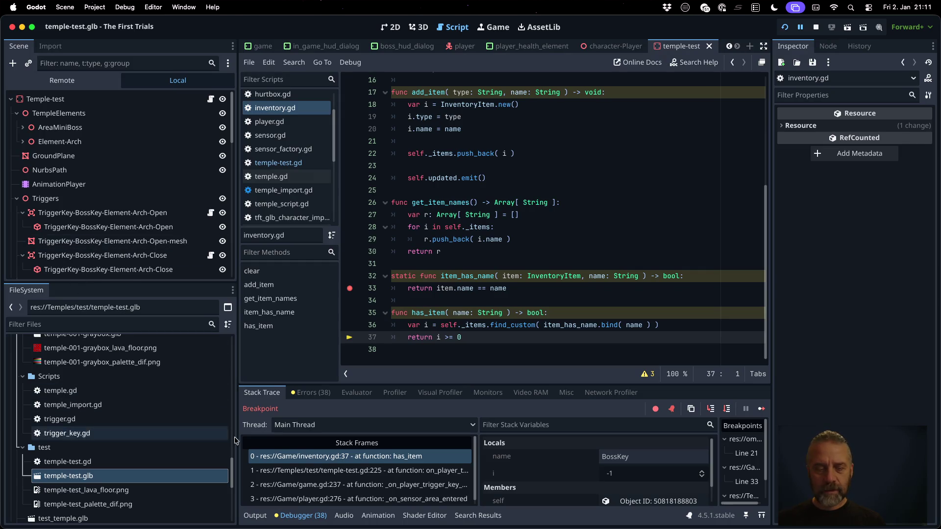
Check the Output and Errors panels, then go back to the forum thread in the browser.
left_click(255, 515)
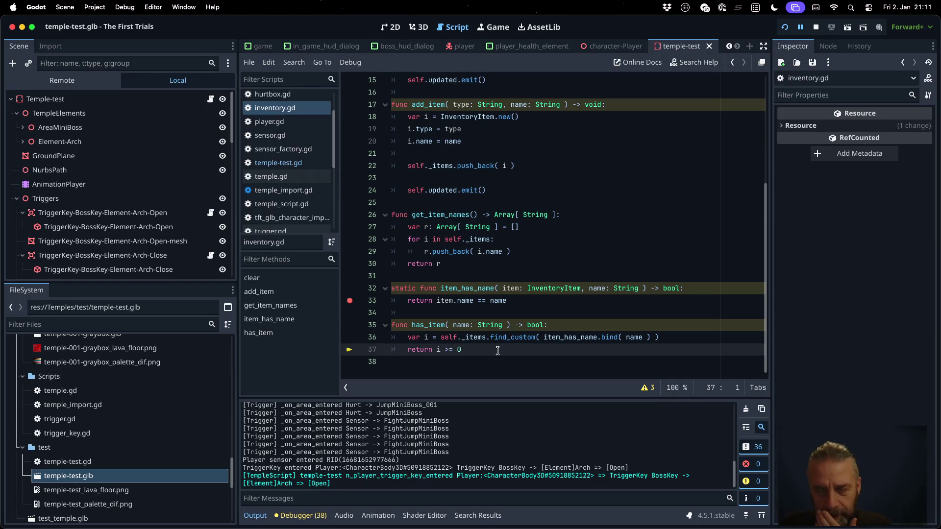
mouse_move(505, 338)
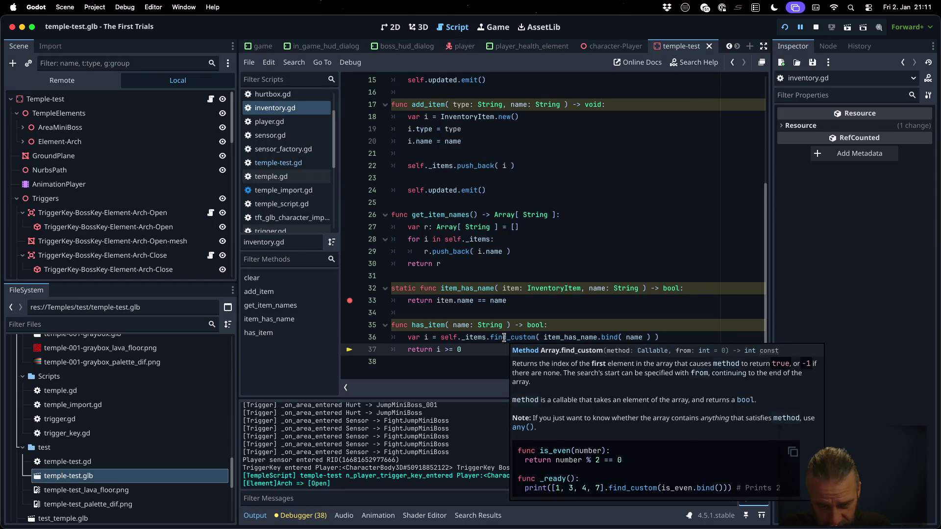
left_click(300, 515)
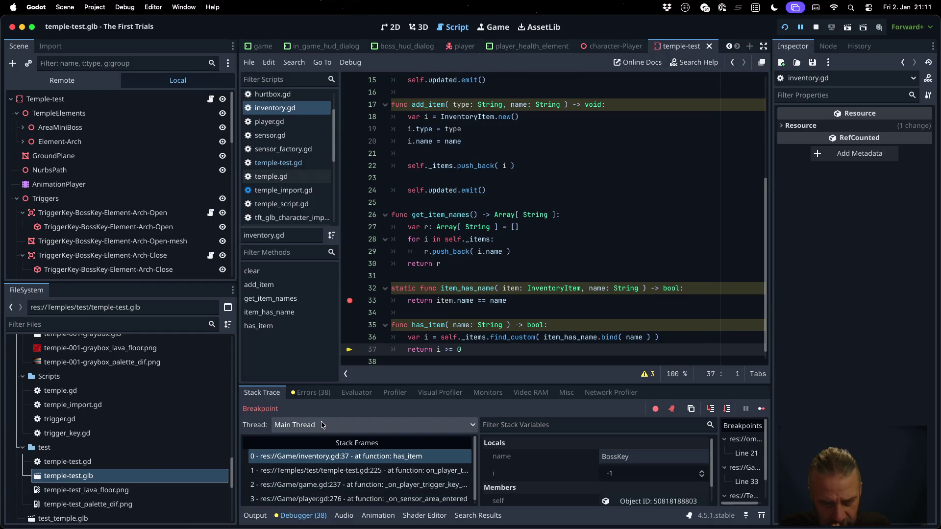
left_click(311, 393)
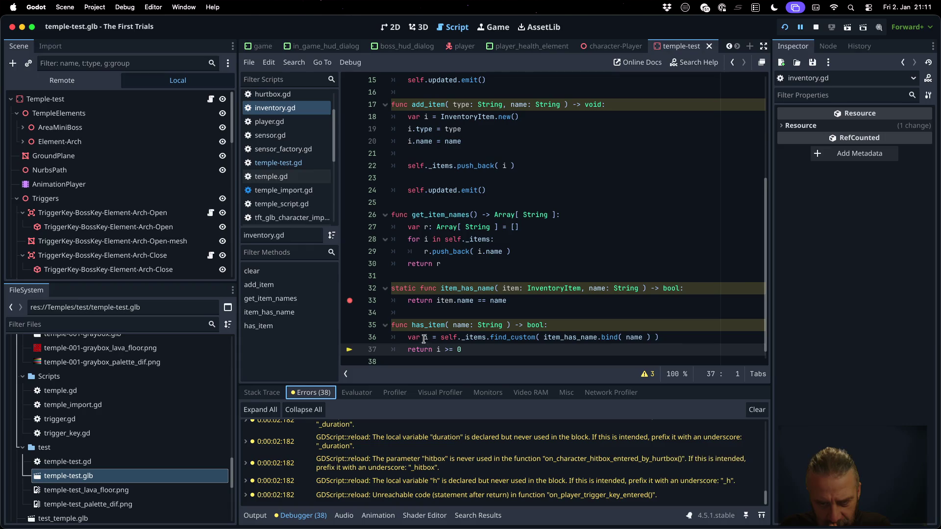
mouse_move(425, 336)
mouse_move(580, 339)
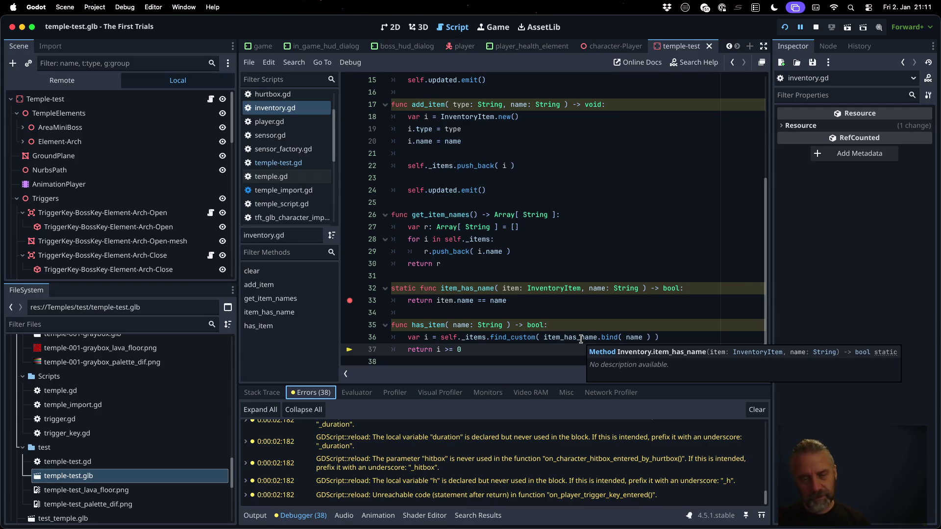
key("ctrl+Left")
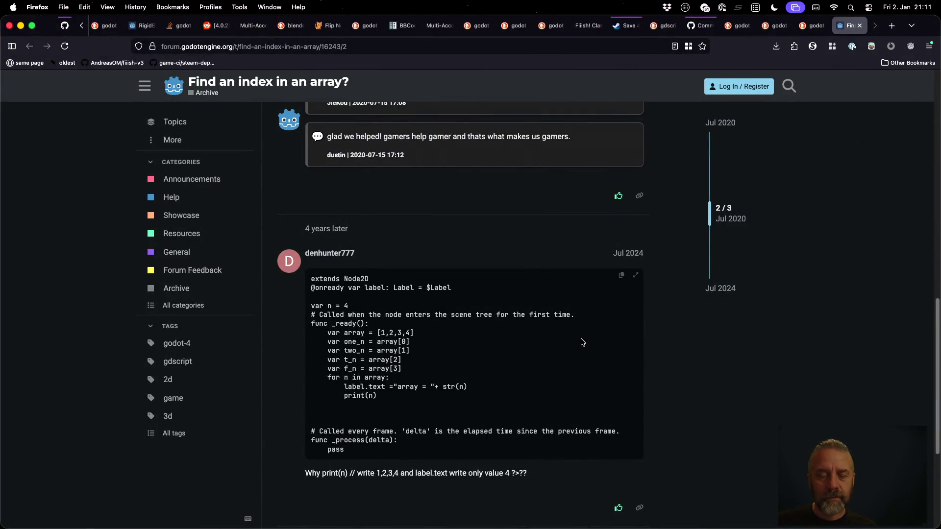
Resend the 'godot find_custom example' search to Google using the !g bang.
scroll(580, 338, "down", 5)
key("super+Left")
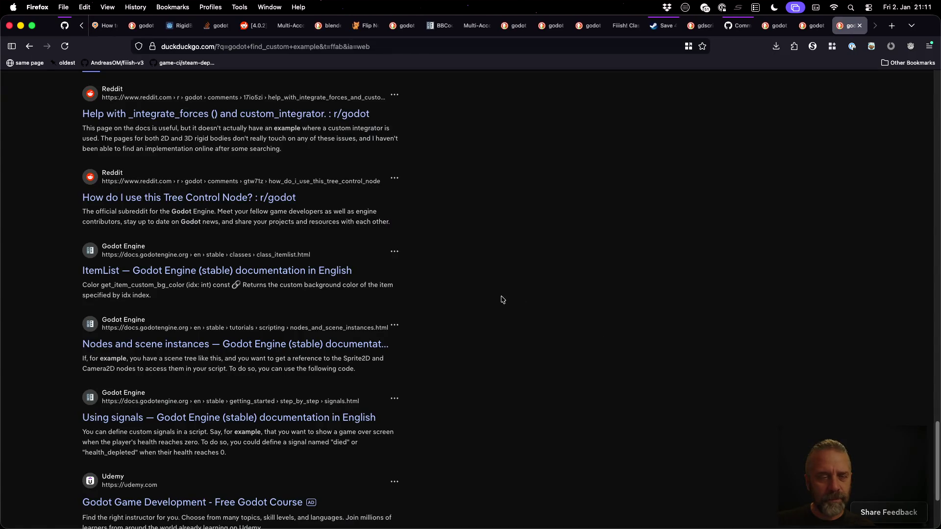
scroll(484, 312, "down", 3)
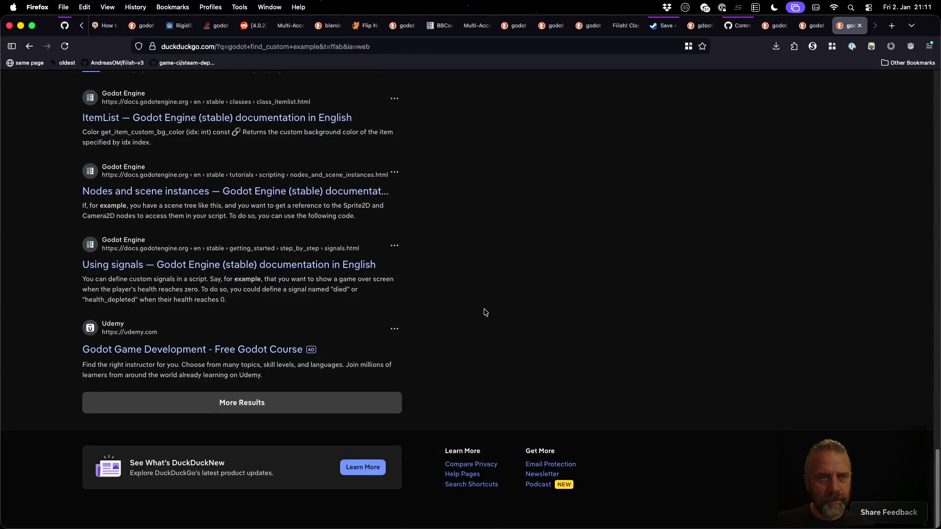
left_click(271, 90)
type("!")
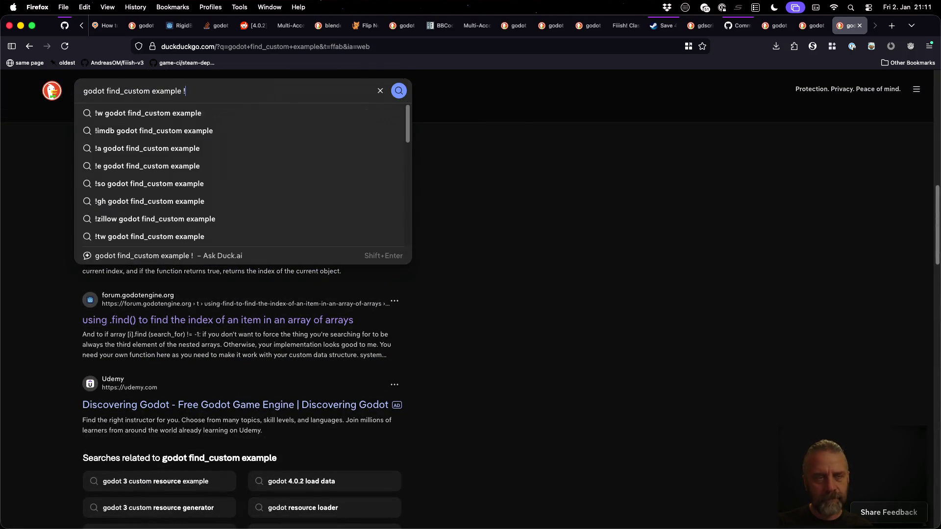
type("g")
key("Return")
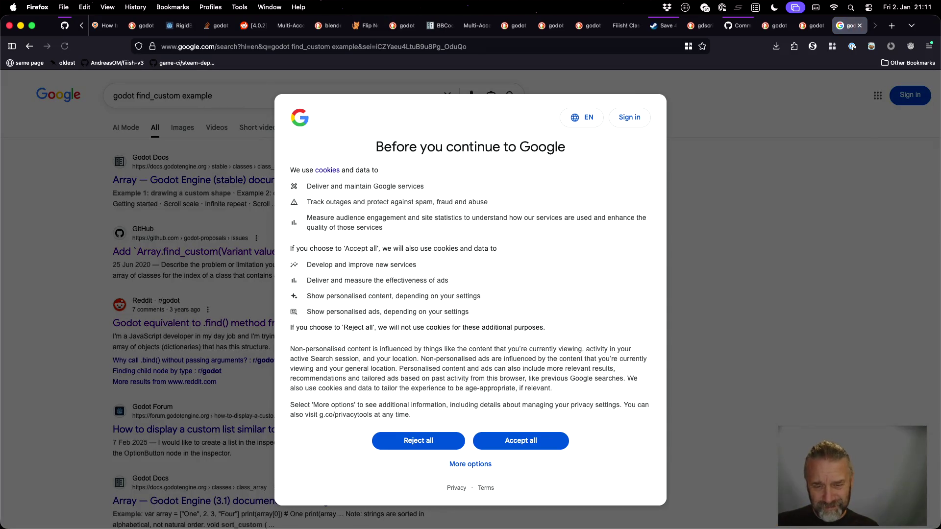
Reject Google's cookies, browse the results, and read the second page.
left_click(396, 438)
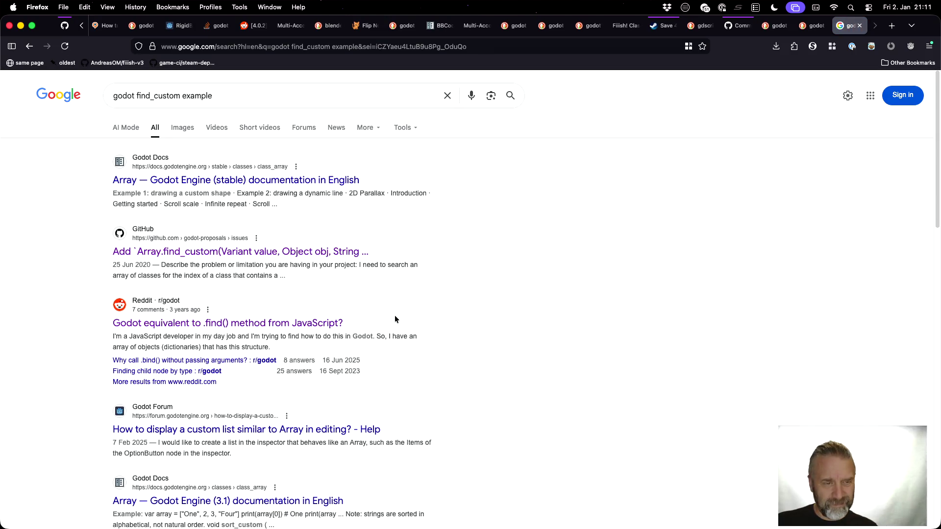
scroll(395, 319, "down", 2)
scroll(395, 319, "down", 5)
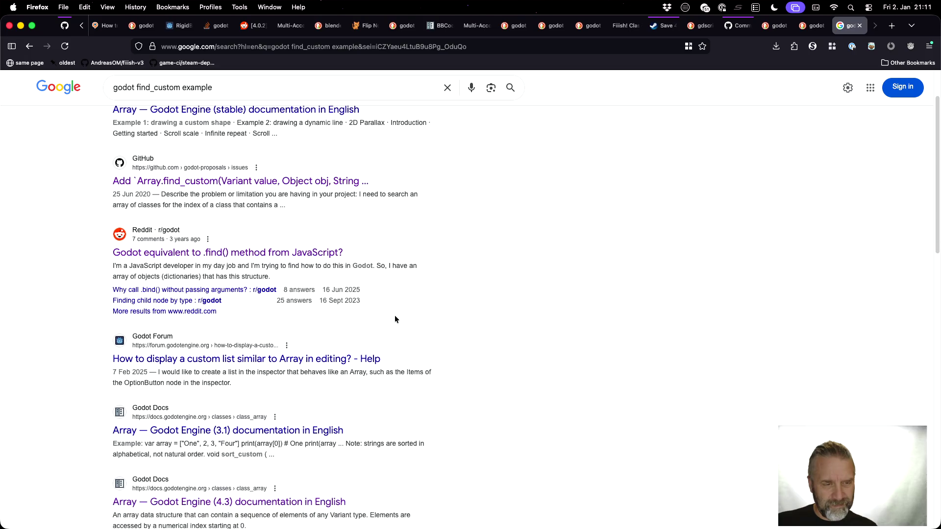
scroll(395, 319, "down", 4)
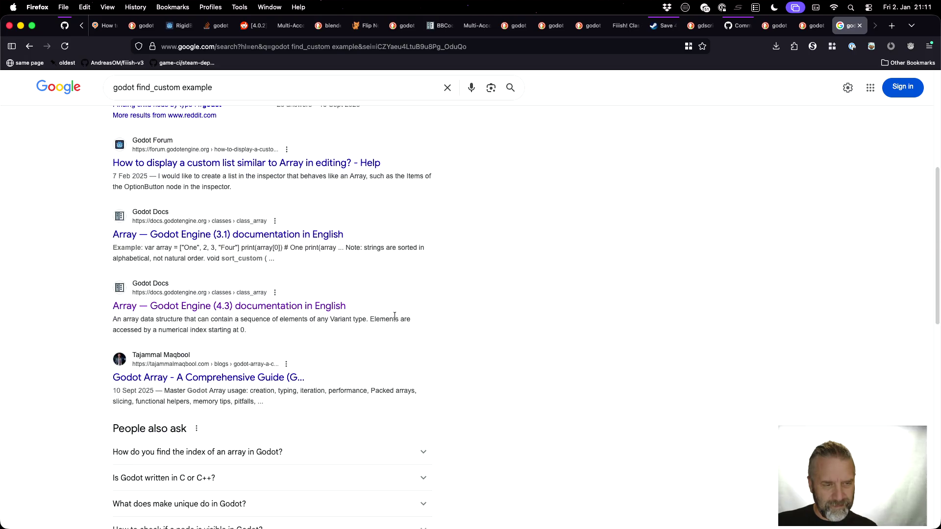
scroll(394, 316, "down", 15)
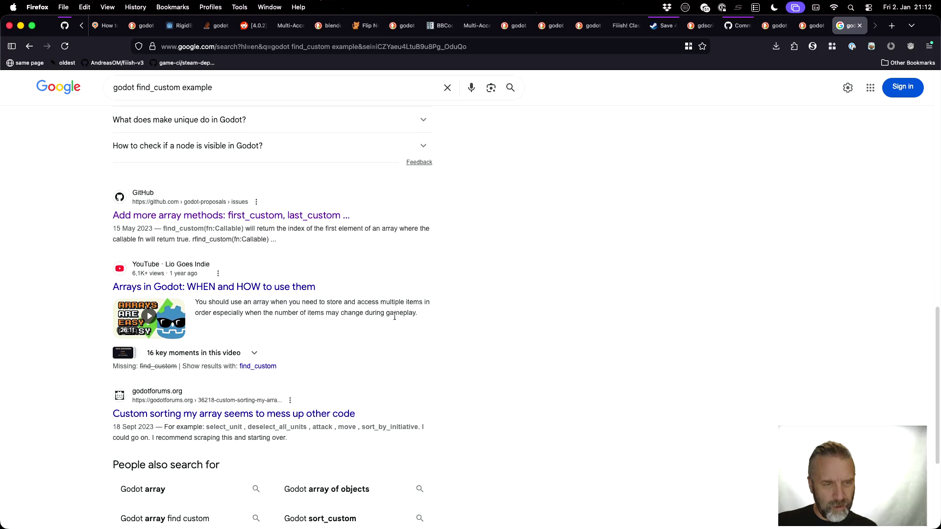
scroll(395, 316, "down", 3)
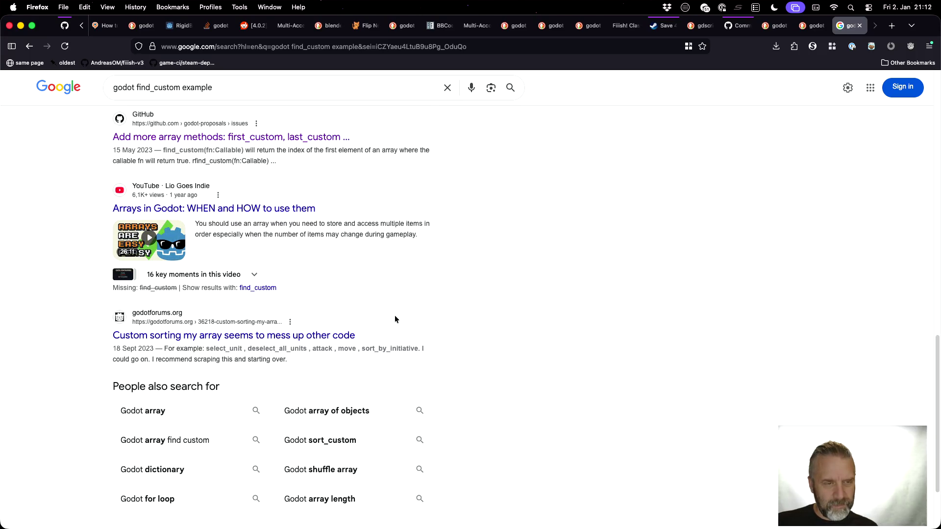
scroll(395, 317, "down", 2)
scroll(395, 318, "down", 3)
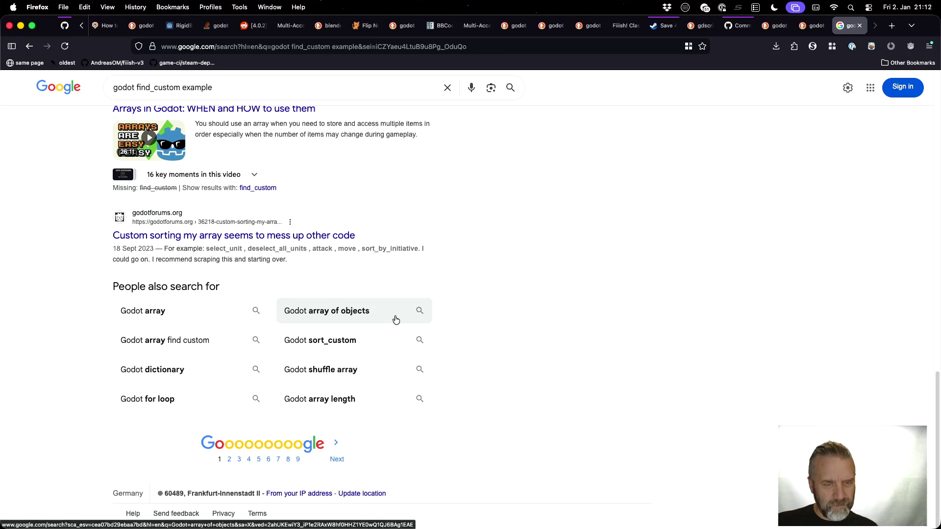
left_click(229, 460)
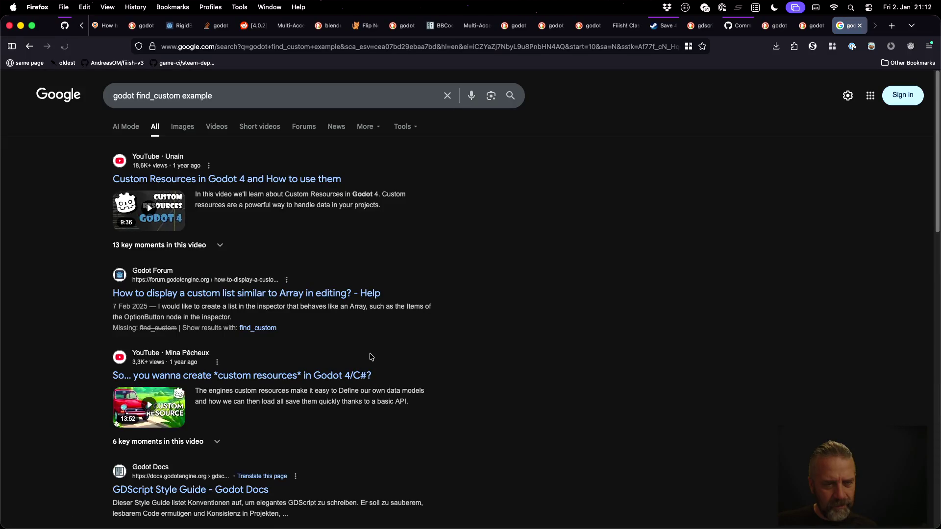
scroll(436, 327, "down", 3)
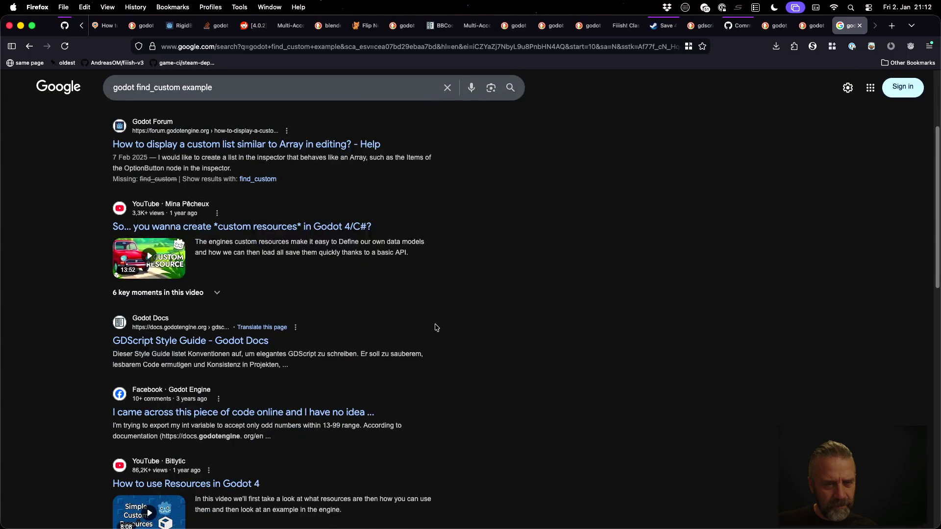
scroll(436, 327, "down", 5)
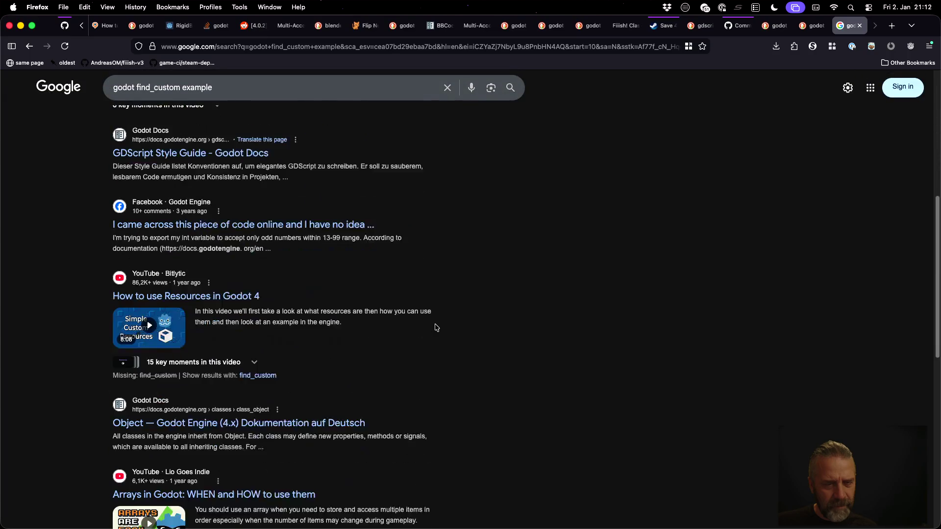
scroll(437, 327, "down", 1)
scroll(436, 327, "down", 3)
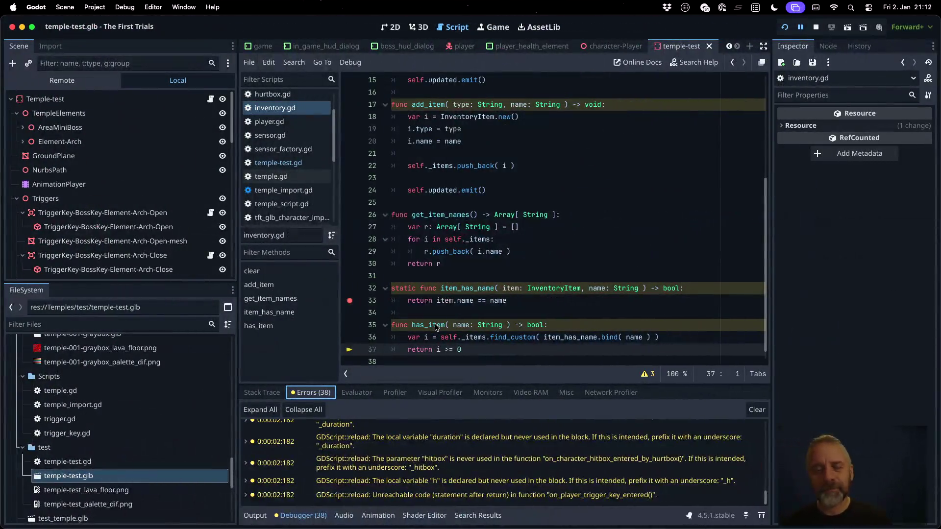
Rewrite has_item as a for loop over _items returning true when i.name == name, else false.
key("Up")
key("Up")
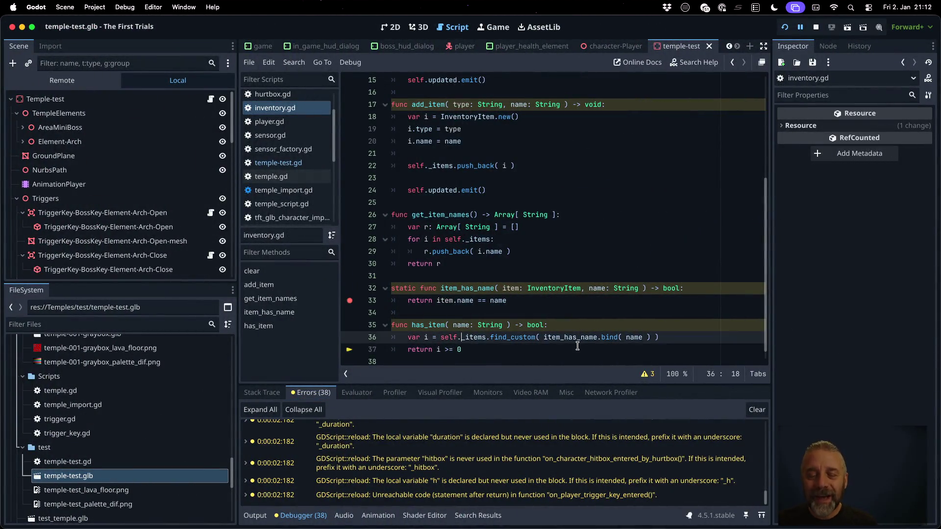
key("End")
key("Return")
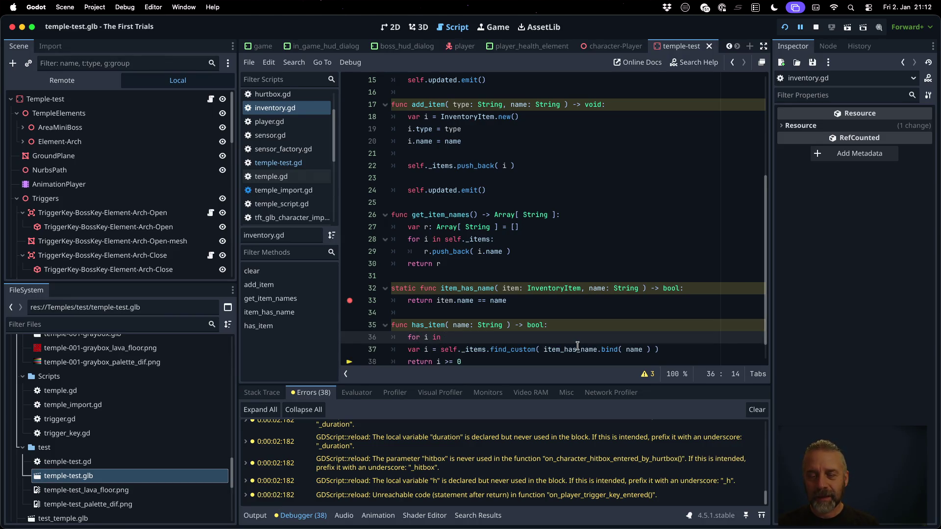
type("self._i")
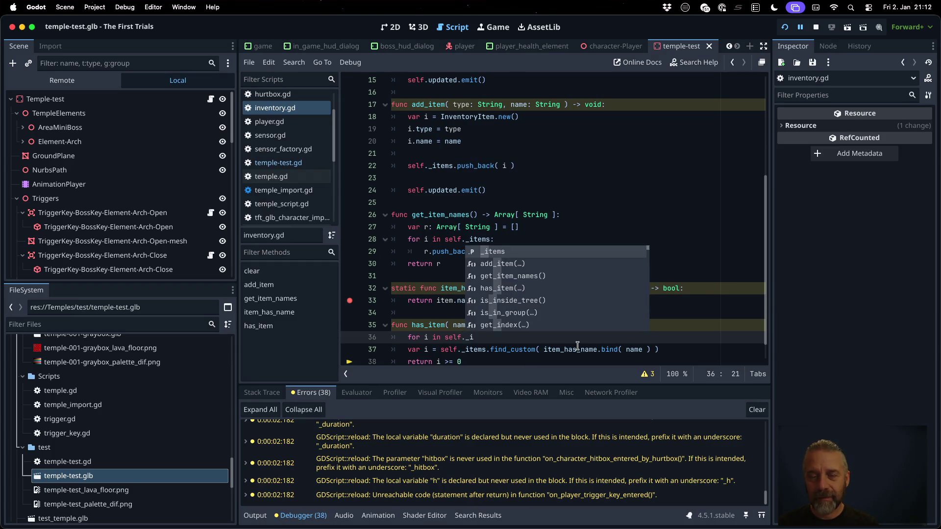
key("Return")
type(":")
key("Return")
type("if i.")
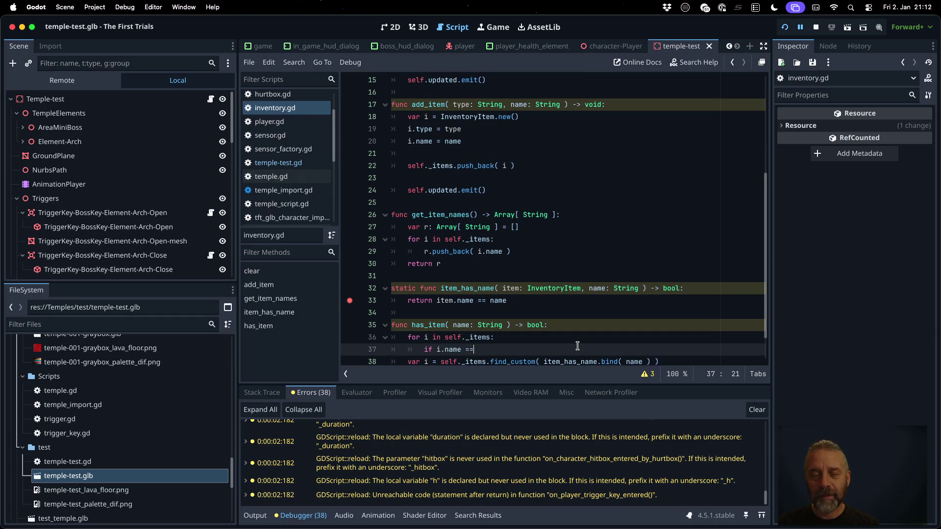
type("name ==")
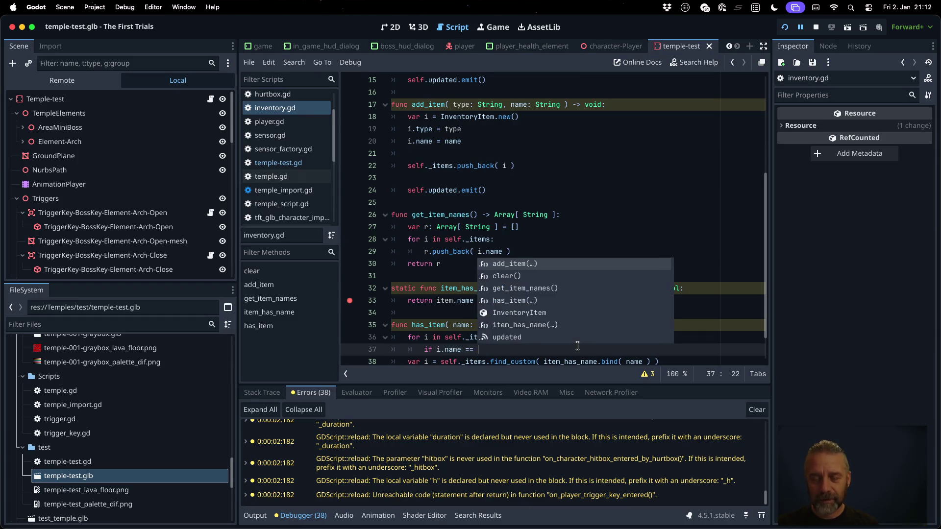
type(":")
key("Return")
type("return true")
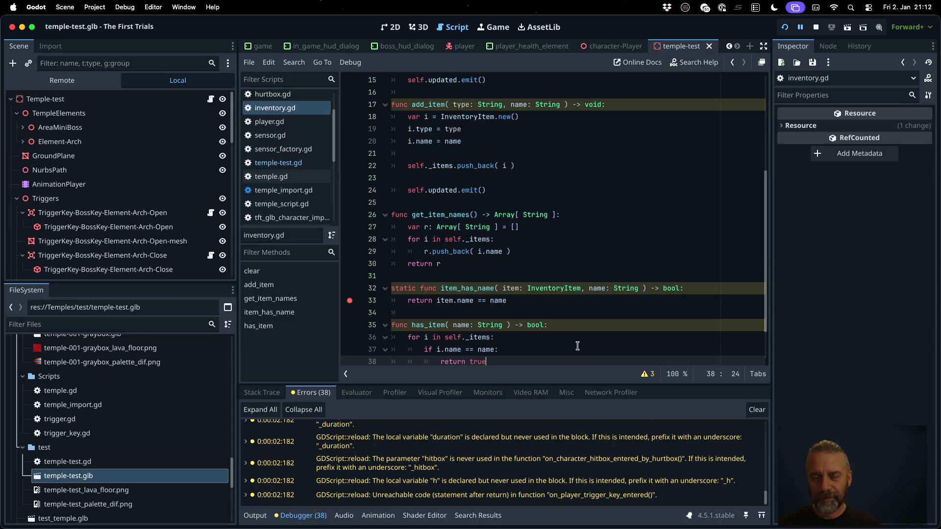
key("Return")
key("Return")
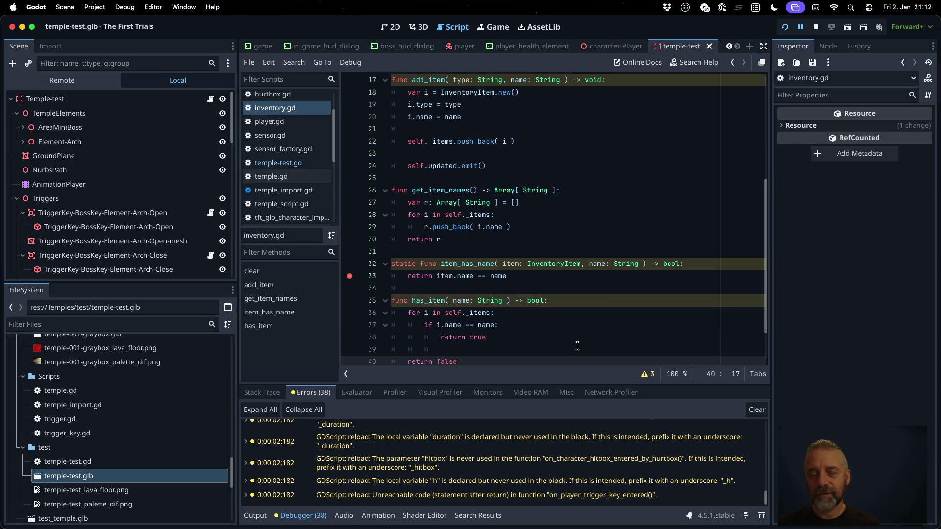
Delete the old find_custom line and the item_has_name helper, then save inventory.gd.
key("Down")
key("shift+End")
key("BackSpace")
key("Up")
key("Up")
key("Up")
key("shift+Down")
key("shift+Down")
key("BackSpace")
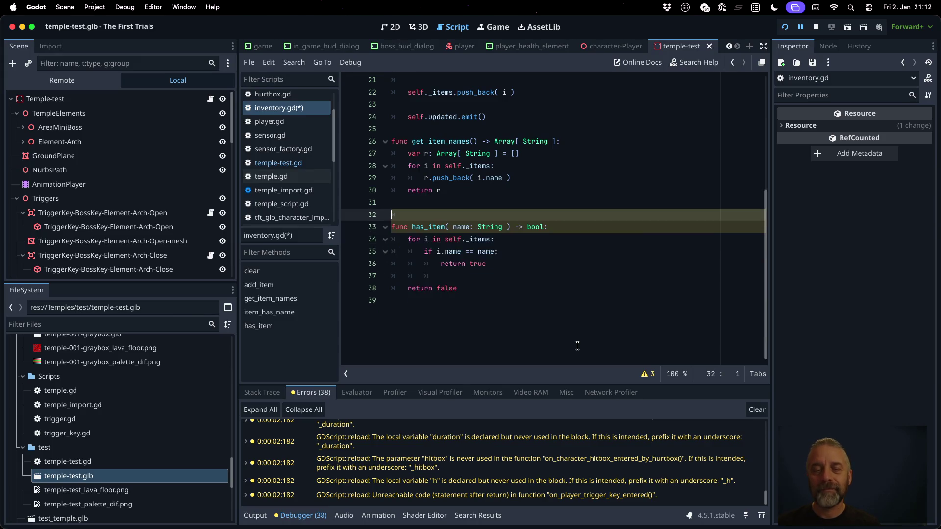
key("BackSpace")
key("ctrl+s")
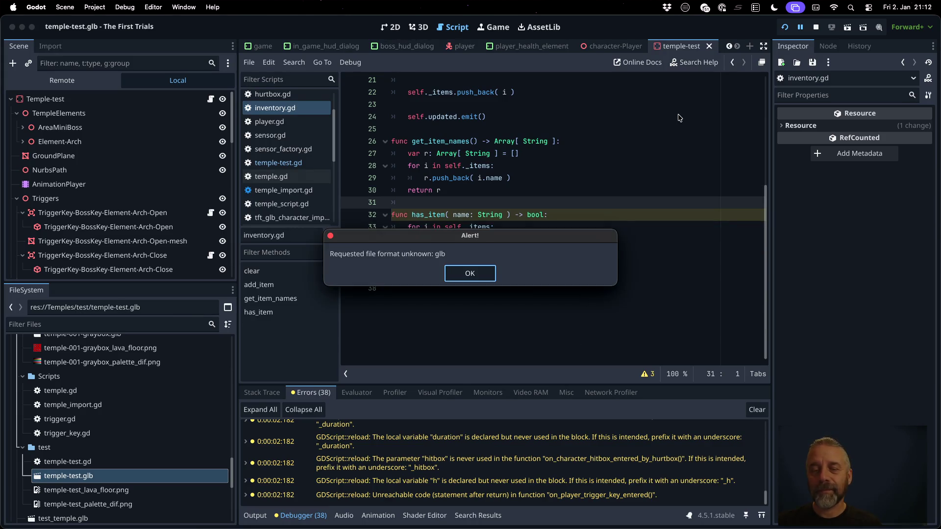
Dismiss the unknown glb format alert and relaunch the game with the new code.
key("Return")
left_click(813, 29)
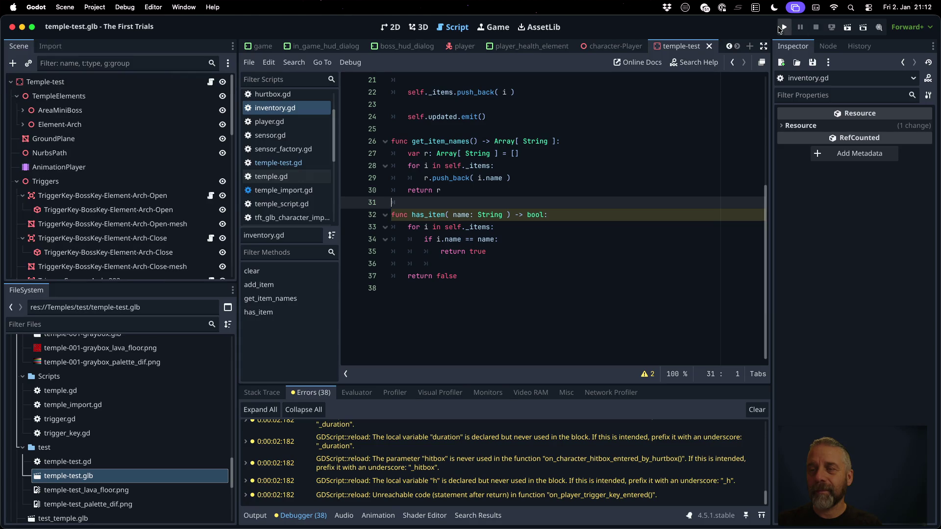
left_click(780, 28)
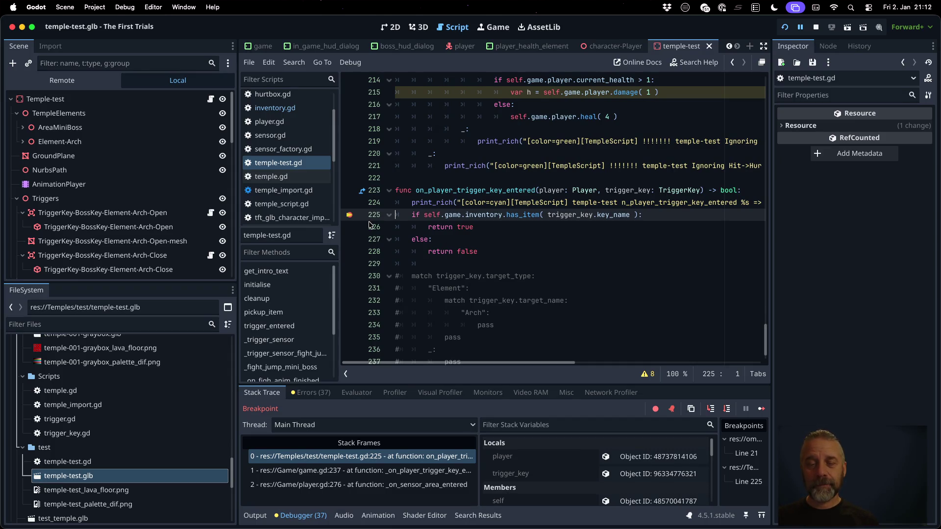
Break on line 226's return true, continue past it, then remove the breakpoint and stop debugging.
left_click(349, 227)
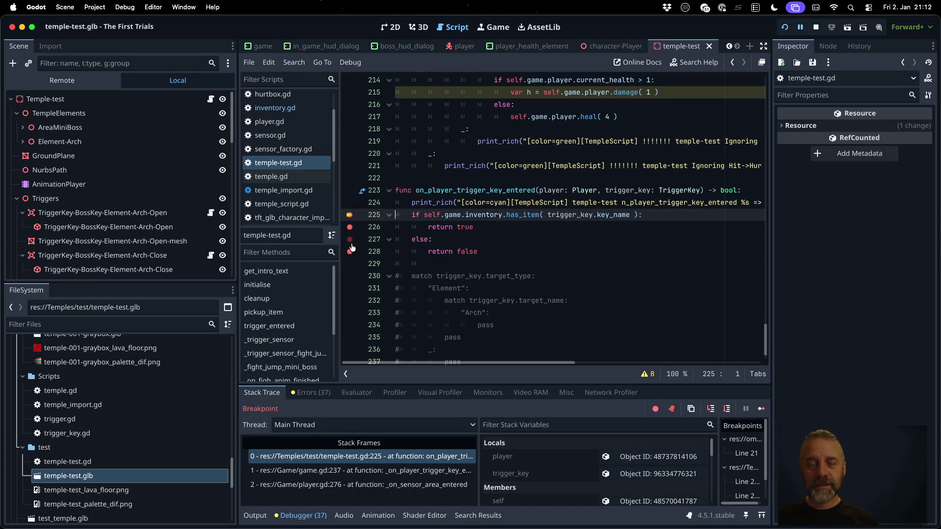
left_click(760, 409)
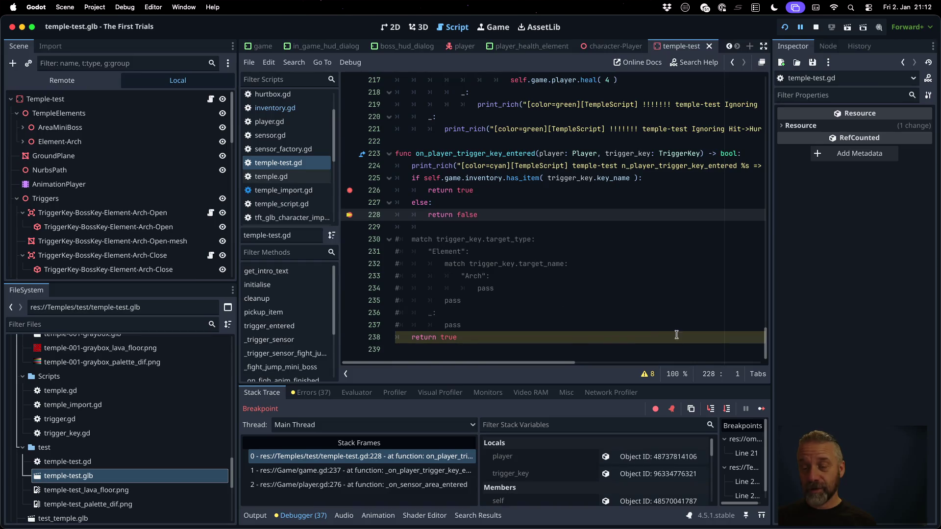
left_click(761, 409)
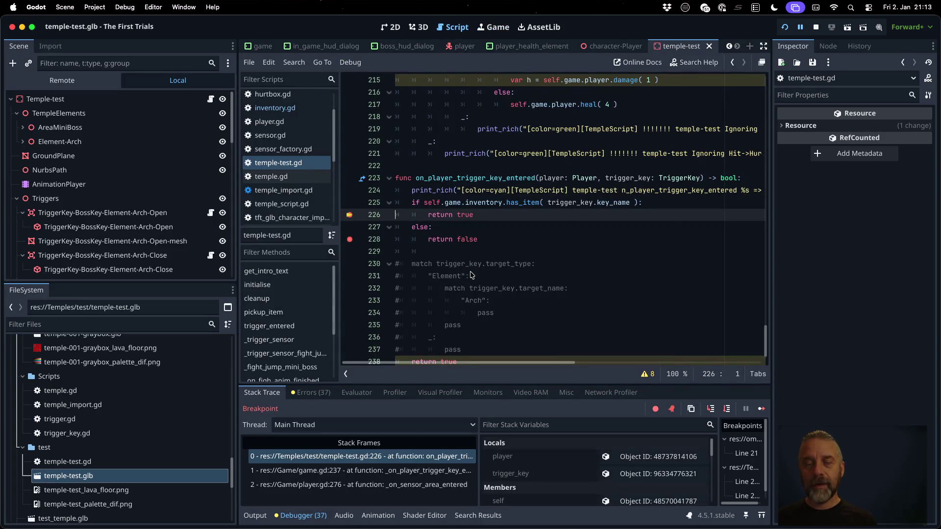
left_click(351, 216)
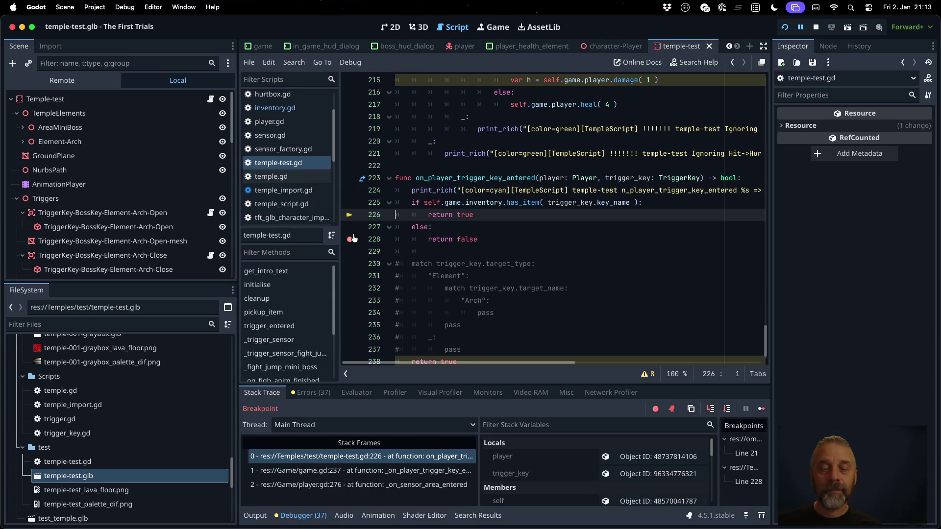
left_click(816, 28)
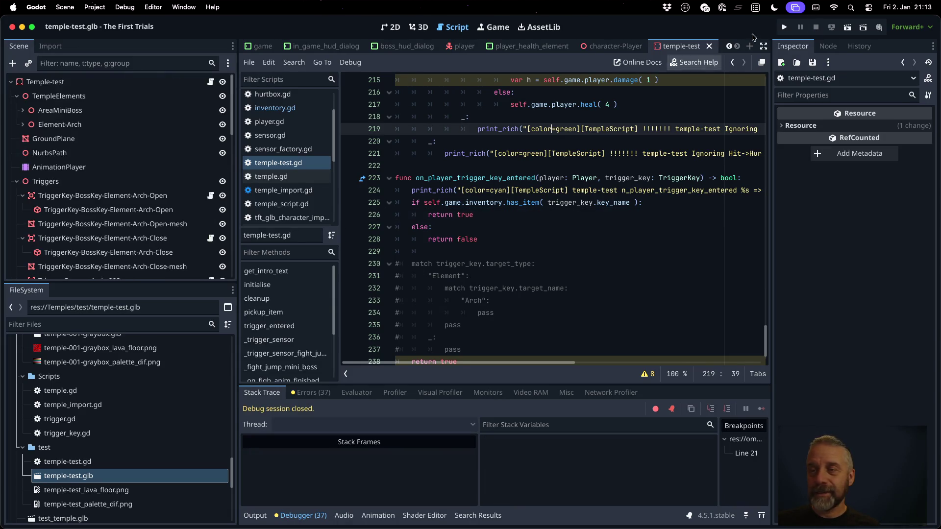
Launch the game, pick up the BossKey, and walk into the arch triggers.
key("super+b")
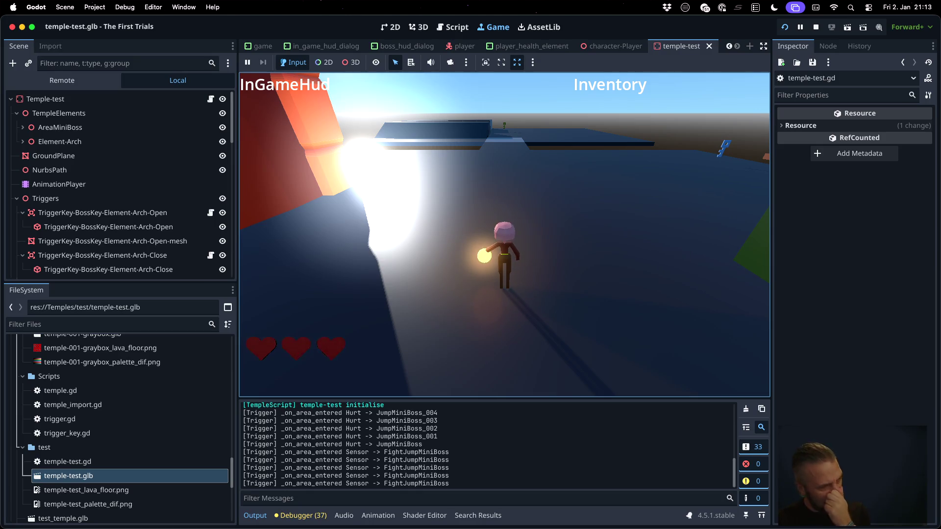
key("a")
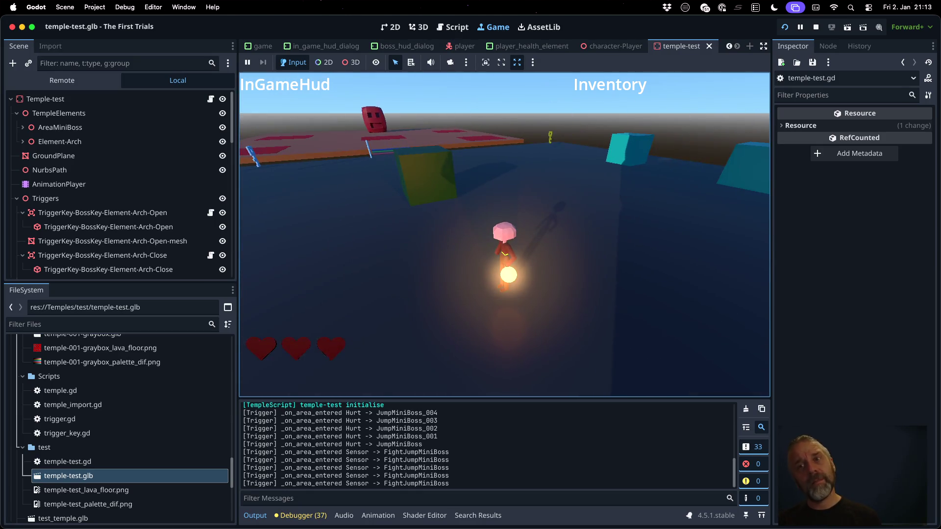
key("a")
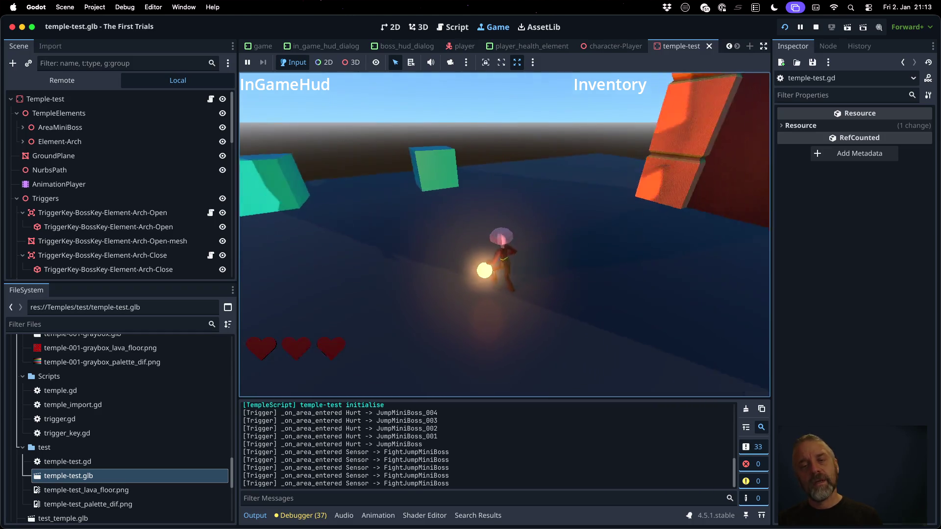
key("w")
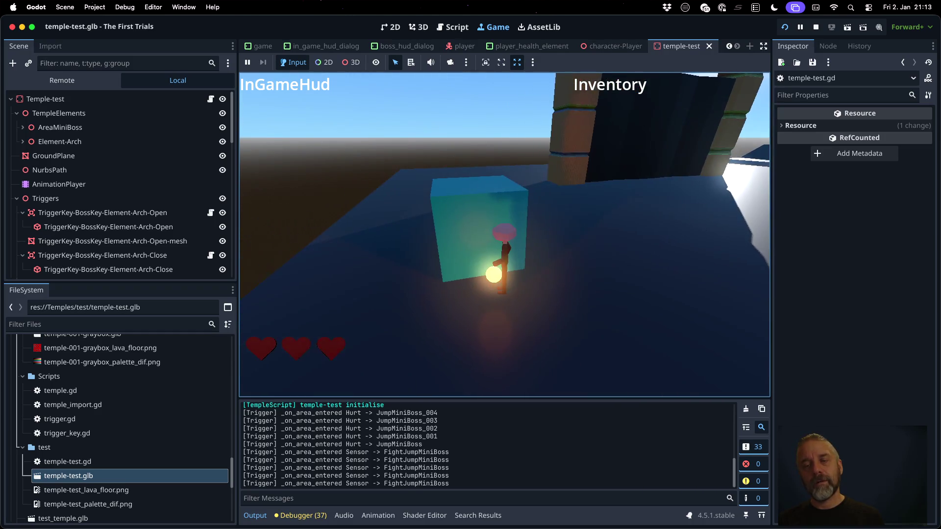
key("d")
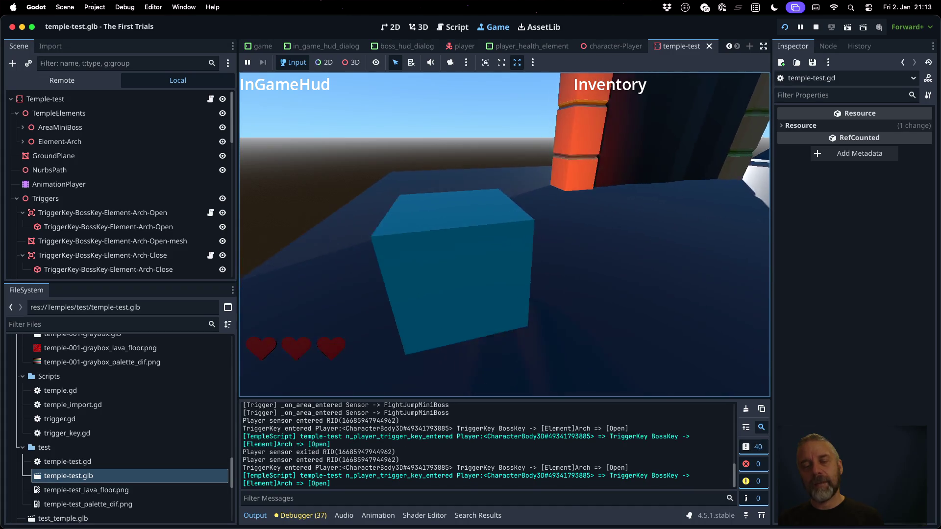
key("a")
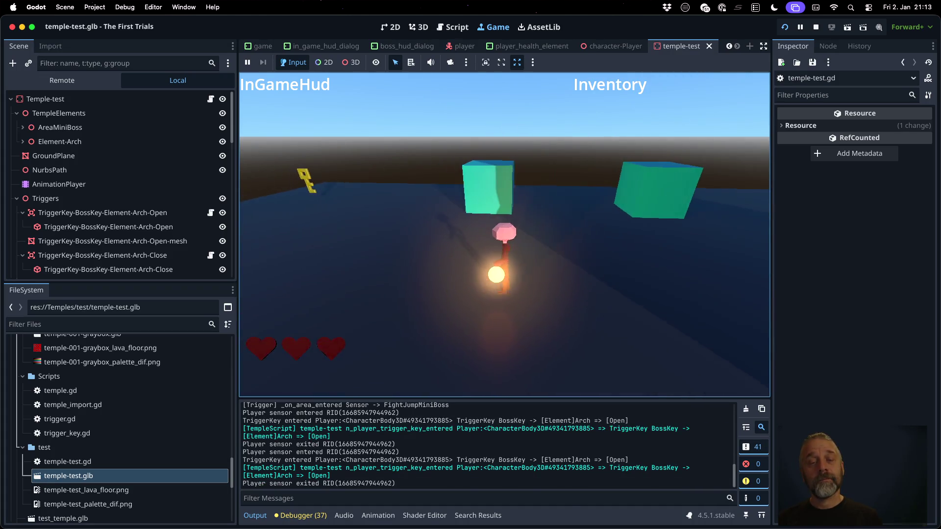
key("a")
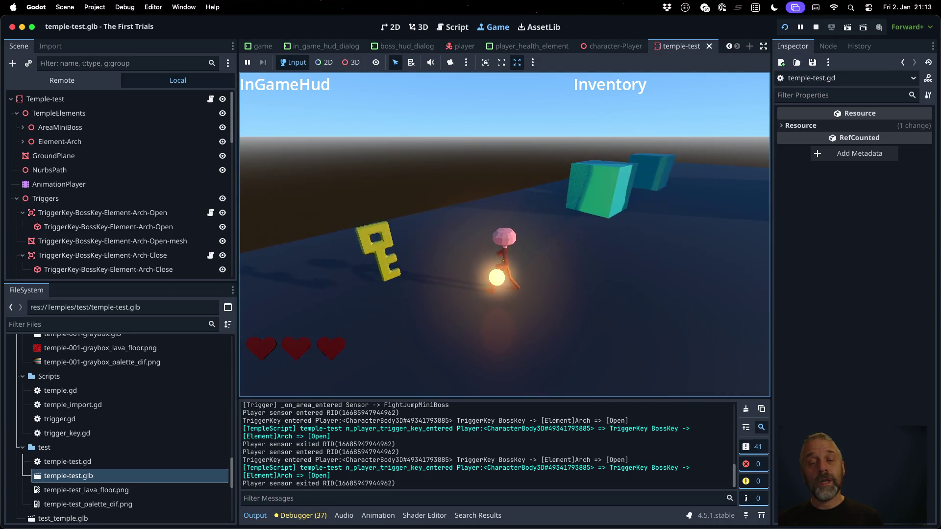
key("d")
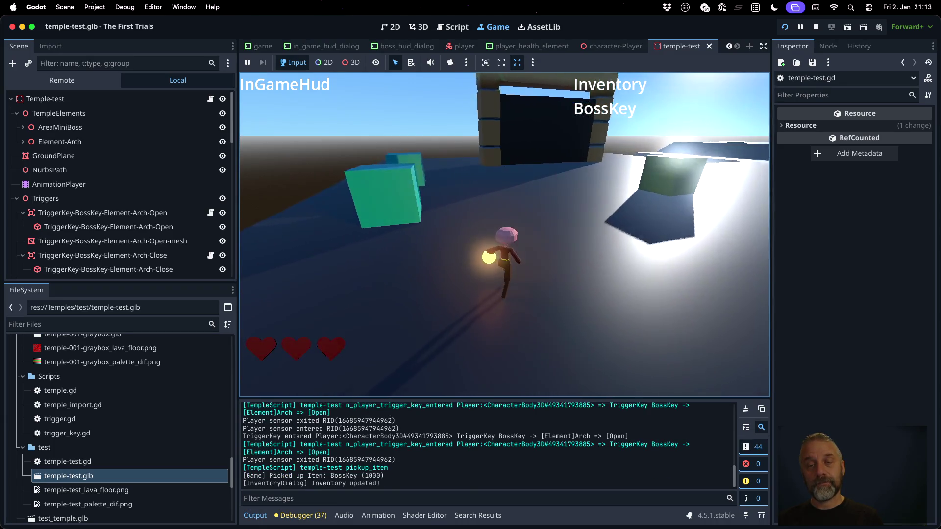
key("a")
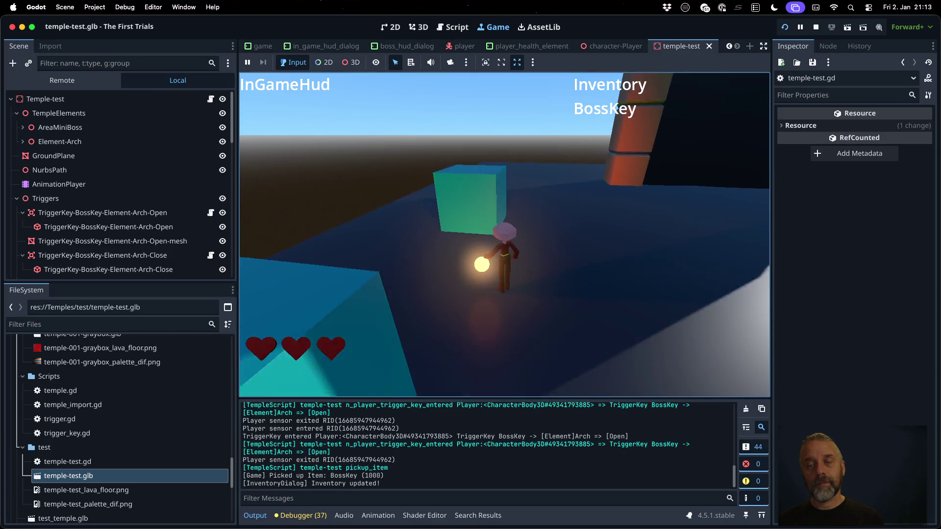
key("d")
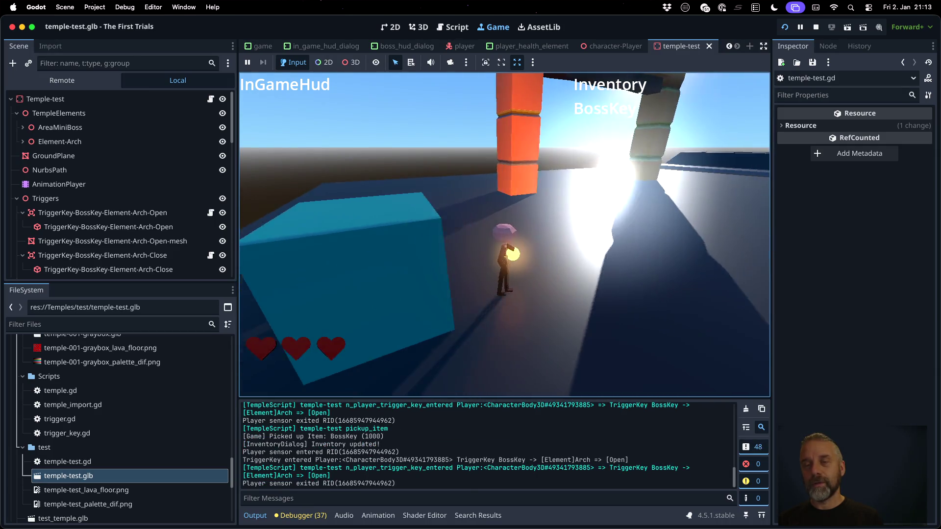
key("a")
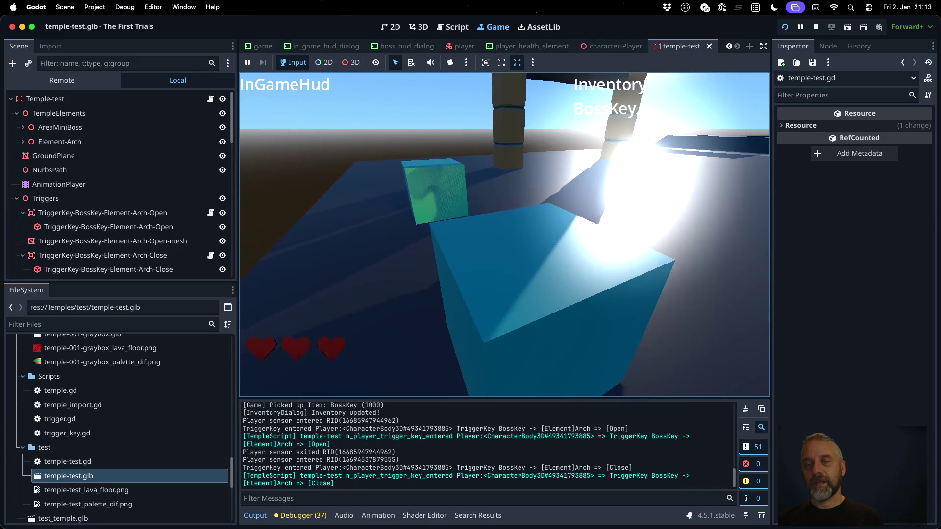
Restart the level, grab the BossKey again, and pass through the Open and Close triggers before stopping.
key("r")
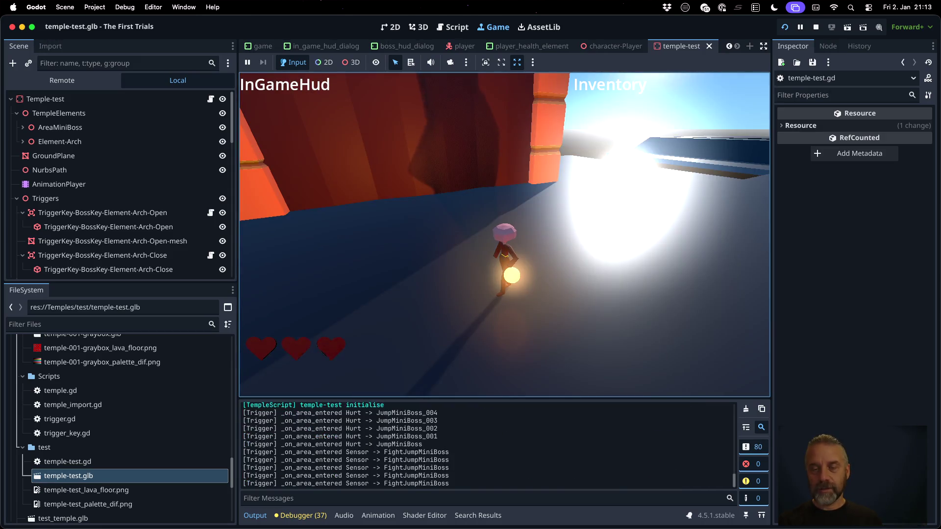
key("a")
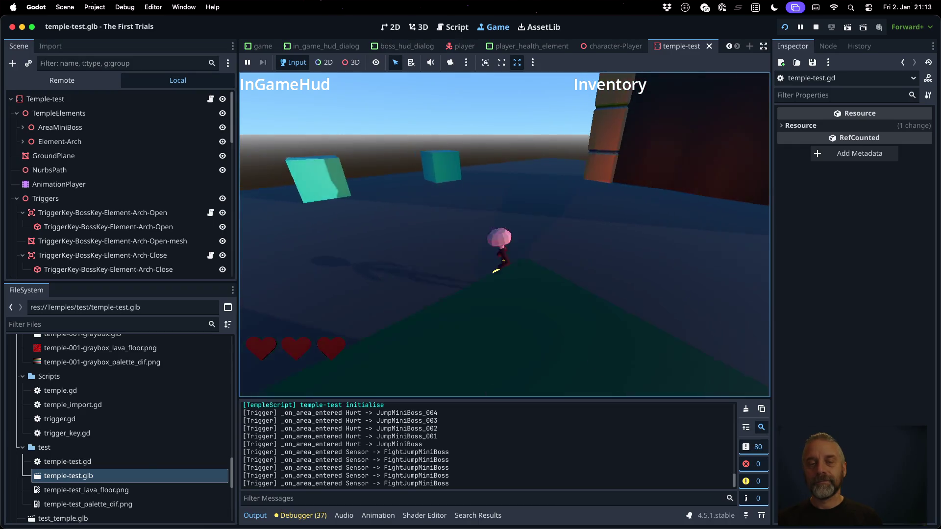
key("w")
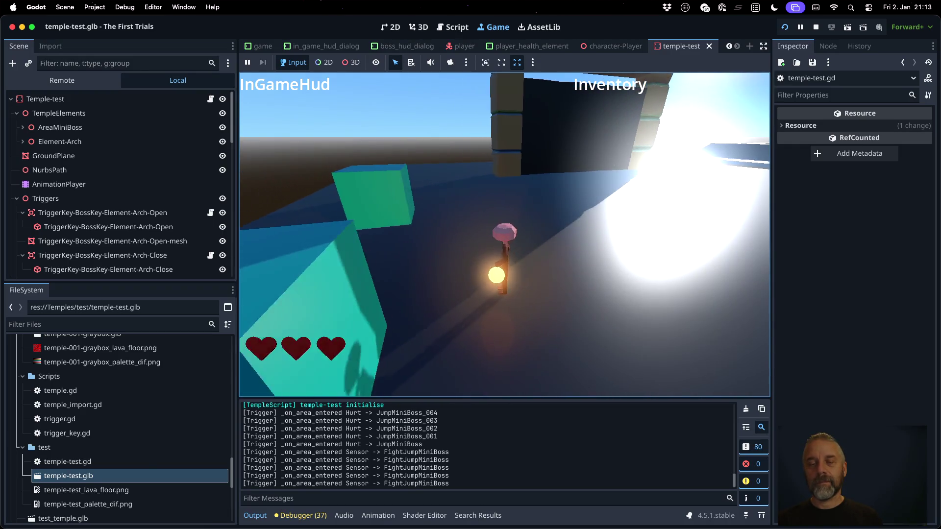
key("s")
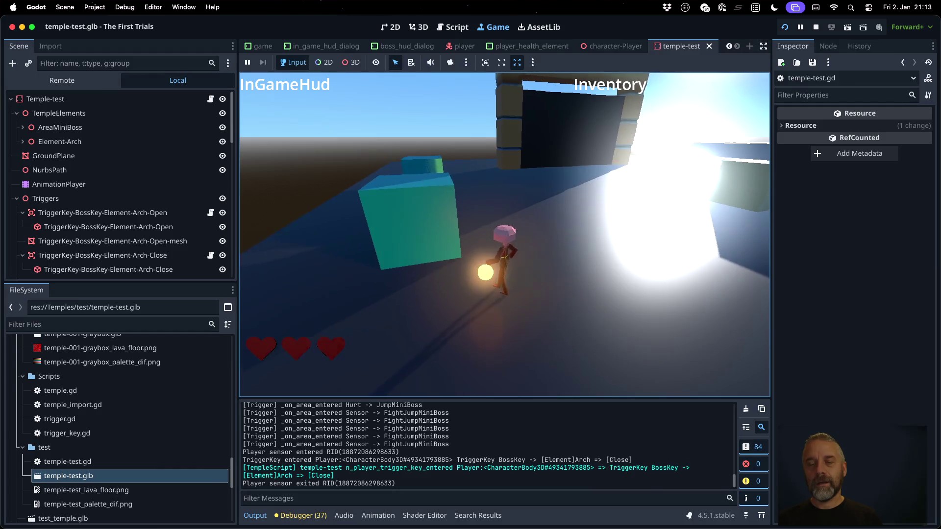
key("w")
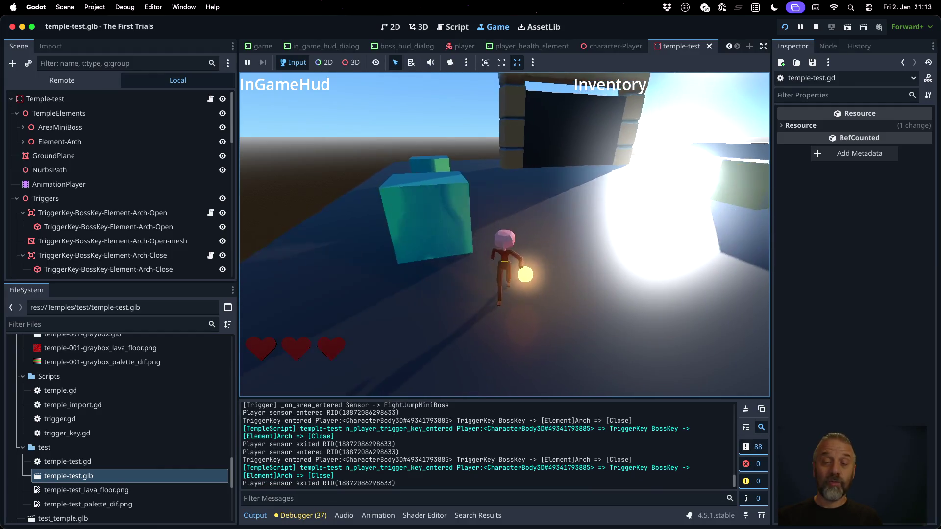
key("w")
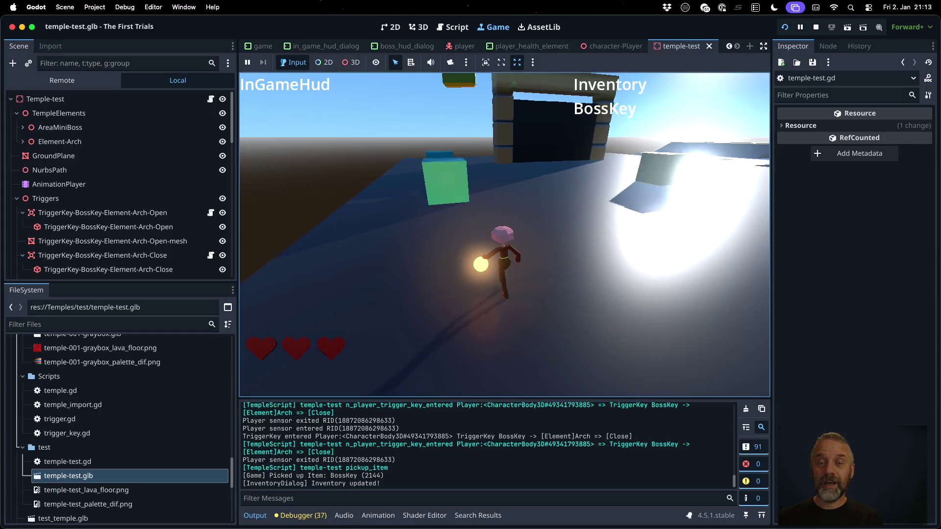
key("s")
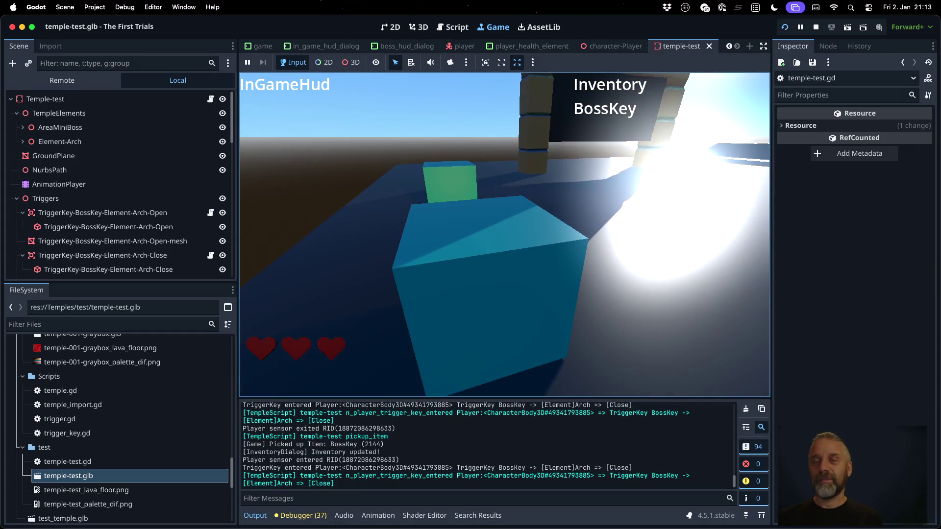
key("w")
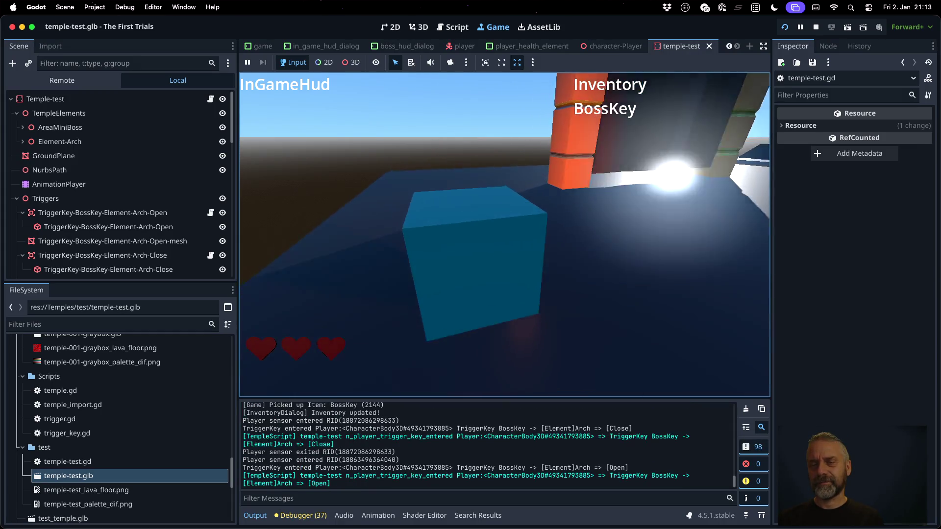
key("s")
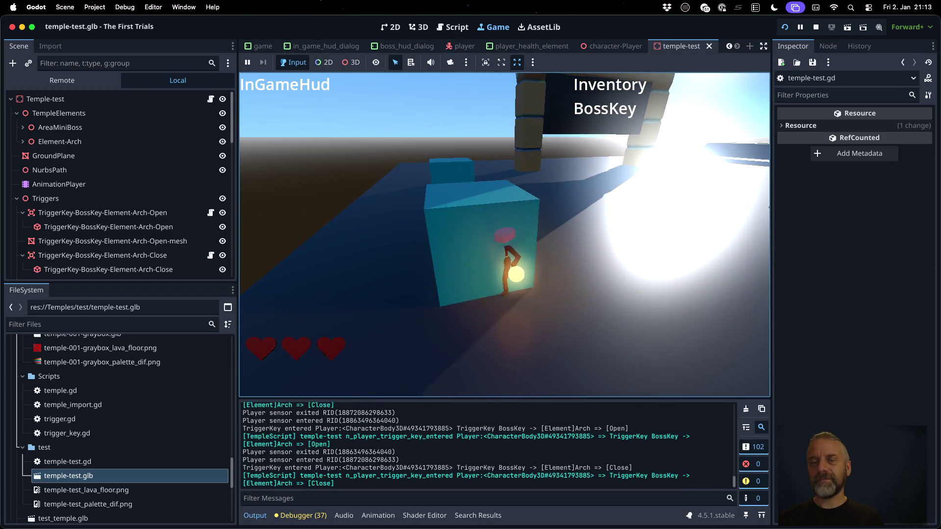
key("w")
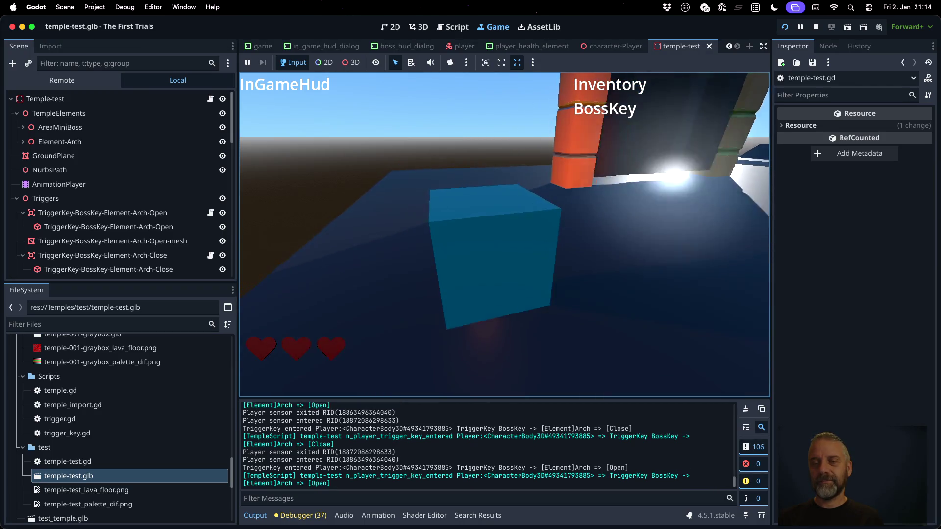
key("s")
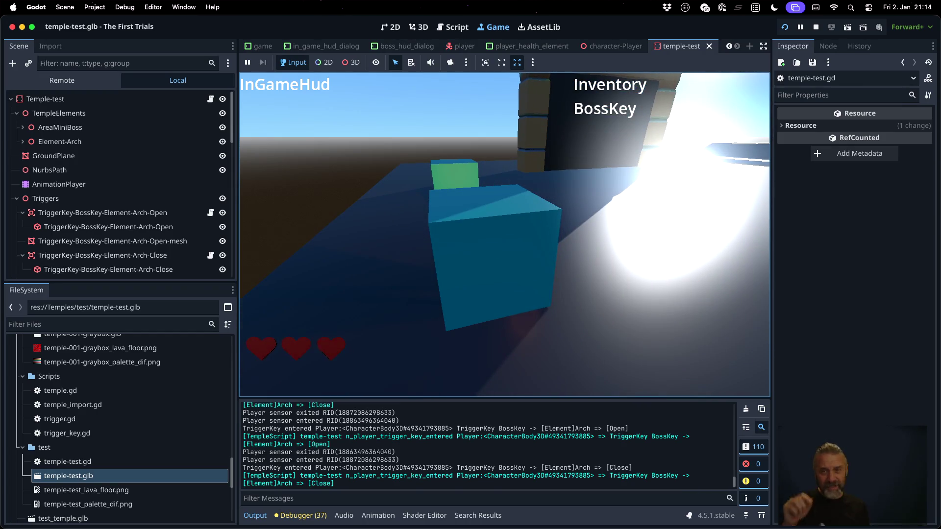
key("w")
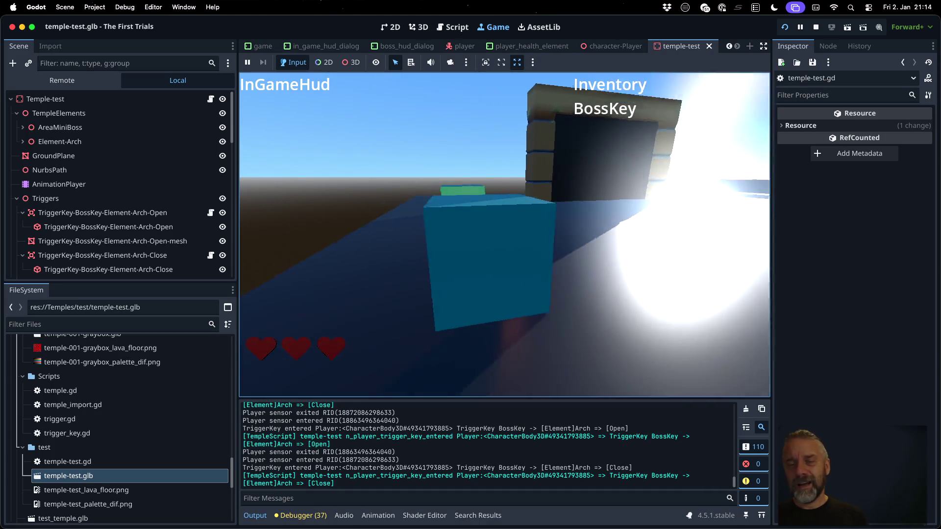
key("s")
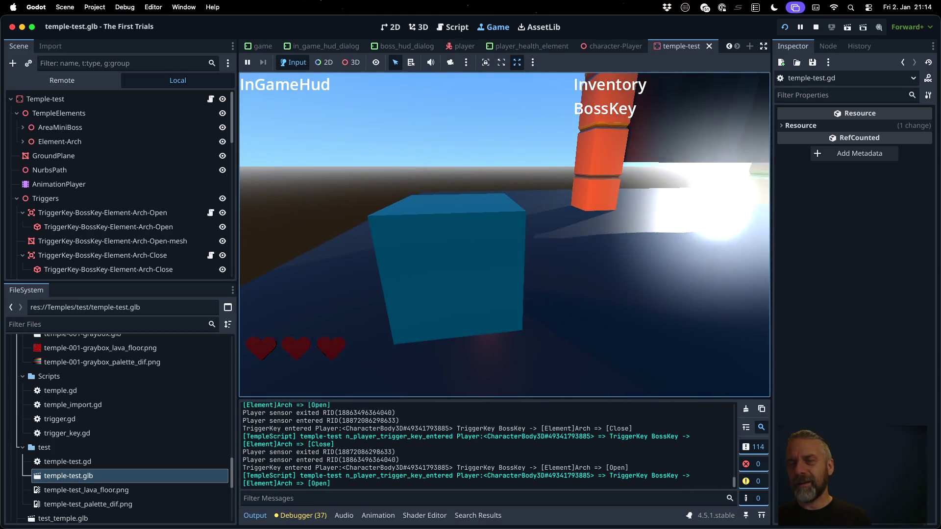
key("s")
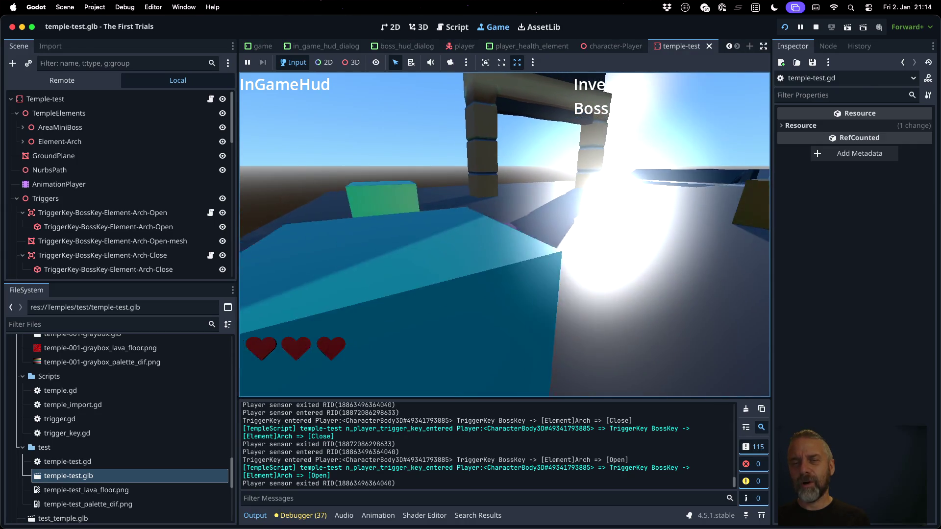
key("s")
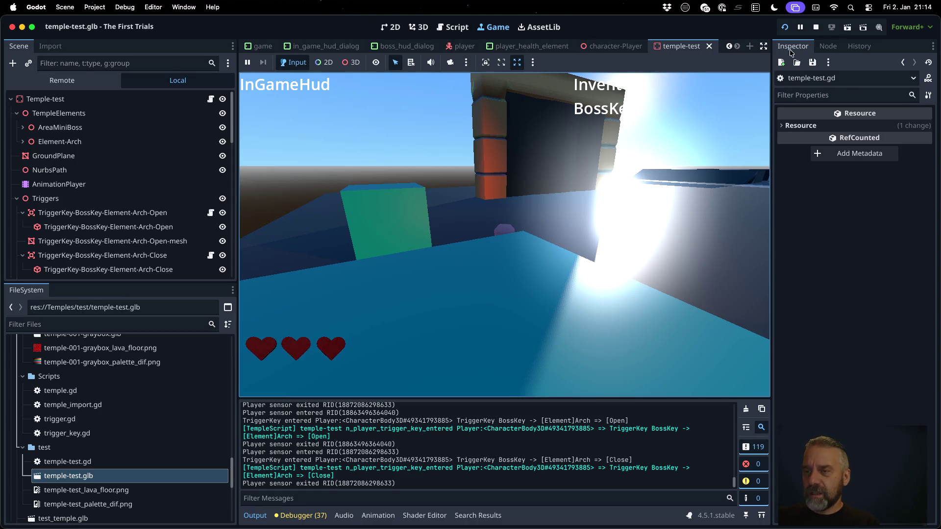
left_click(816, 27)
In Blender's Animation workspace, preview Element-Arch-Close on the trigger object, then unlink it.
key("super+Tab")
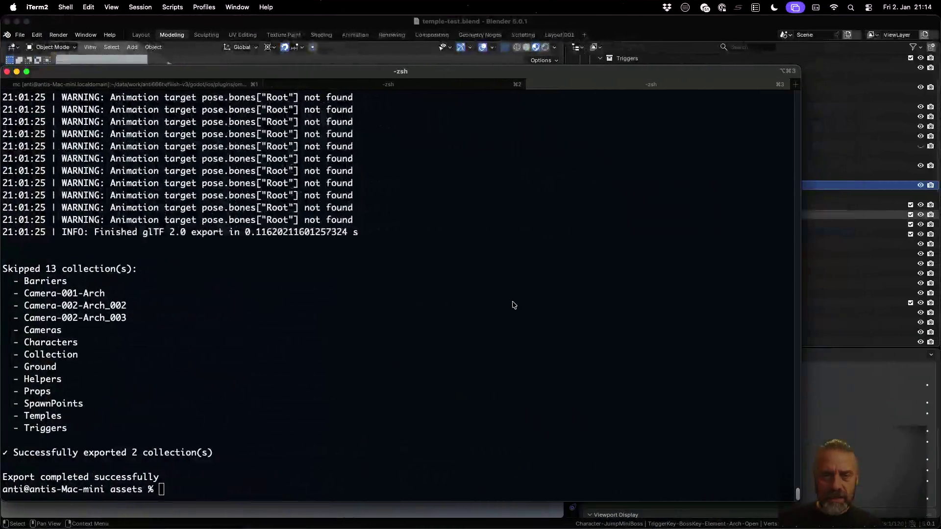
left_click(347, 24)
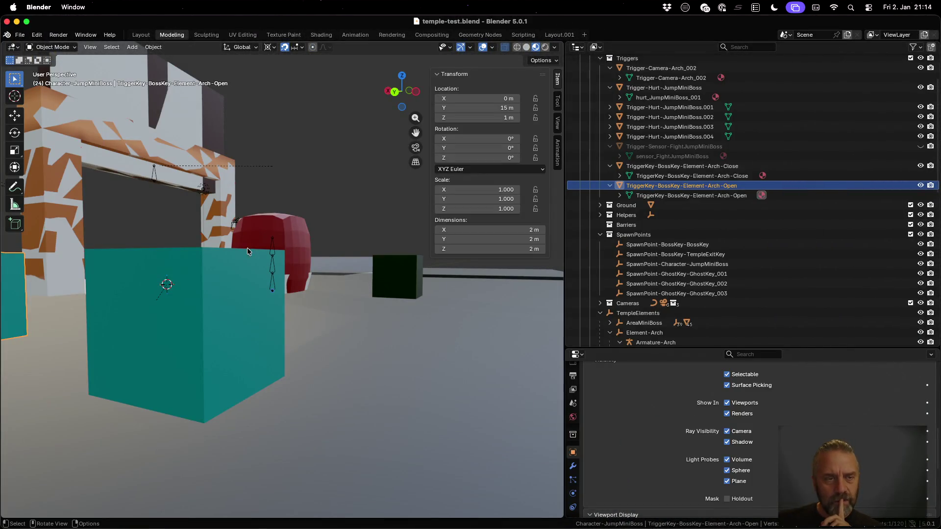
scroll(172, 240, "down", 5)
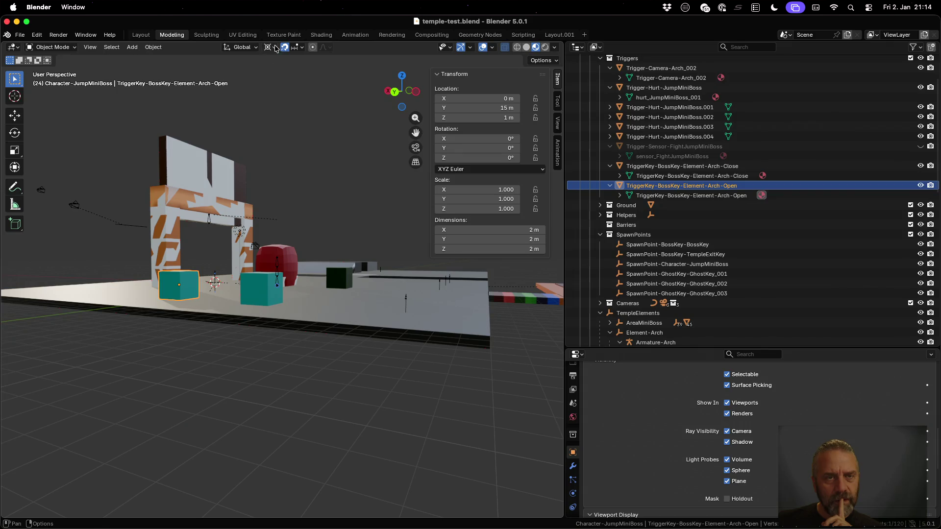
left_click(356, 35)
scroll(808, 147, "down", 5)
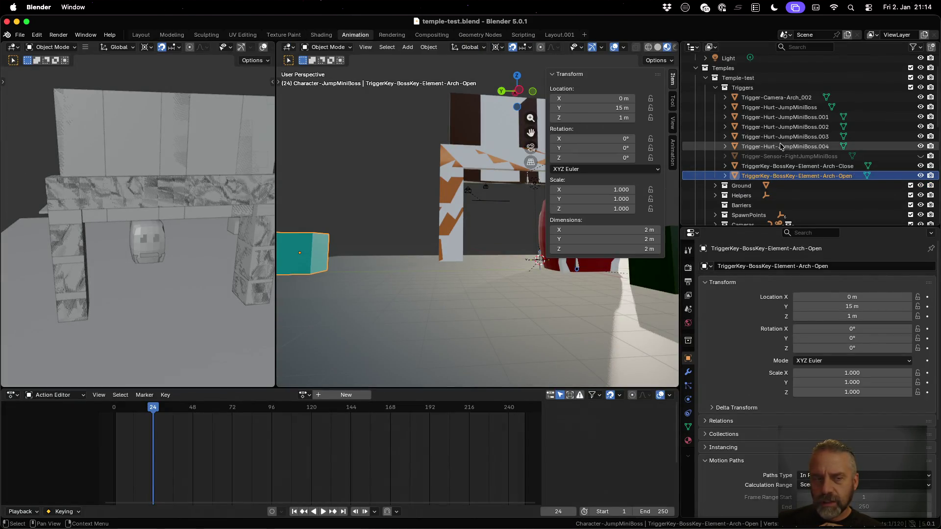
left_click(304, 395)
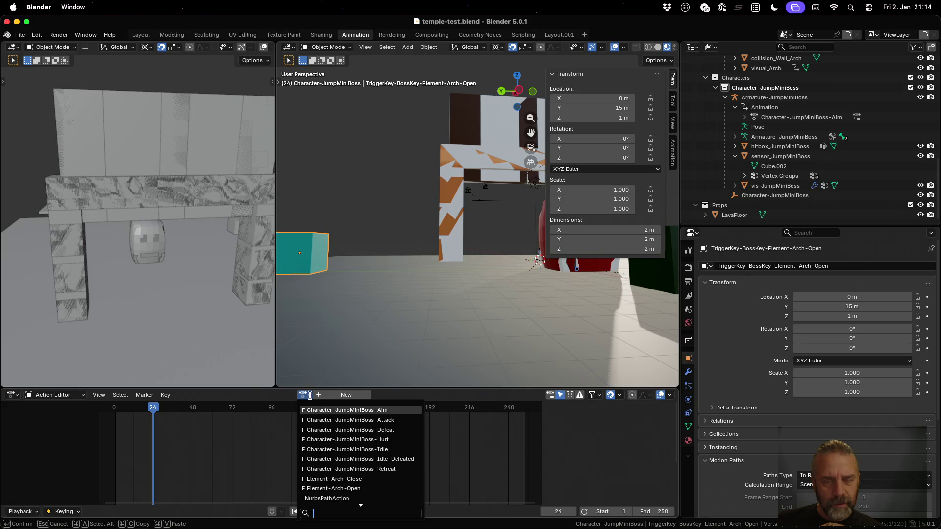
left_click(391, 479)
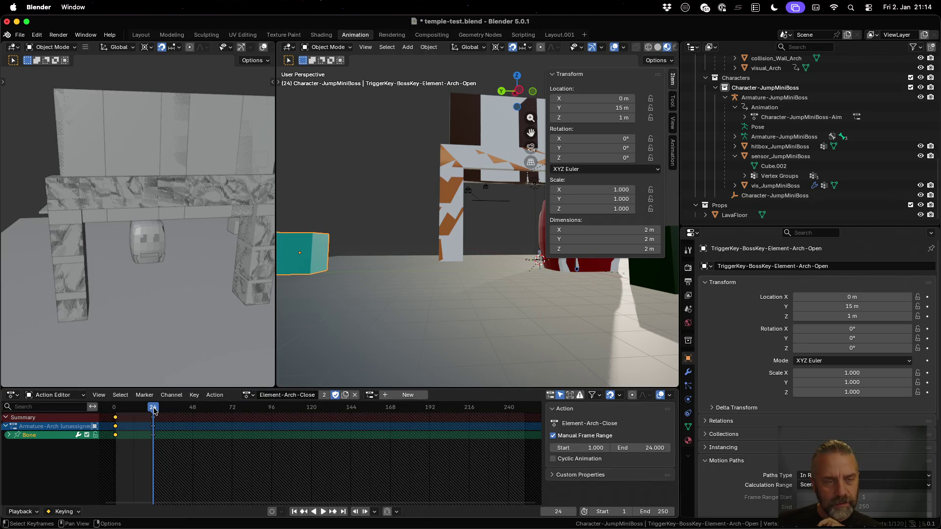
key("space")
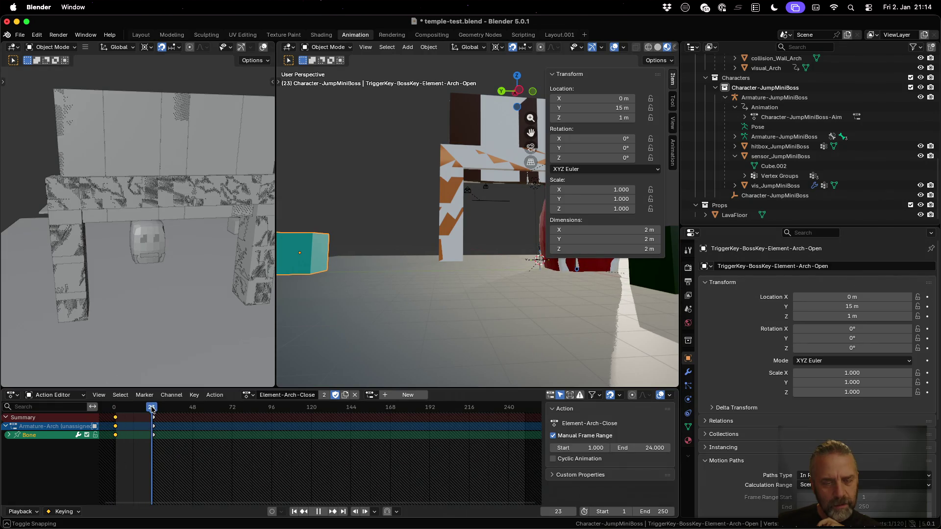
key("space")
left_click(355, 395)
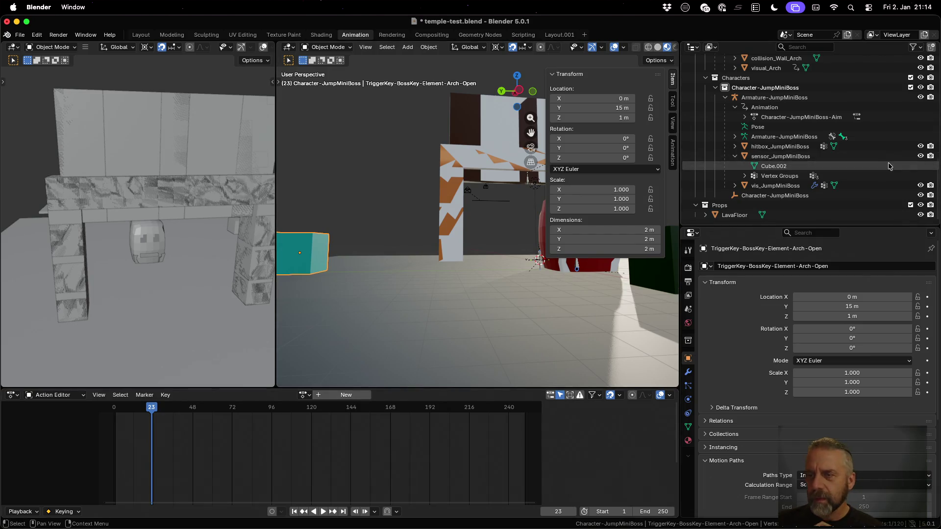
Select the Armature-Arch rig and assign it Element-Arch-Close, scrubbing to preview.
scroll(811, 131, "up", 5)
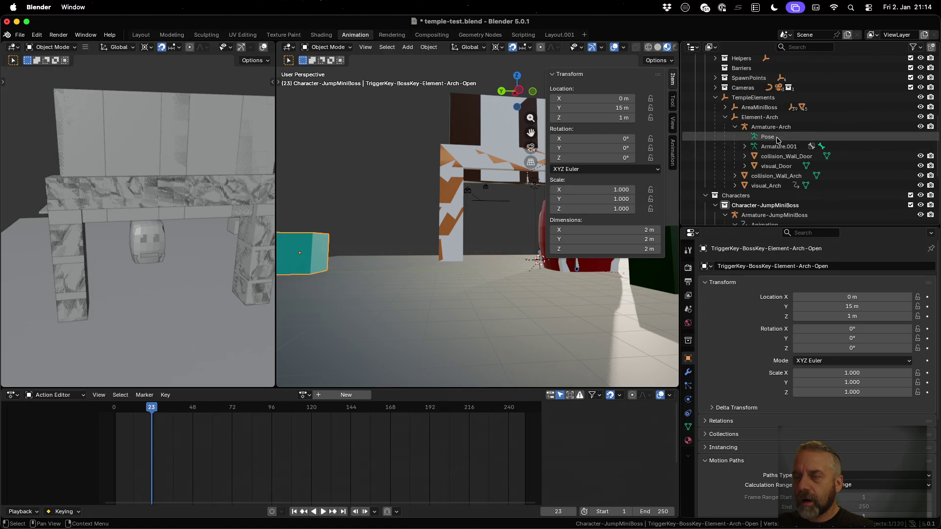
left_click(804, 137)
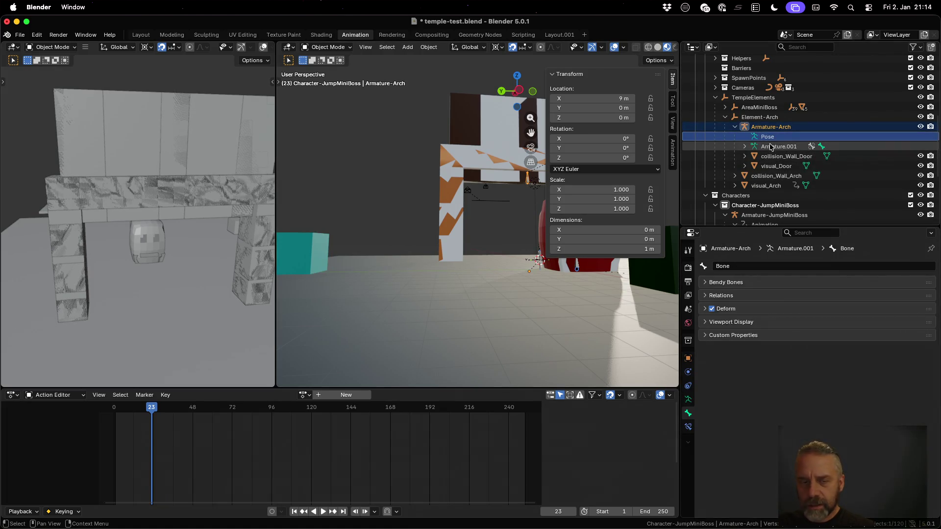
left_click(745, 148)
left_click(744, 147)
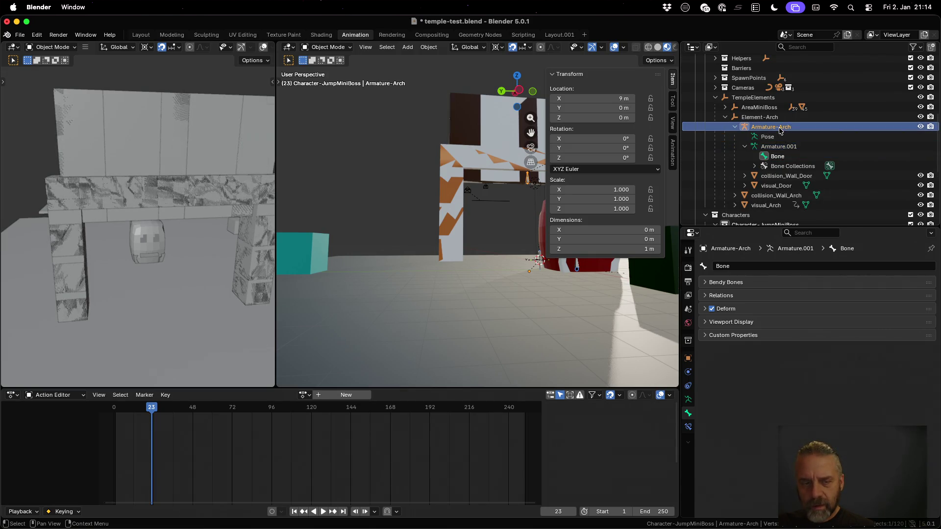
left_click(305, 395)
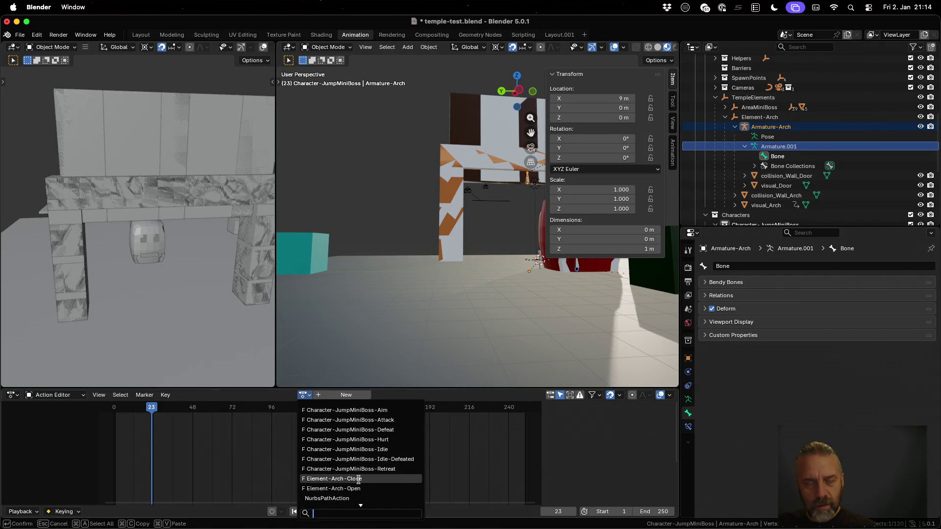
left_click(358, 480)
mouse_move(151, 407)
left_mouse_down()
mouse_move(113, 413)
mouse_move(156, 414)
left_mouse_up()
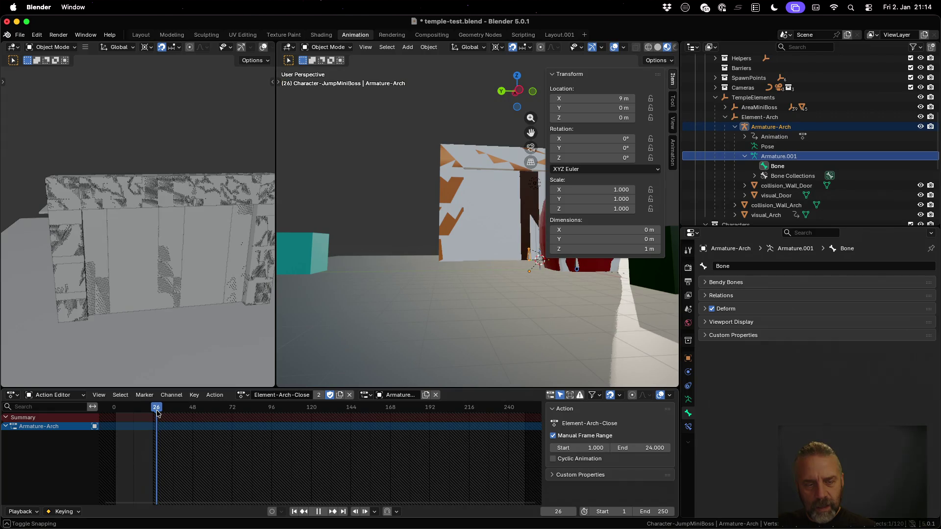
Switch the rig's action to Element-Arch-Open, scrub to check it, and save temple-test.blend.
left_click(247, 399)
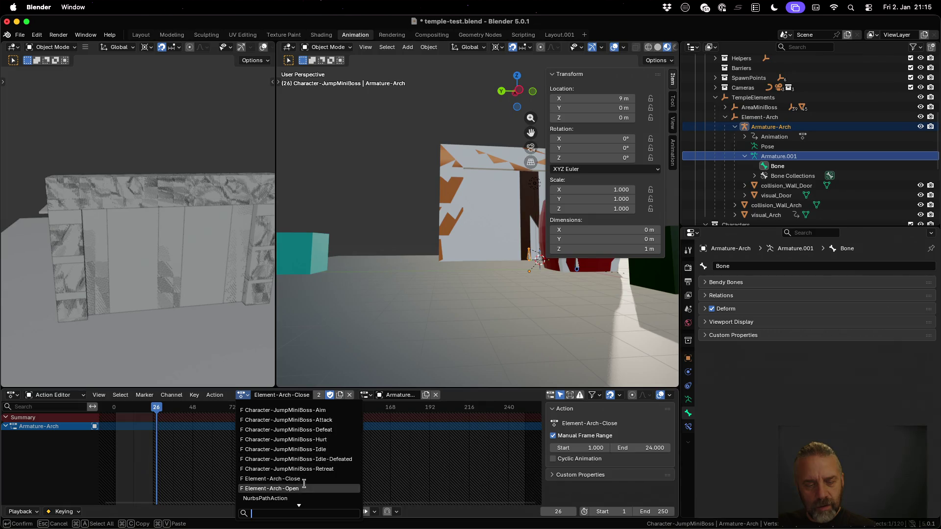
left_click(304, 487)
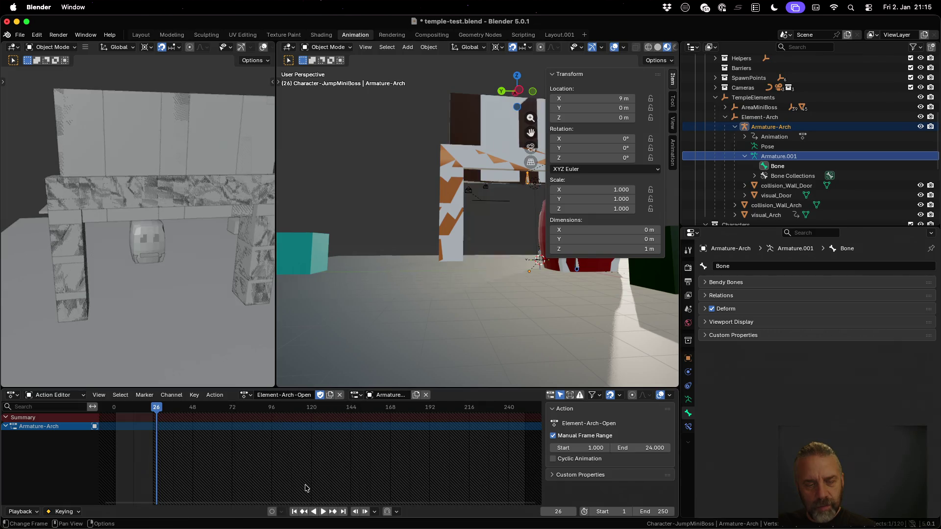
left_click(251, 397)
left_click(251, 397)
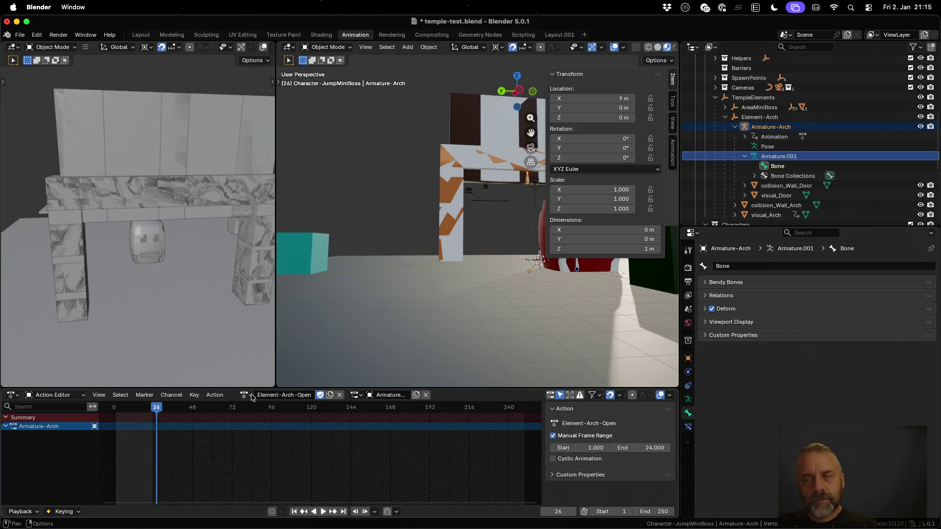
left_click_drag(155, 407, 116, 414)
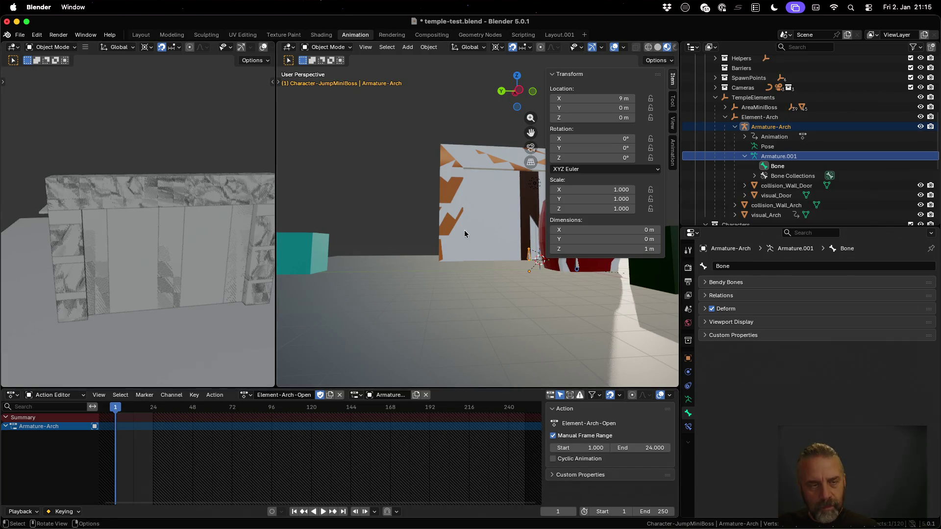
key("cmd+s")
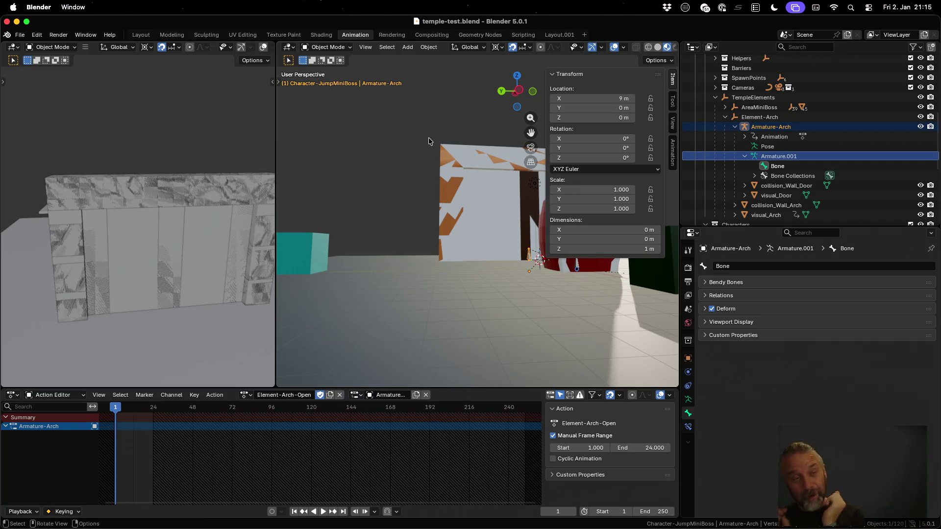
left_click(20, 35)
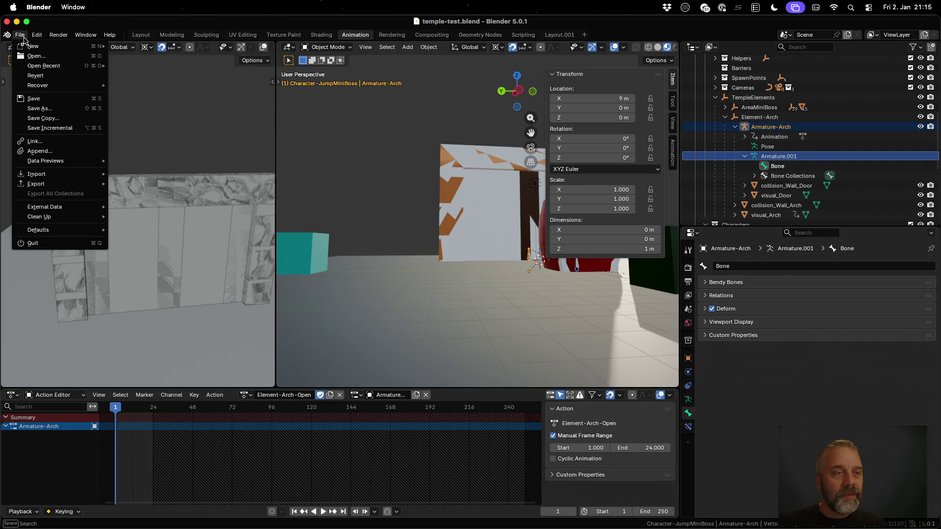
Open temple-001-graybox.blend in Material Preview and orbit to look down on the arch.
mouse_move(61, 66)
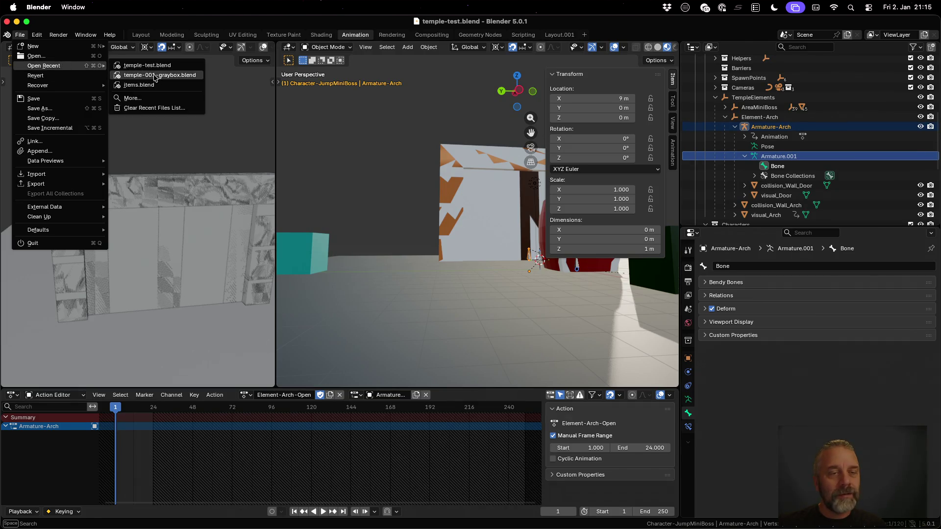
left_click(157, 76)
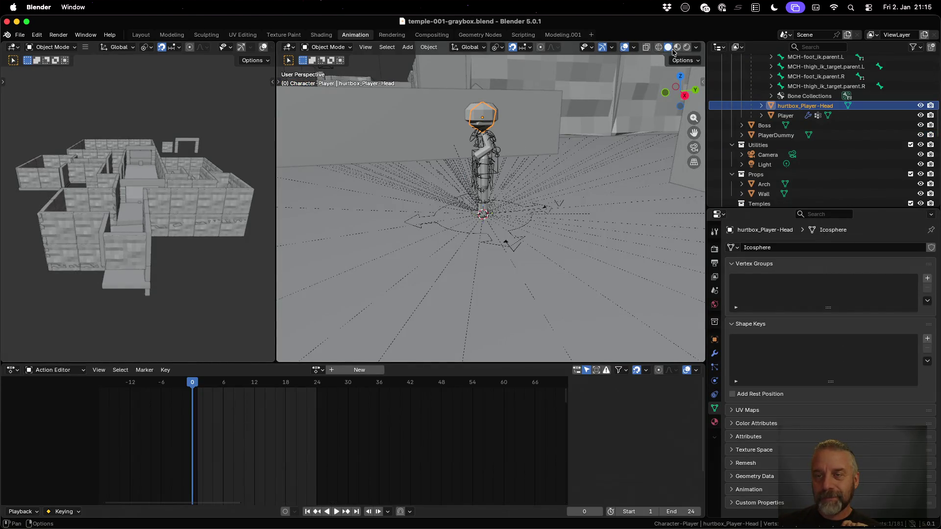
left_click(677, 47)
scroll(432, 202, "down", 2)
mouse_move(401, 161)
left_mouse_down()
mouse_move(441, 226)
mouse_move(448, 199)
mouse_move(425, 194)
left_mouse_up()
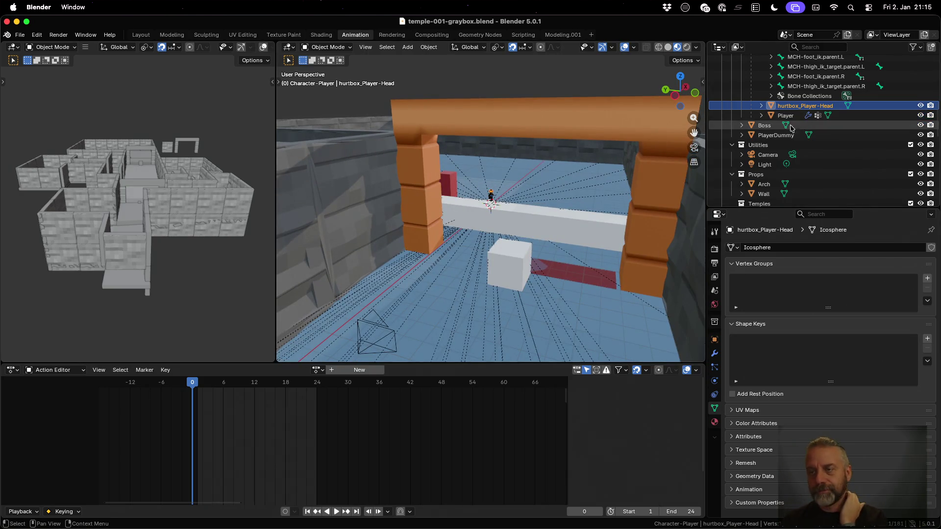
Widen the outliner, collapse Characters and Utilities, expand Props and select Arch.
left_click_drag(707, 128, 614, 129)
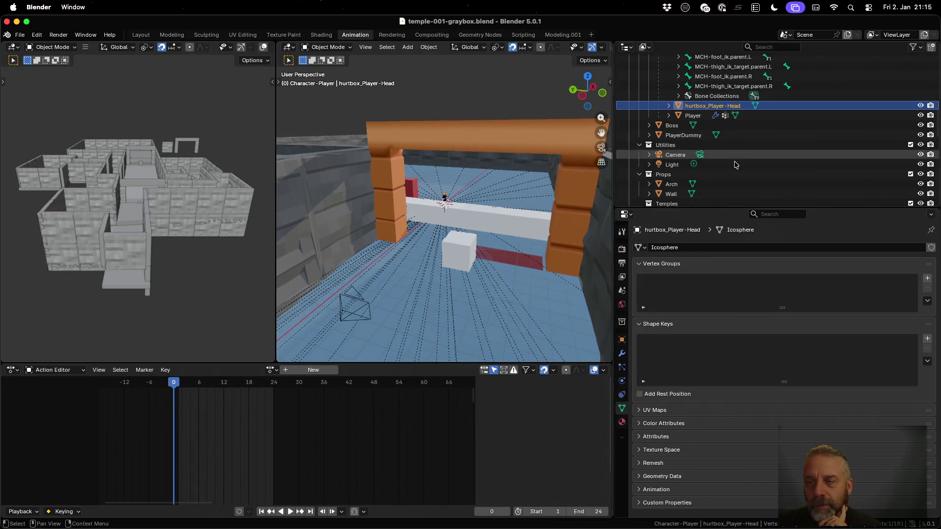
scroll(735, 164, "up", 5)
scroll(735, 165, "up", 5)
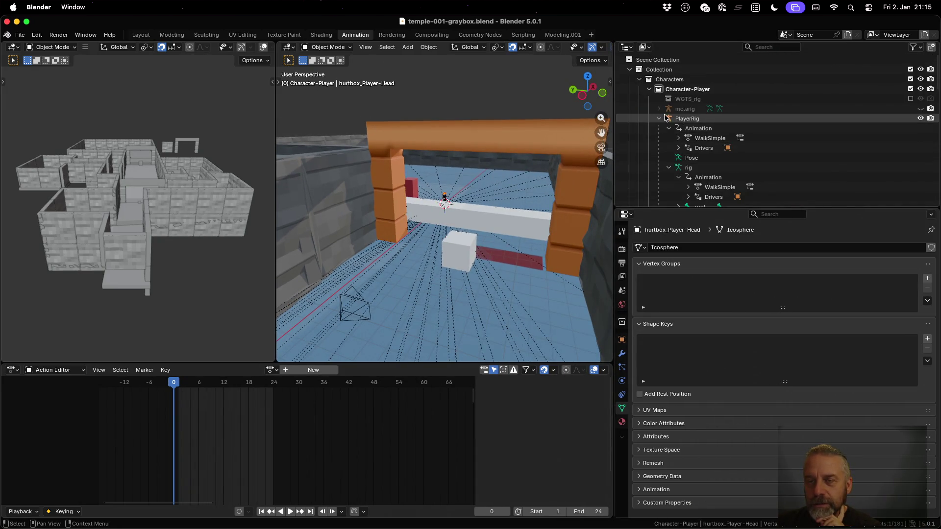
left_click(650, 90)
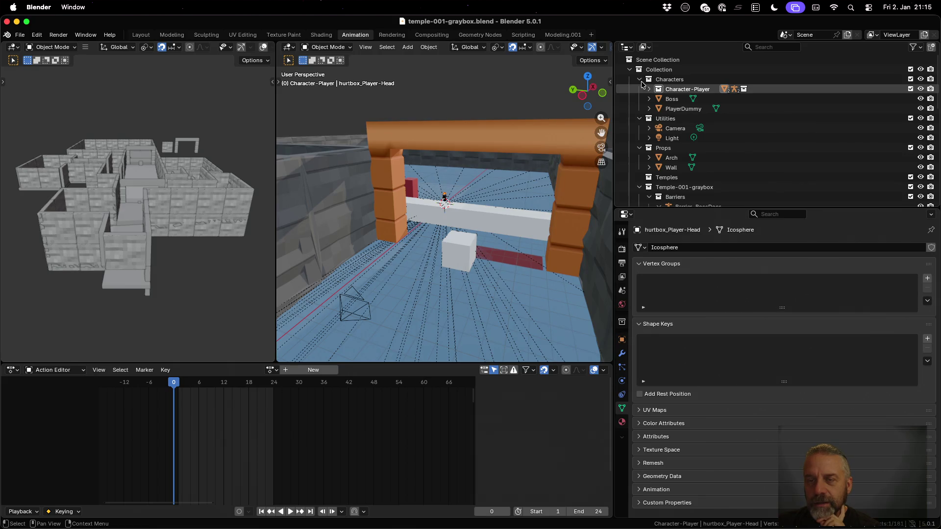
left_click(639, 80)
left_click(640, 88)
left_click(639, 99)
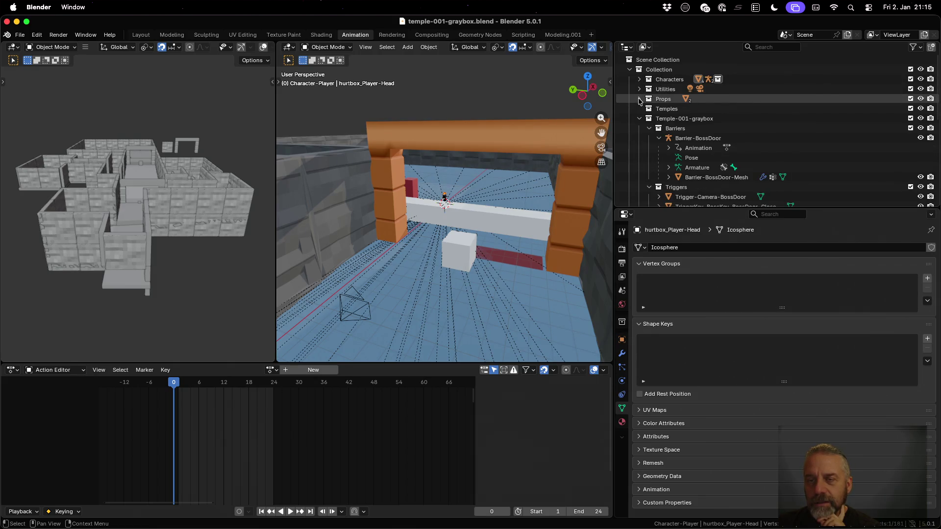
left_click(639, 99)
left_click(648, 109)
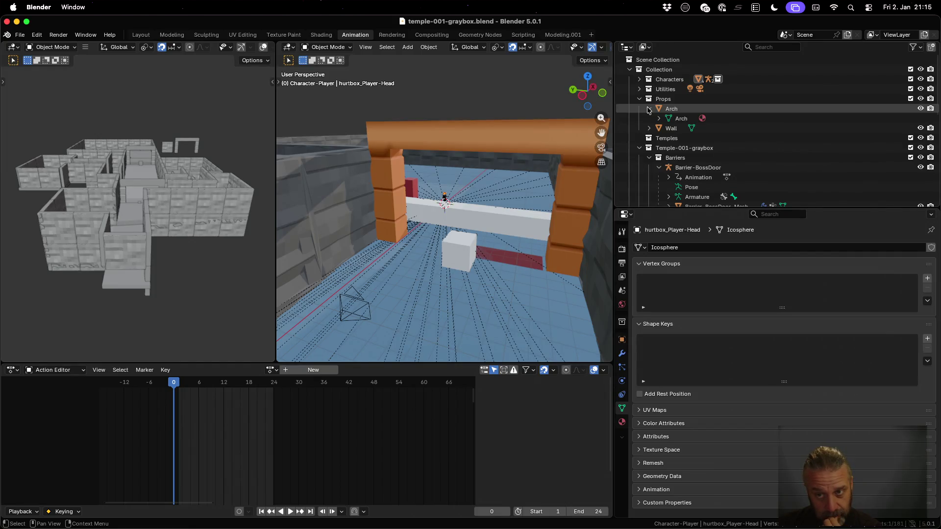
left_click(648, 109)
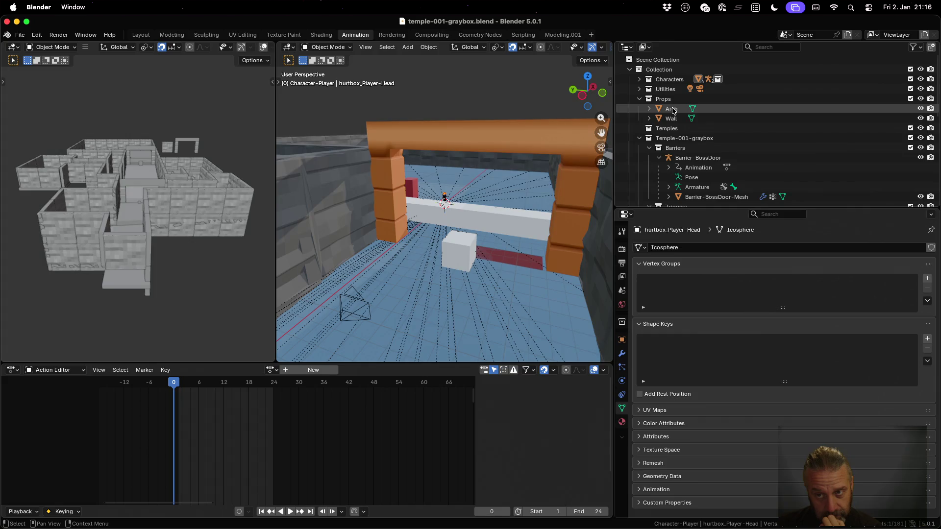
left_click(672, 110)
Rename the Arch object to Arch-v1 in the outliner.
double_click(672, 109)
type("-v1")
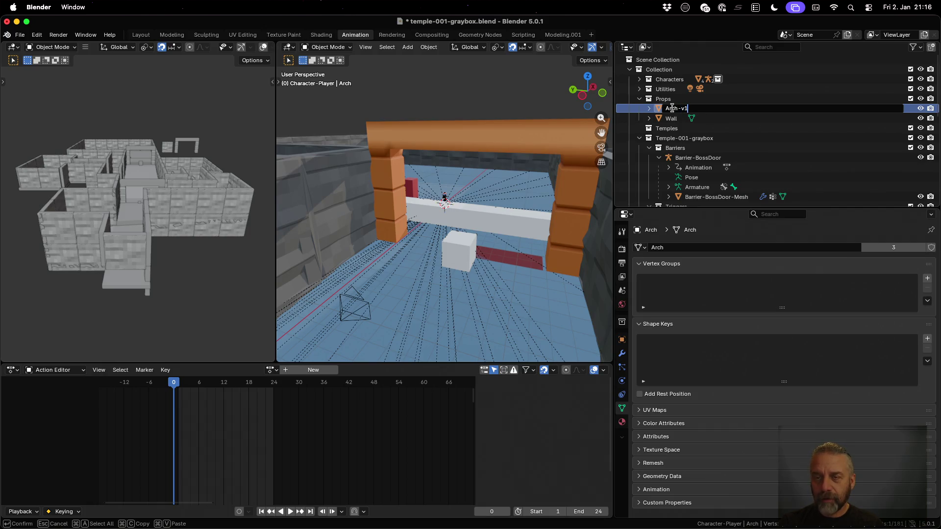
key("Return")
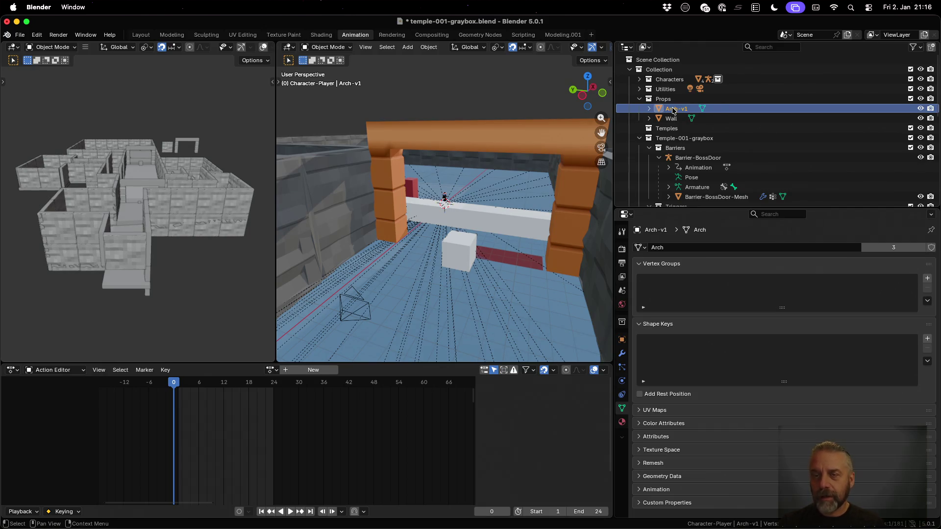
left_click(664, 100)
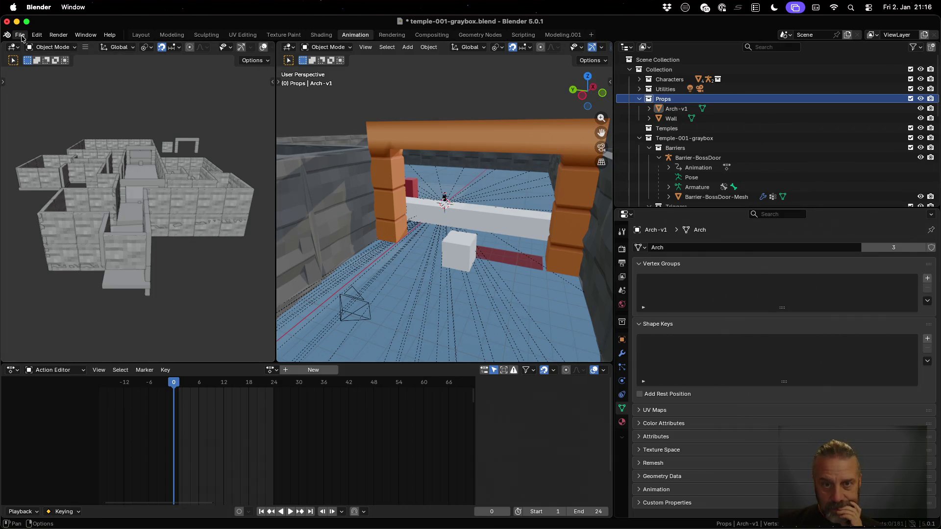
left_click(666, 109)
Toggle the Props collection's visibility off and on a few times.
left_click(920, 99)
left_click(920, 99)
left_click(921, 100)
left_click(921, 100)
left_click(921, 100)
left_click(921, 100)
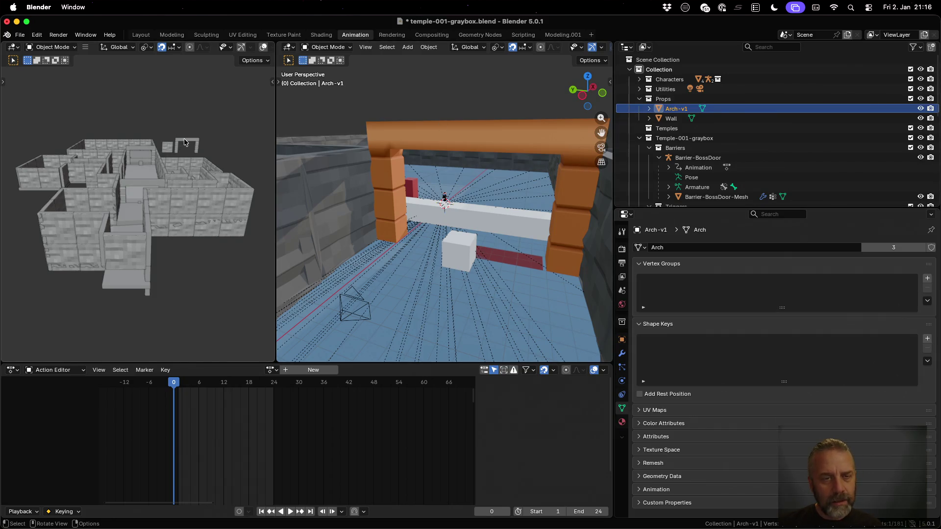
View the temple level in the Modeling workspace in Material Preview, back in Object Mode.
left_click(171, 35)
scroll(343, 222, "down", 3)
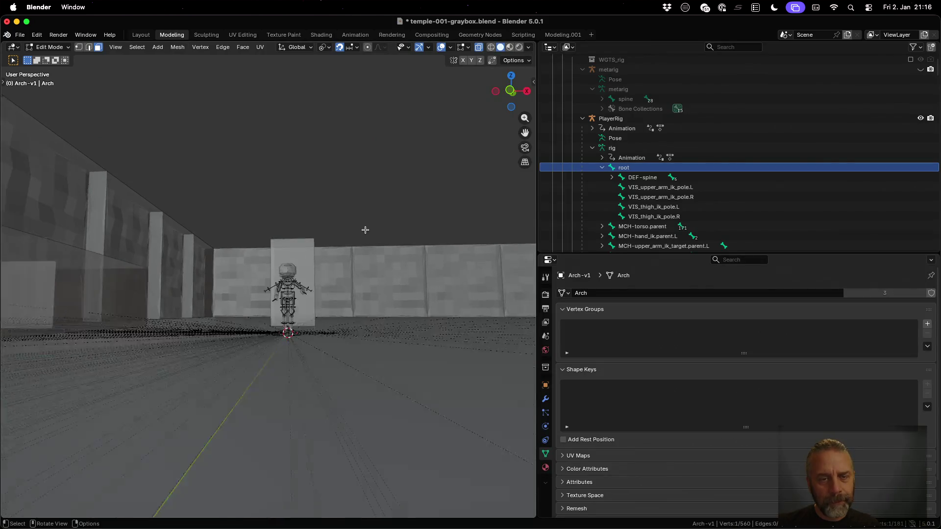
scroll(336, 221, "up", 5)
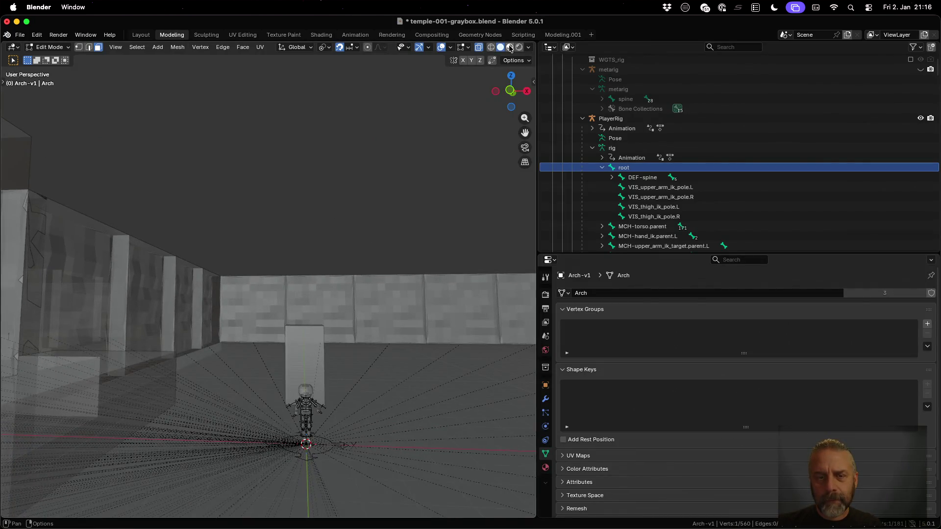
left_click(510, 47)
scroll(298, 237, "up", 5)
scroll(305, 218, "down", 5)
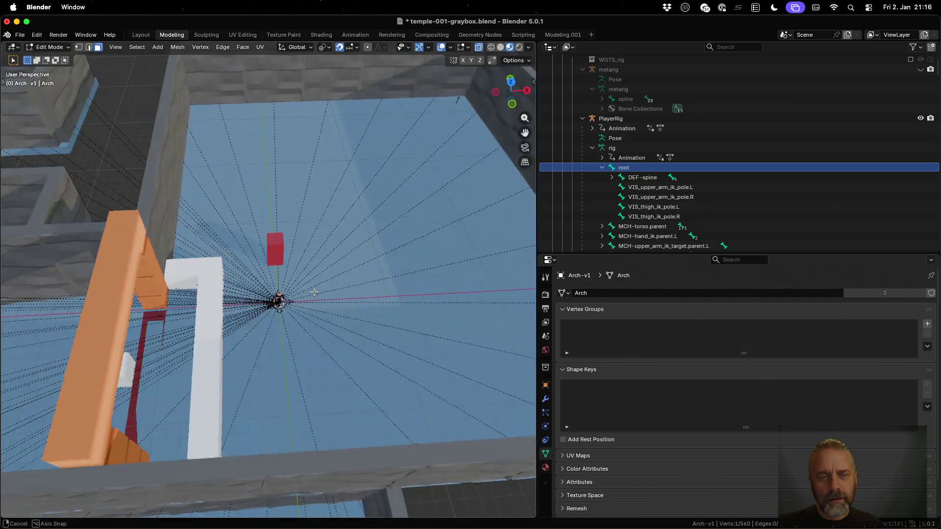
scroll(314, 292, "down", 5)
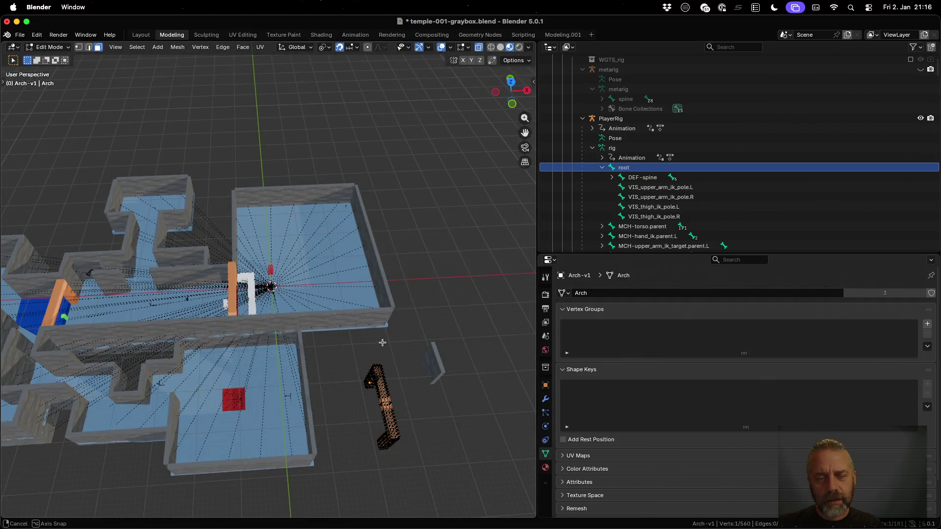
scroll(313, 275, "up", 5)
scroll(313, 272, "down", 3)
key("Tab")
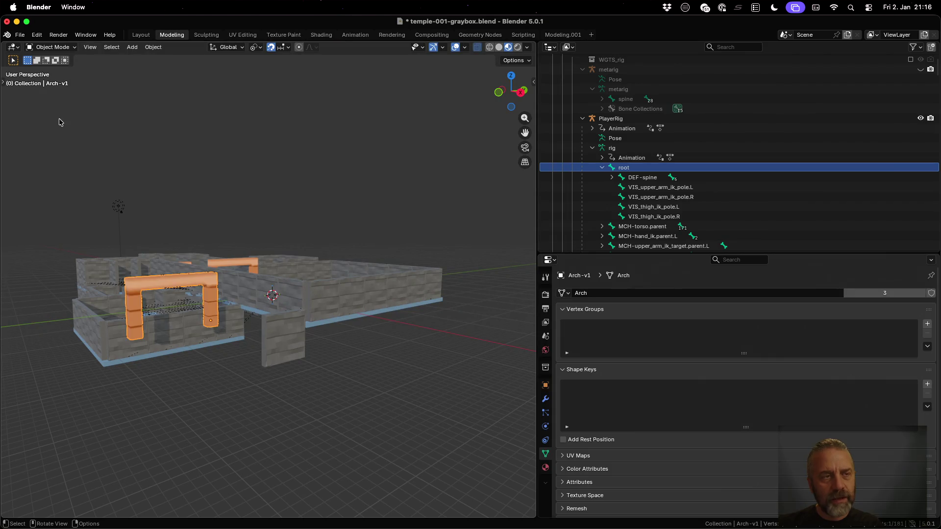
left_click(20, 35)
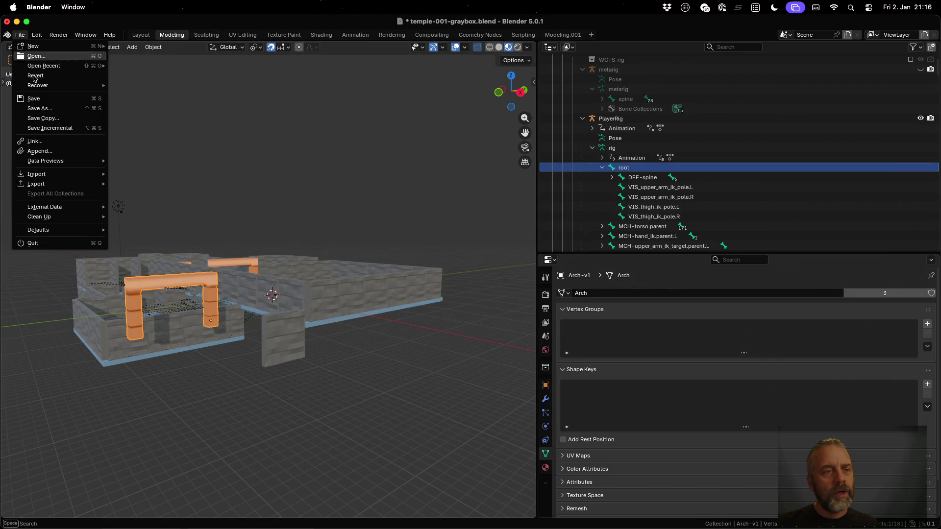
Start an Append and browse into the Object folder of temple-test.blend.
left_click(66, 153)
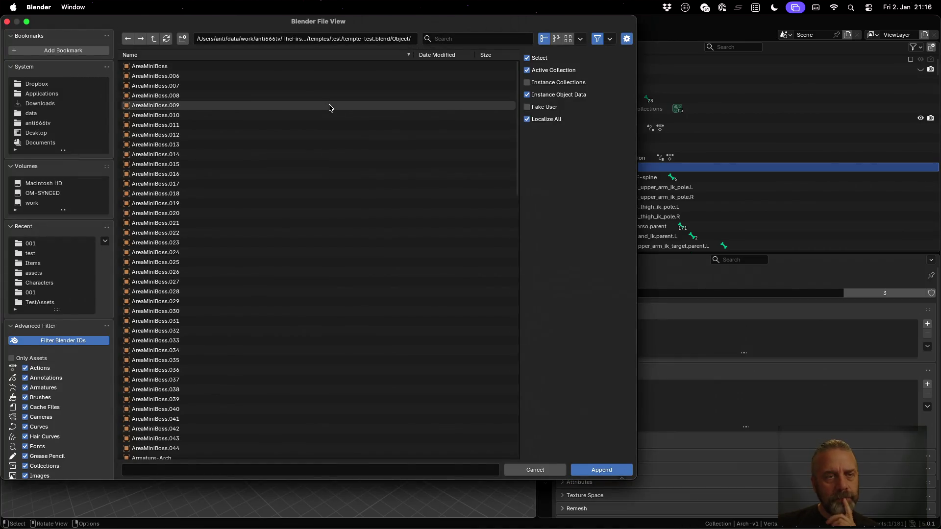
left_click(154, 41)
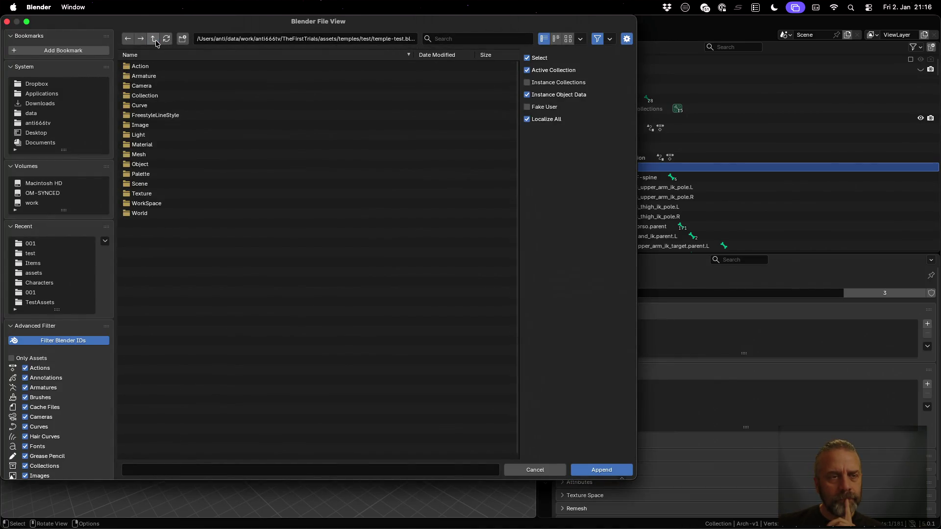
left_click(155, 41)
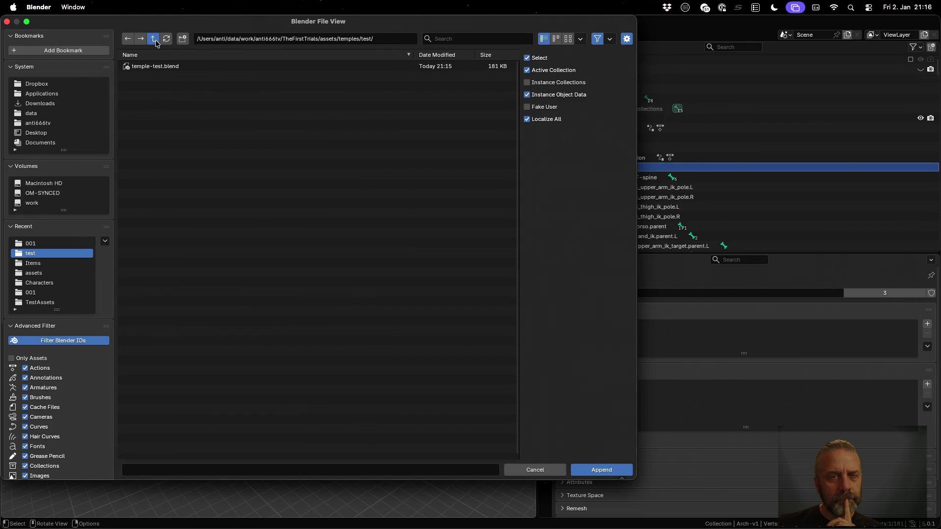
left_click(155, 41)
left_click(153, 76)
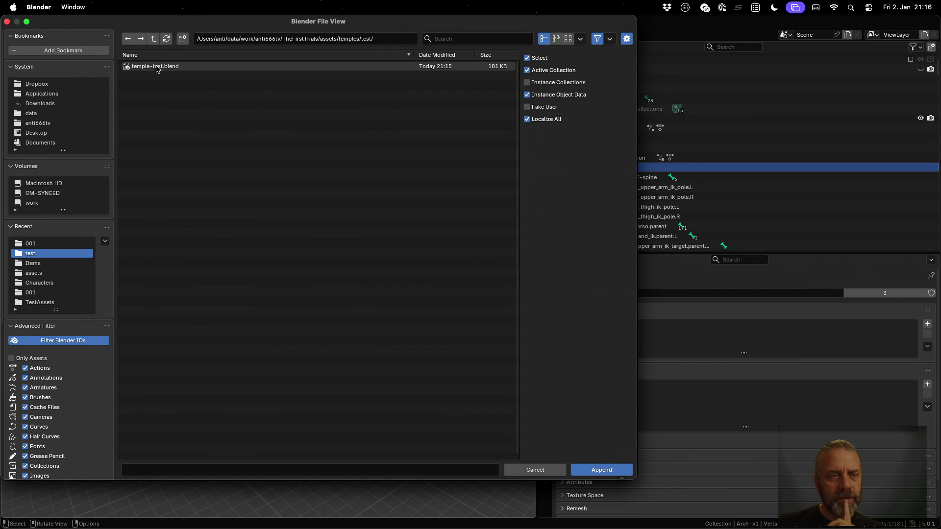
double_click(157, 68)
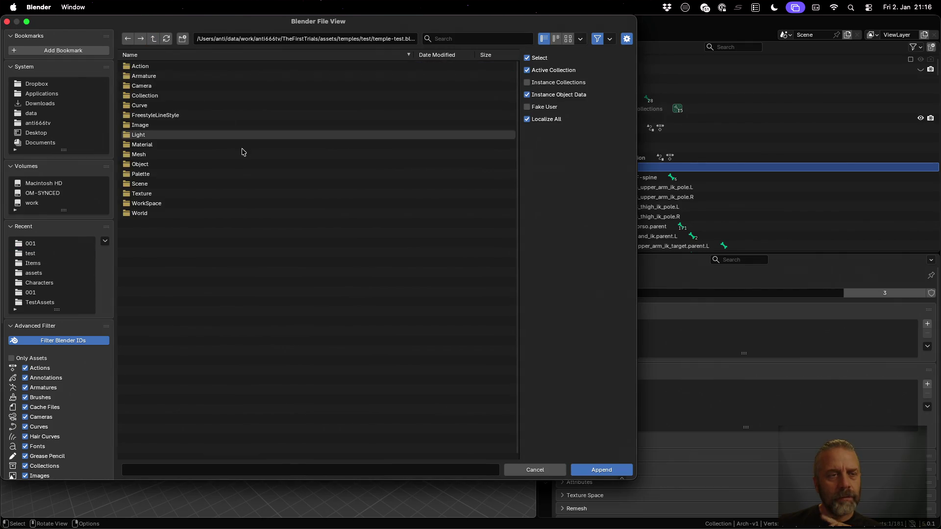
left_click(225, 168)
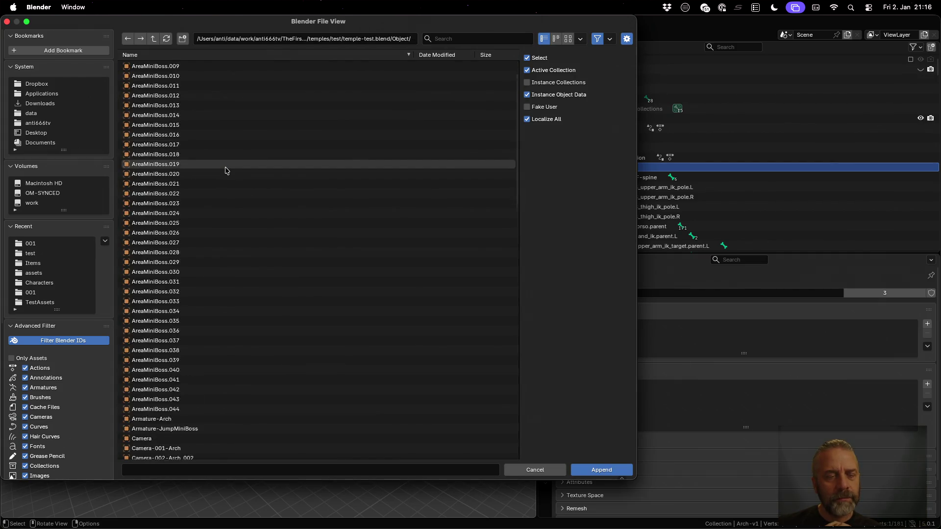
Pick Element-Arch from the Object list for appending.
scroll(225, 170, "down", 10)
scroll(225, 170, "up", 5)
scroll(225, 170, "up", 3)
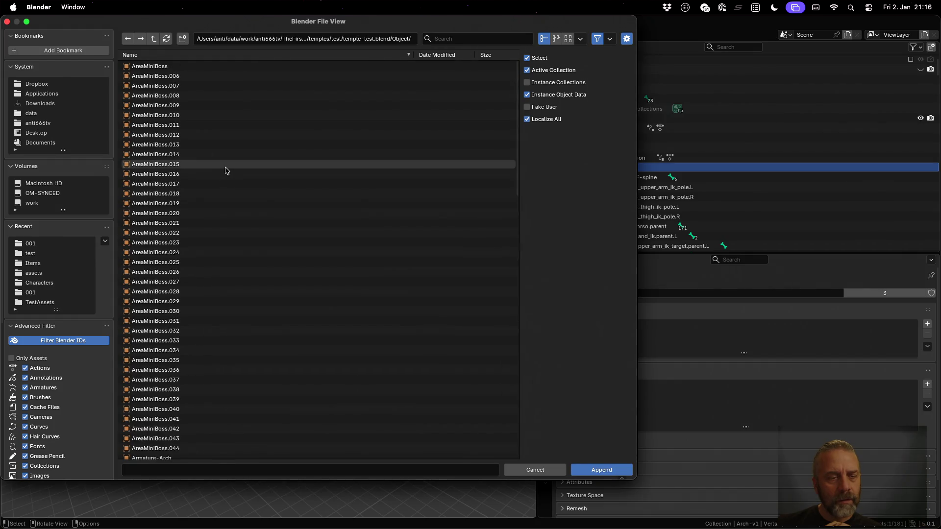
scroll(226, 305, "up", 7)
scroll(226, 305, "down", 10)
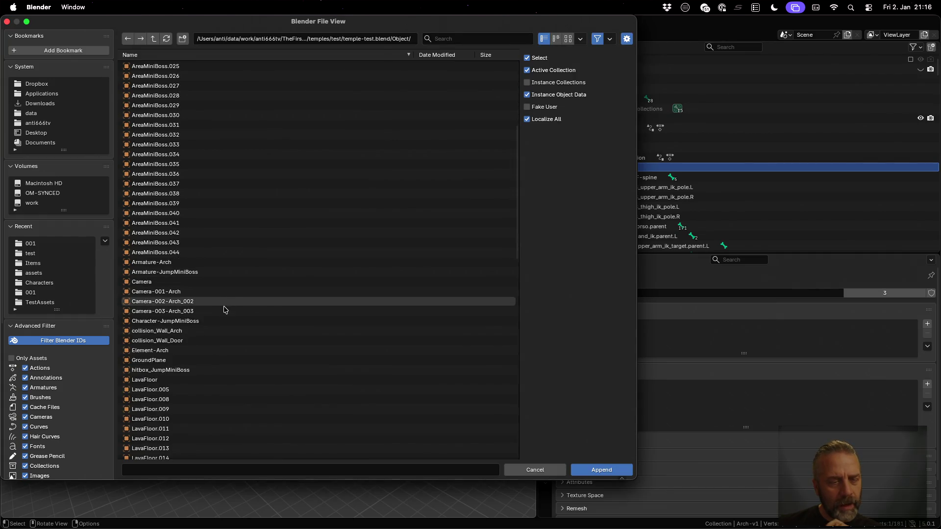
left_click(201, 351)
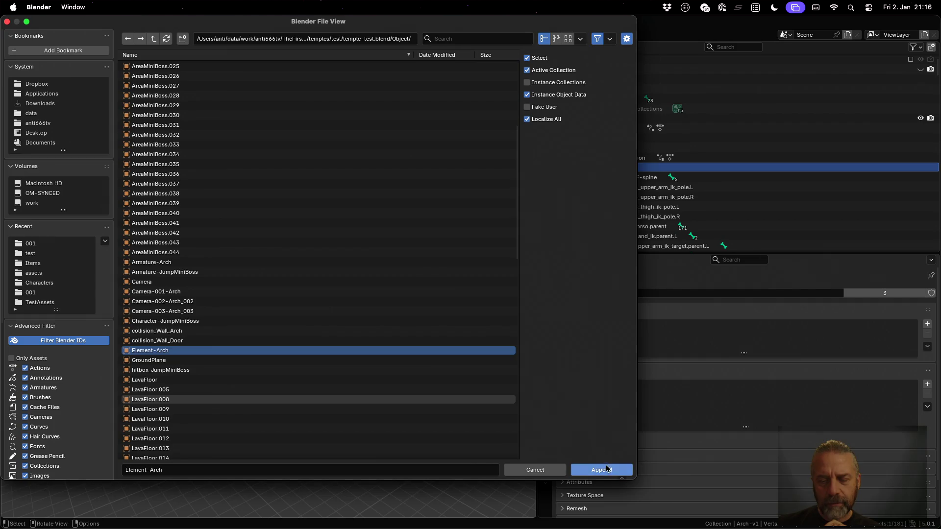
left_click(607, 468)
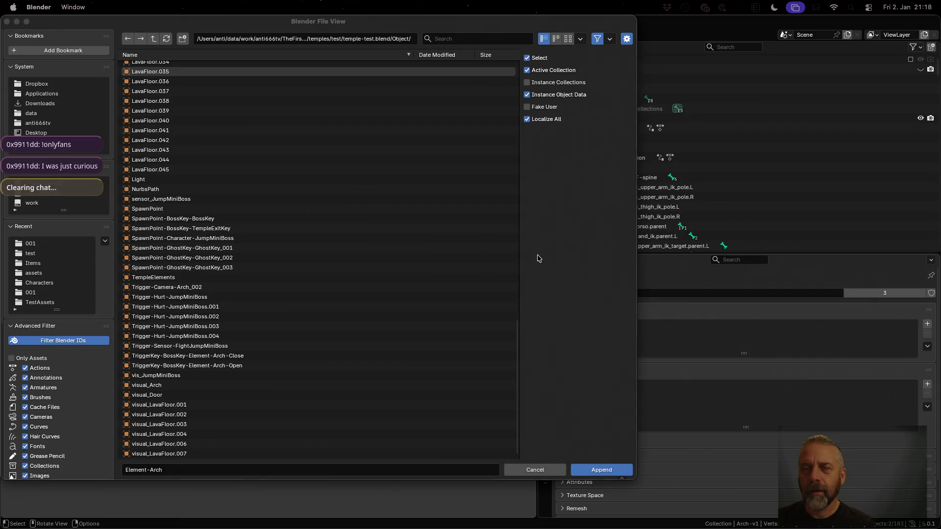
Cancel the append so nothing is brought into the scene.
scroll(323, 244, "up", 5)
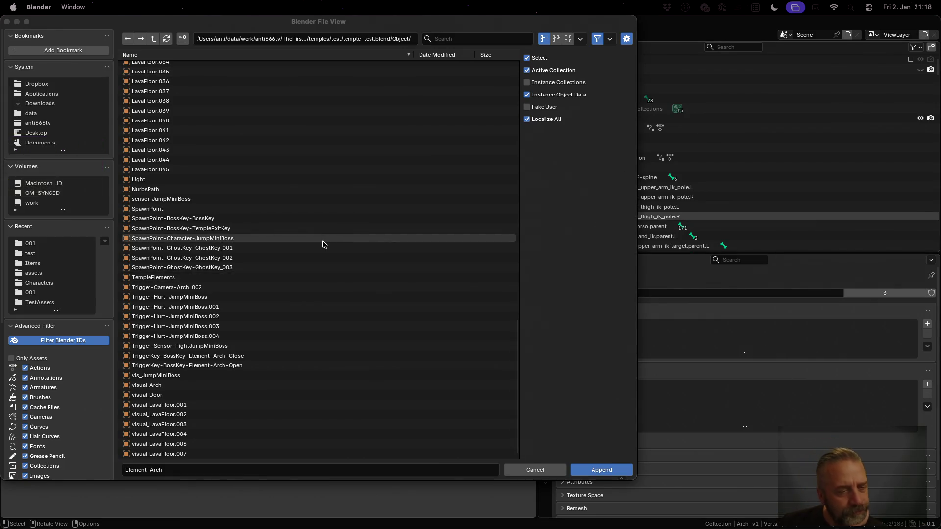
scroll(323, 244, "down", 5)
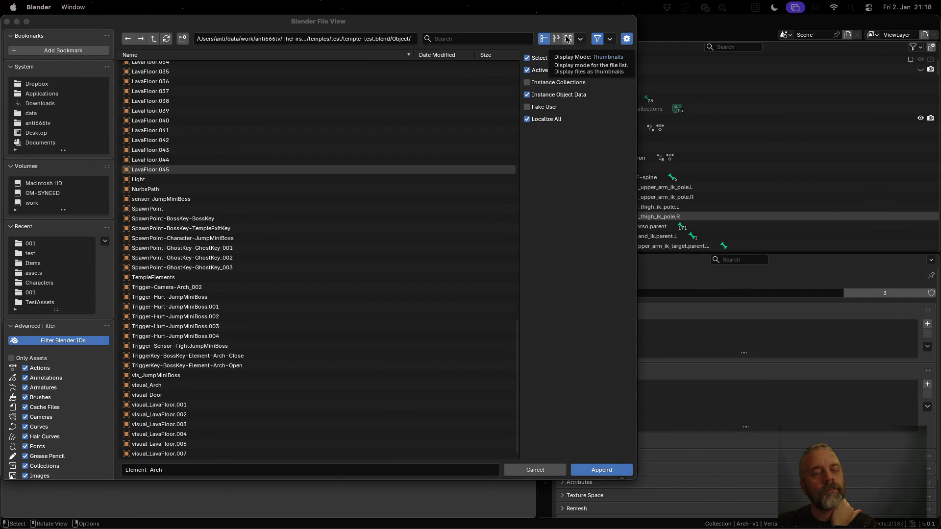
scroll(61, 383, "down", 5)
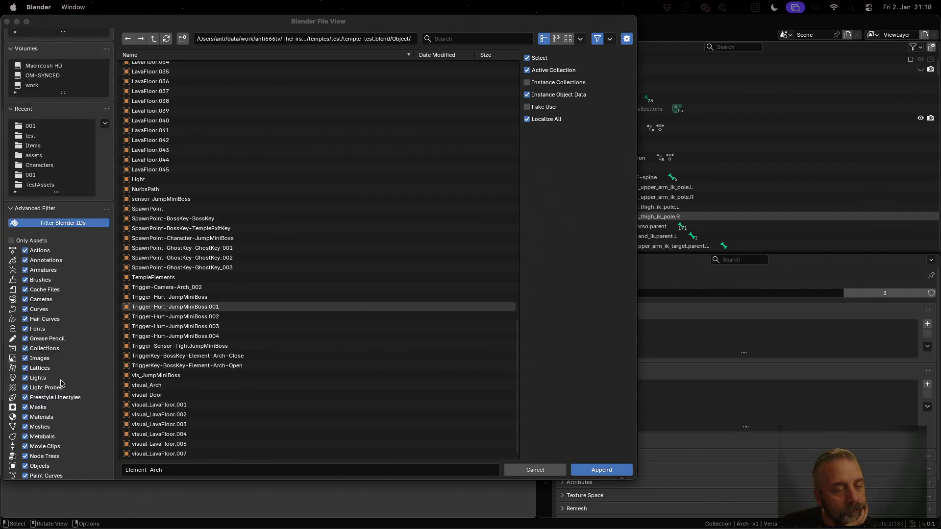
scroll(61, 383, "down", 5)
scroll(60, 381, "up", 1)
scroll(199, 340, "up", 3)
scroll(201, 343, "down", 3)
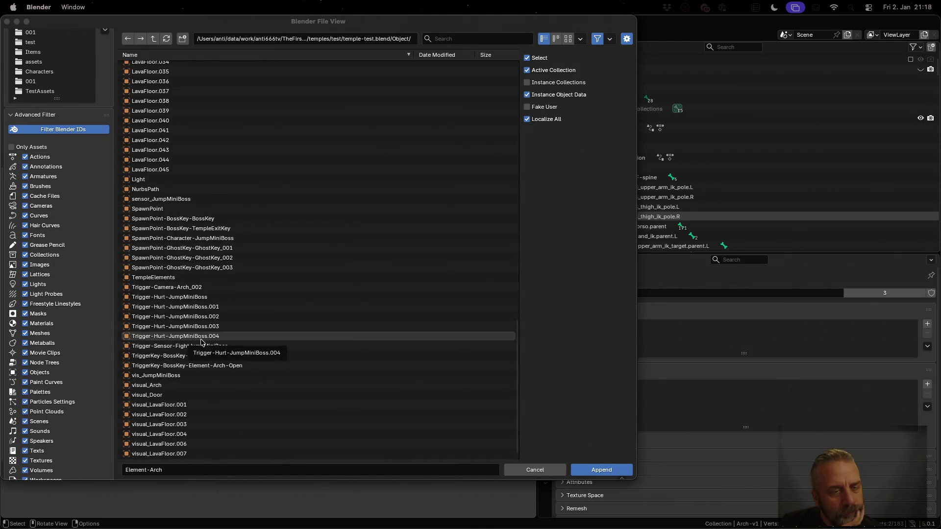
left_click(522, 470)
left_click(20, 34)
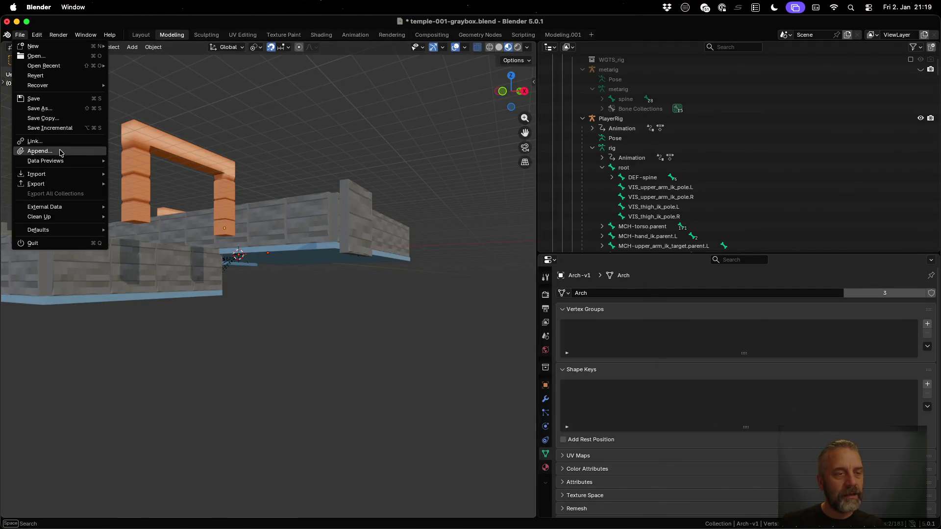
Link Element-Arch from temple-test.blend's Object folder into the scene.
left_click(58, 146)
scroll(240, 196, "down", 10)
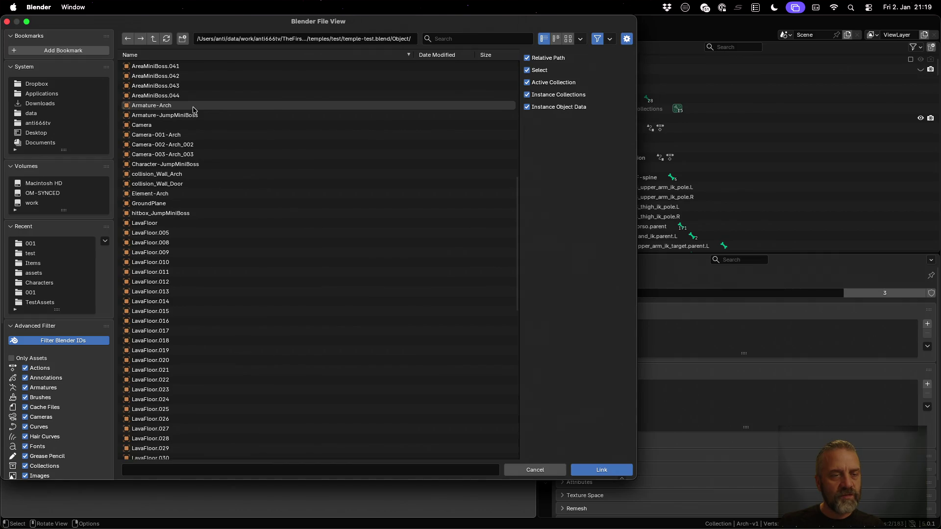
left_click(205, 194)
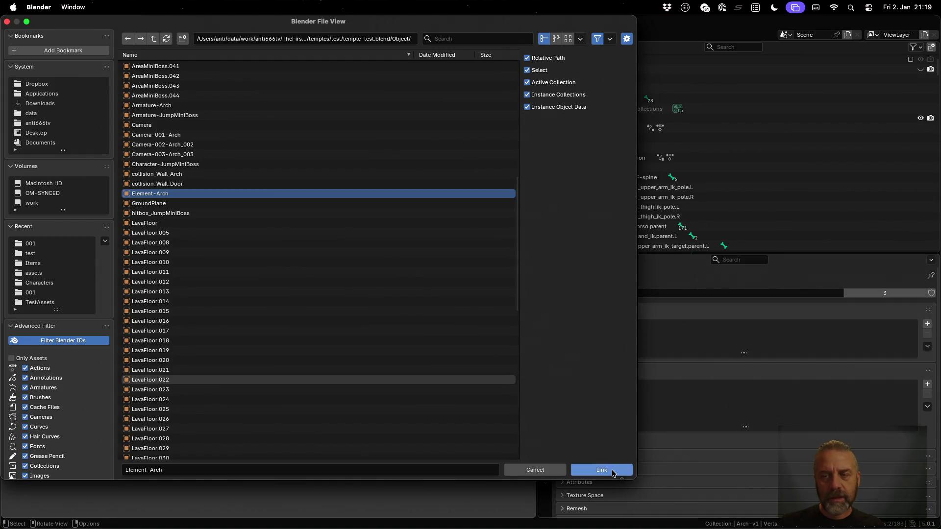
left_click(608, 470)
Select the linked Element-Arch empty in the Outliner and delete it.
scroll(681, 215, "down", 10)
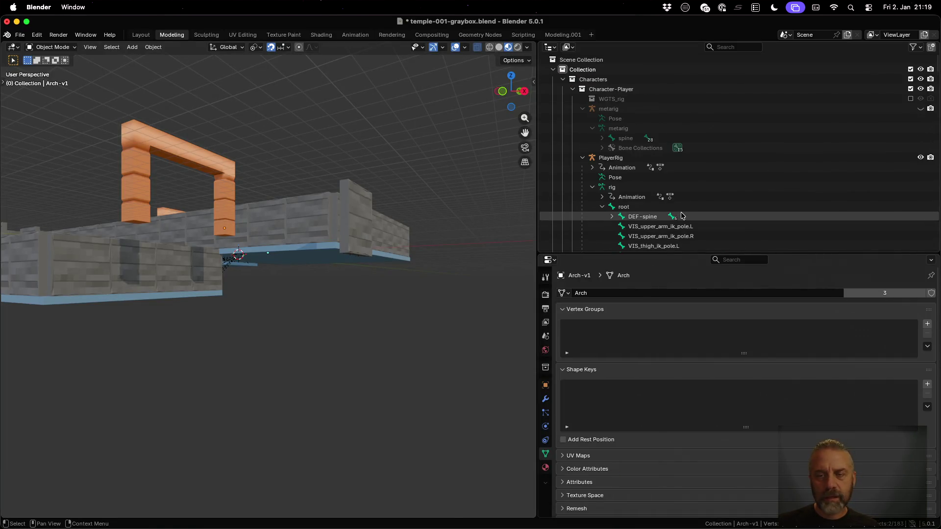
scroll(681, 216, "down", 20)
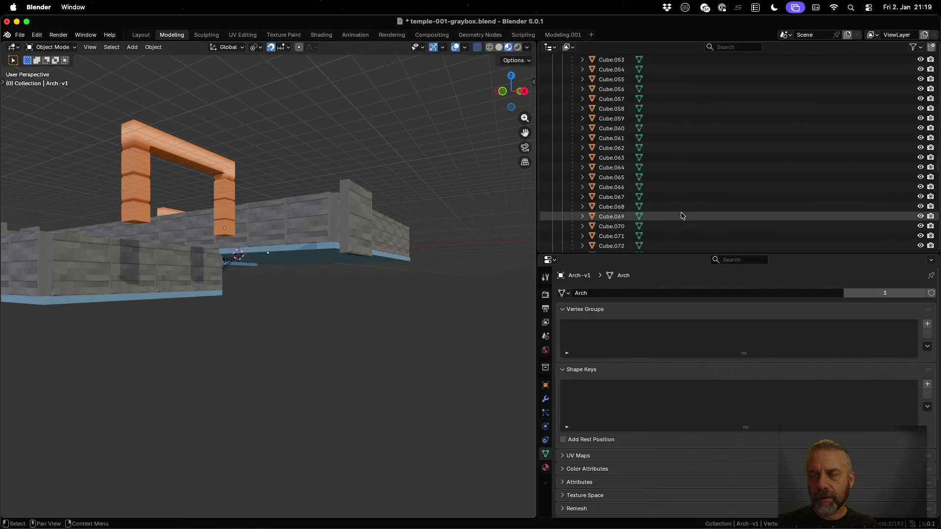
scroll(681, 216, "down", 4)
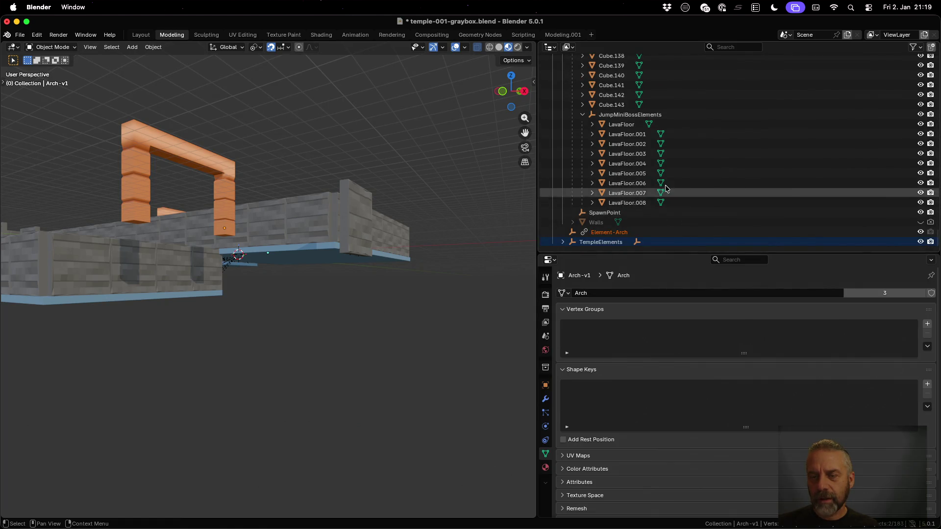
left_click(597, 233)
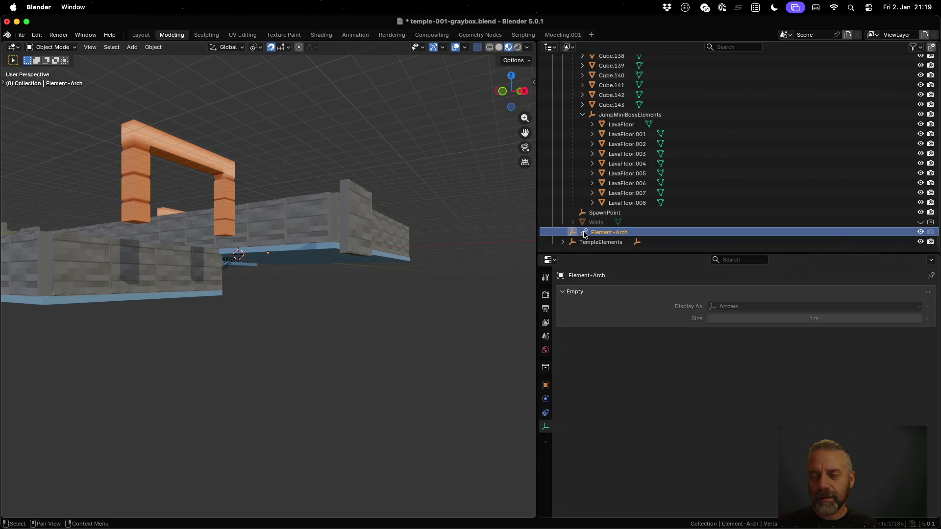
key("x")
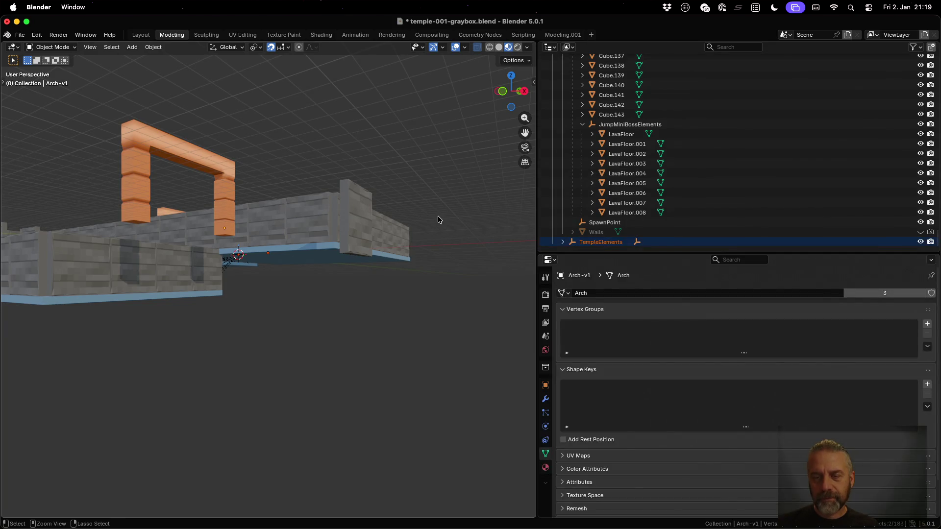
Search DuckDuckGo in a new Firefox tab for 'blender append object with hierarchy'.
key("ctrl+Left")
key("ctrl+Left")
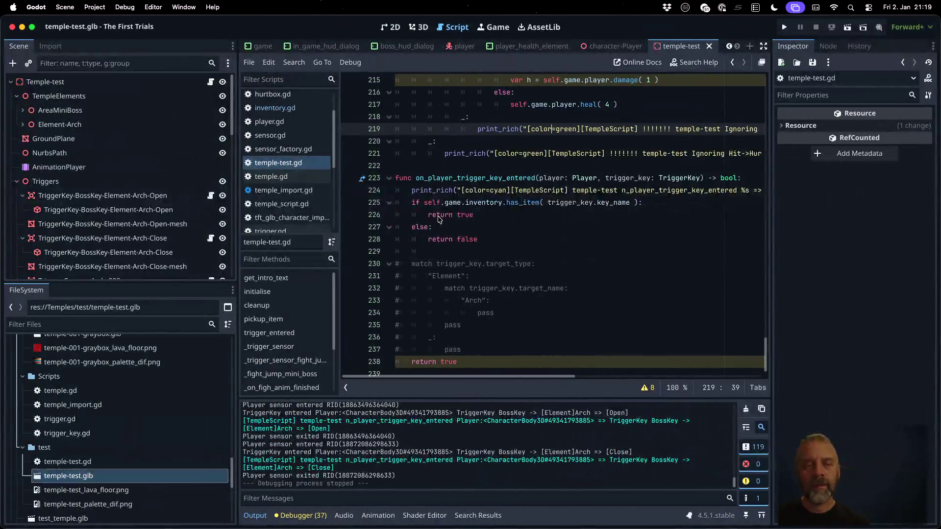
key("super+t")
type("blend")
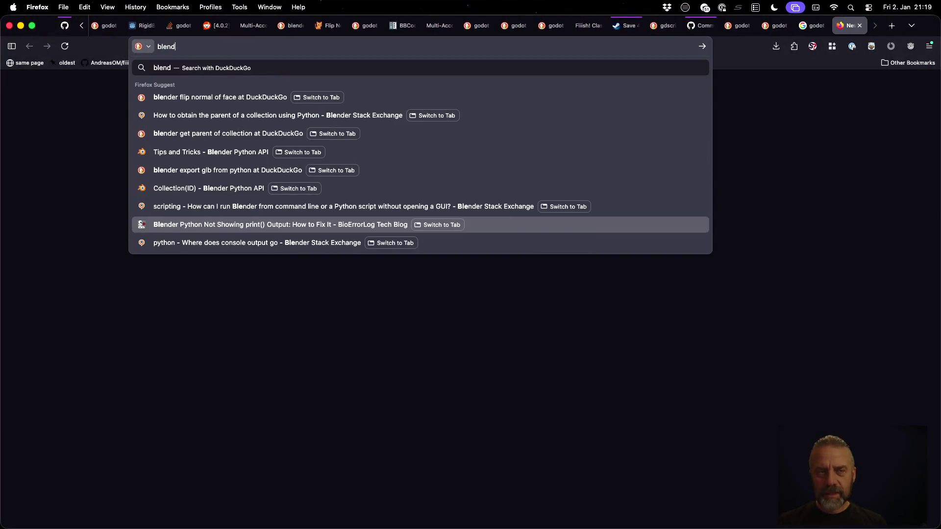
type("er app")
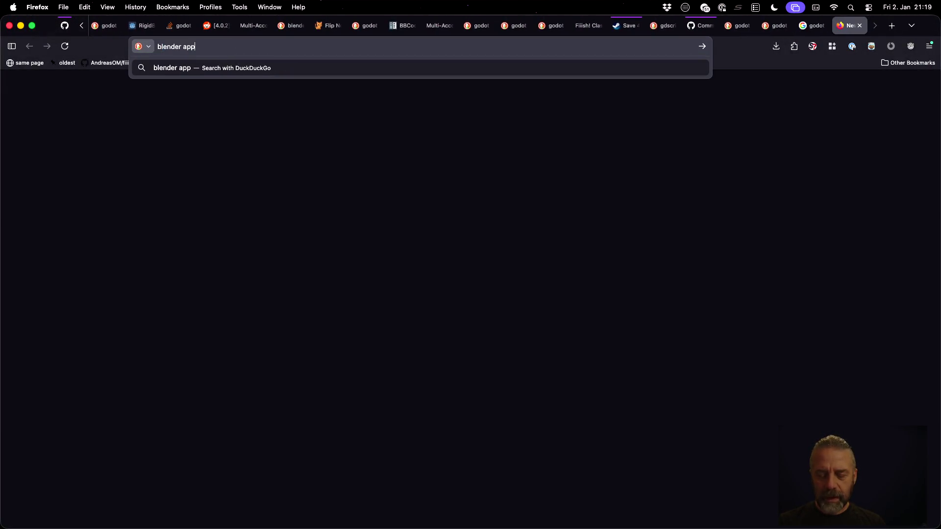
type("end object")
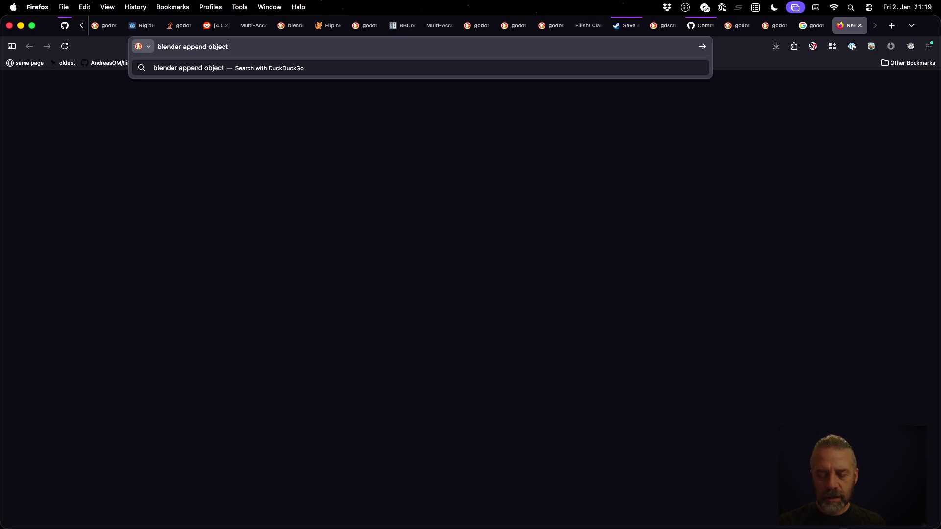
type(" and all")
key("BackSpace")
key("BackSpace")
key("BackSpace")
type("with ")
type("hierachie")
key("Return")
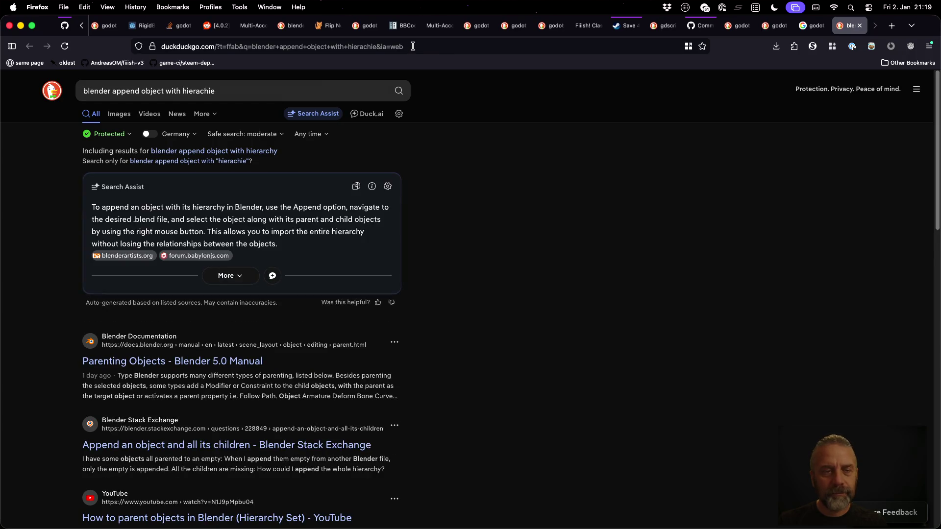
left_click(230, 151)
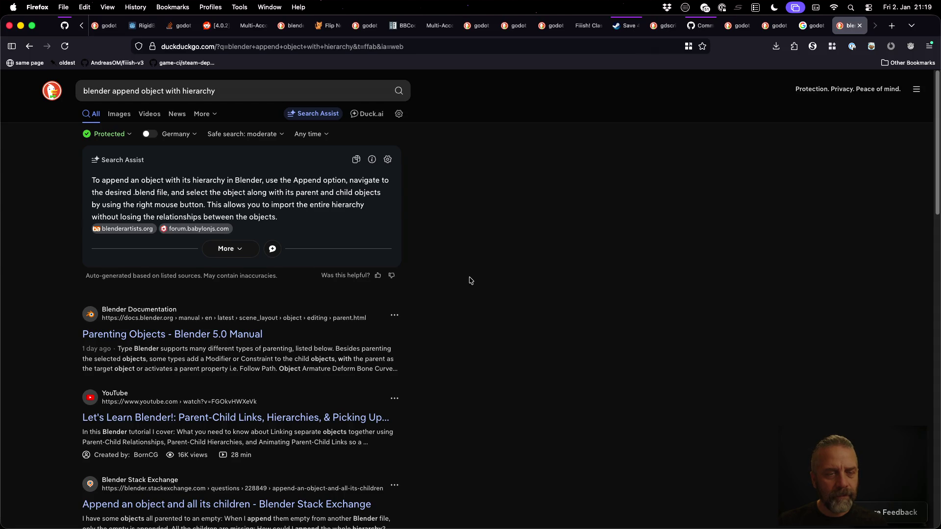
Open and read the Stack Exchange answer on appending an object with its children.
scroll(469, 280, "down", 2)
scroll(470, 281, "down", 3)
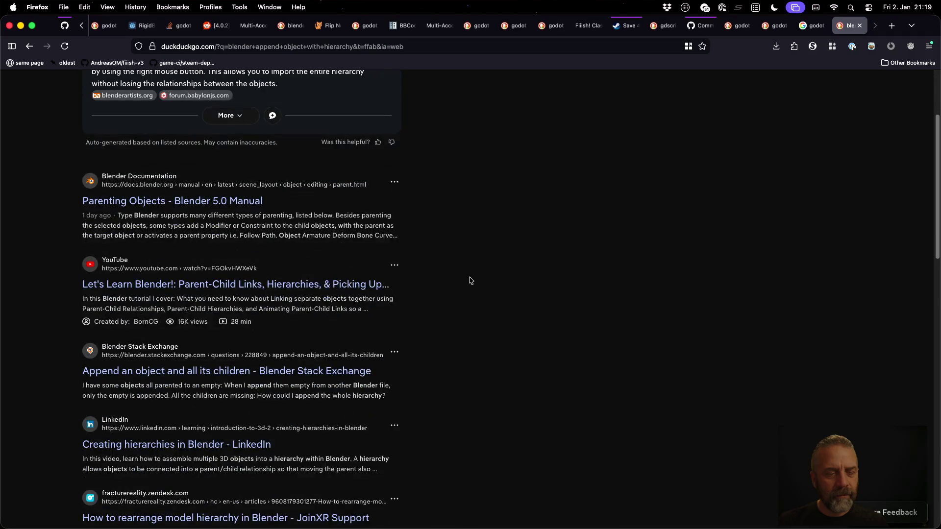
left_click(343, 371)
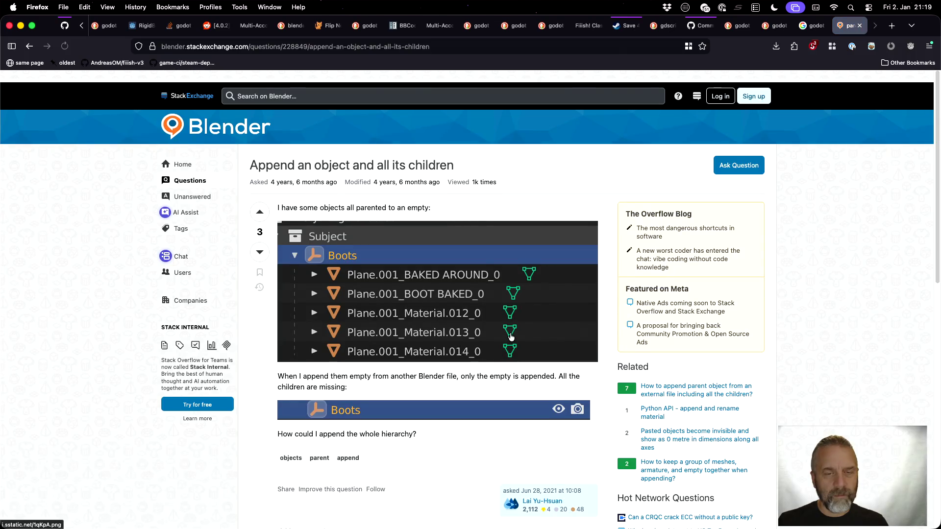
scroll(510, 336, "down", 10)
scroll(511, 337, "down", 1)
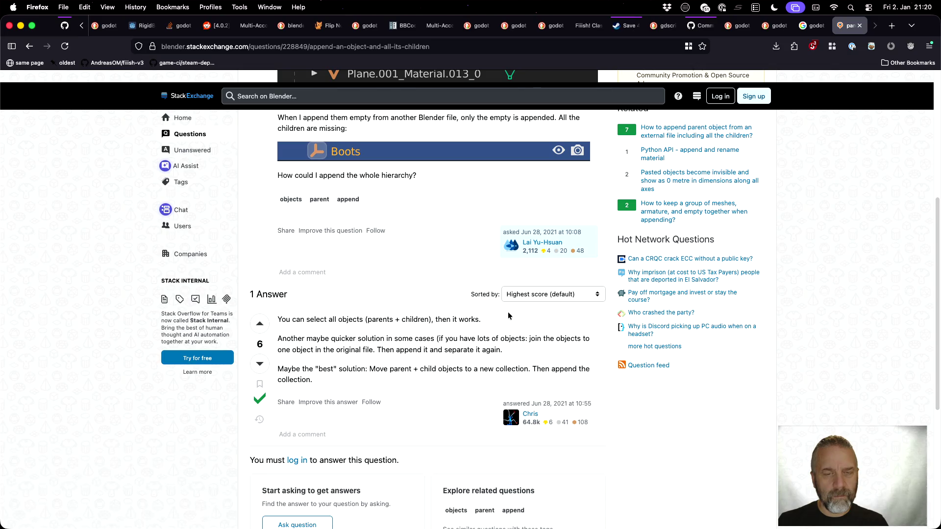
scroll(508, 311, "up", 2)
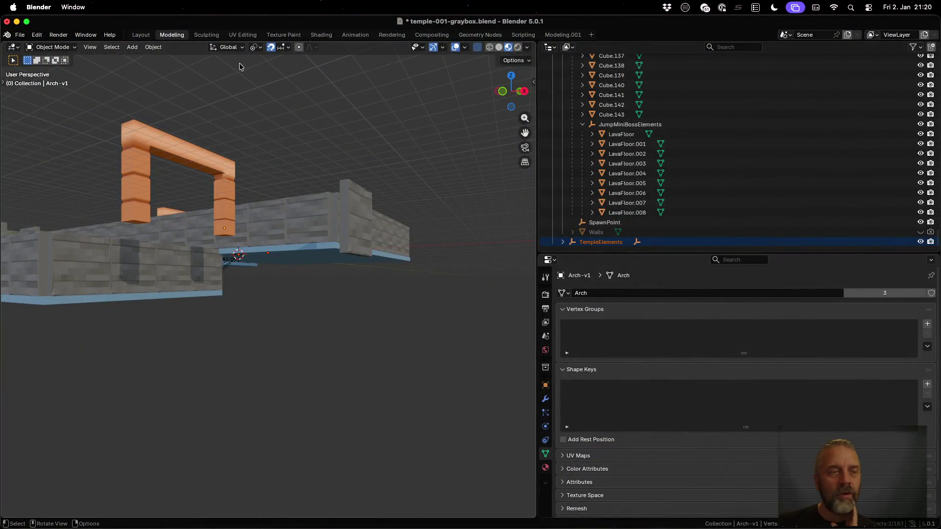
left_click(19, 35)
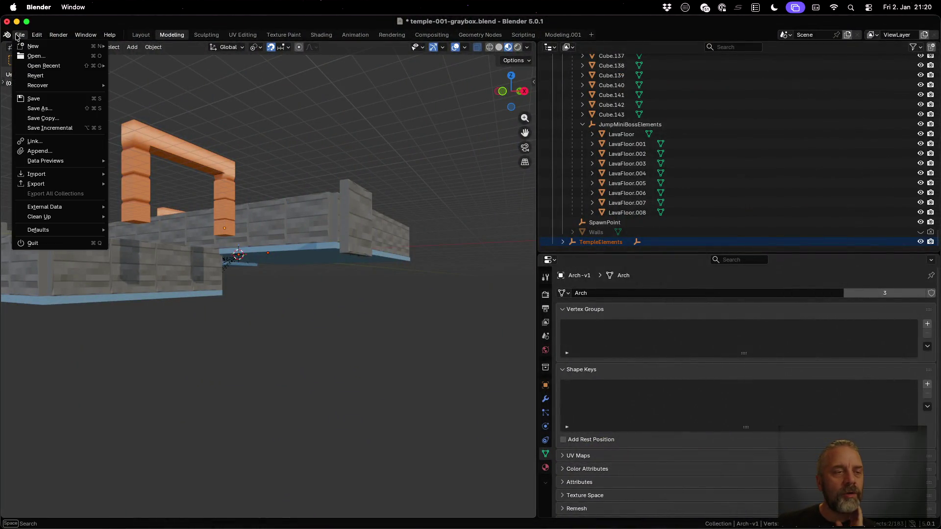
left_click(72, 141)
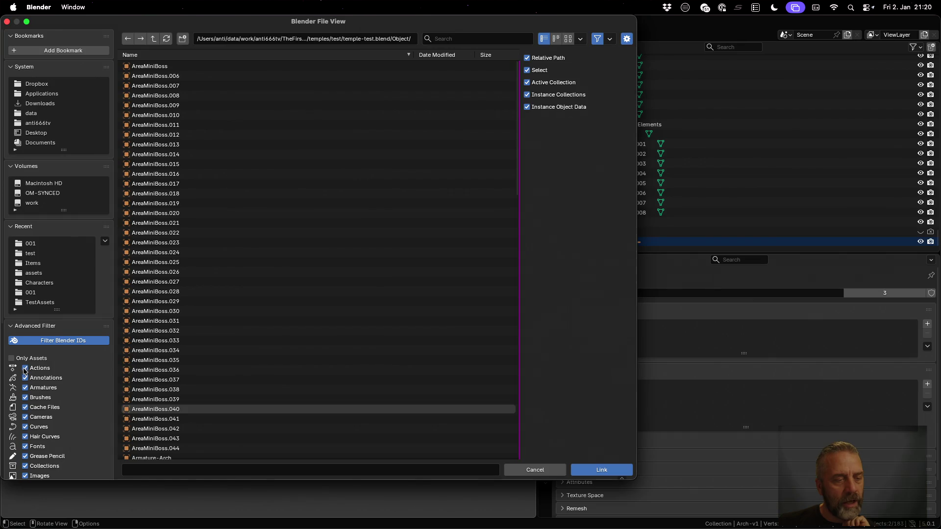
left_click(11, 359)
left_click(45, 378)
left_click_drag(50, 390, 49, 505)
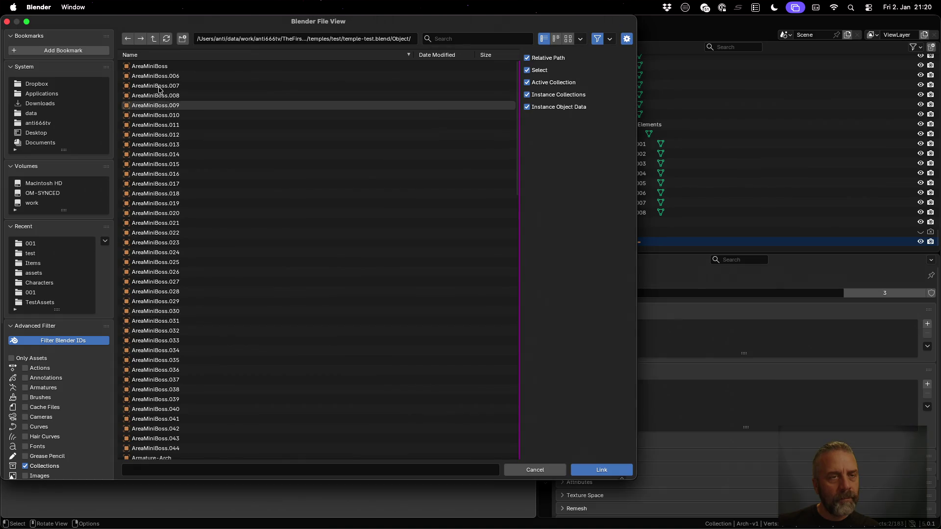
left_click(153, 39)
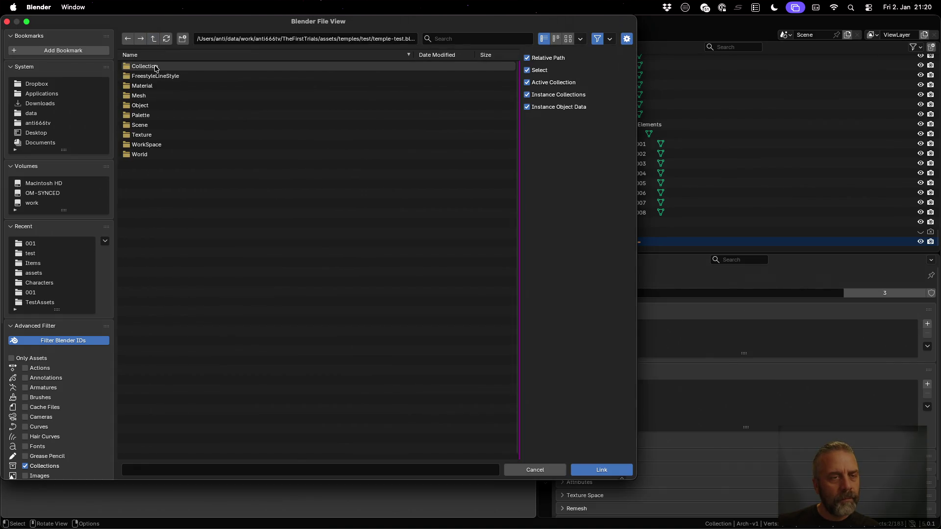
double_click(154, 67)
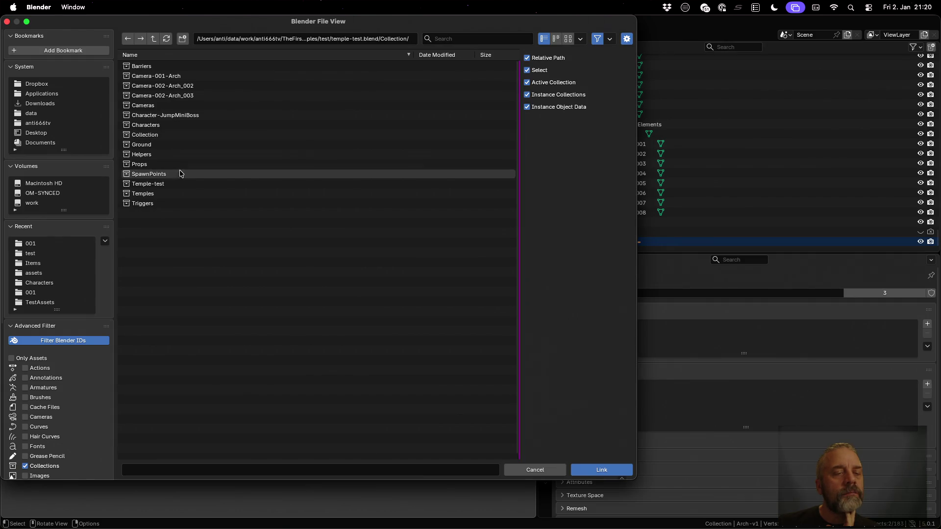
left_click(179, 183)
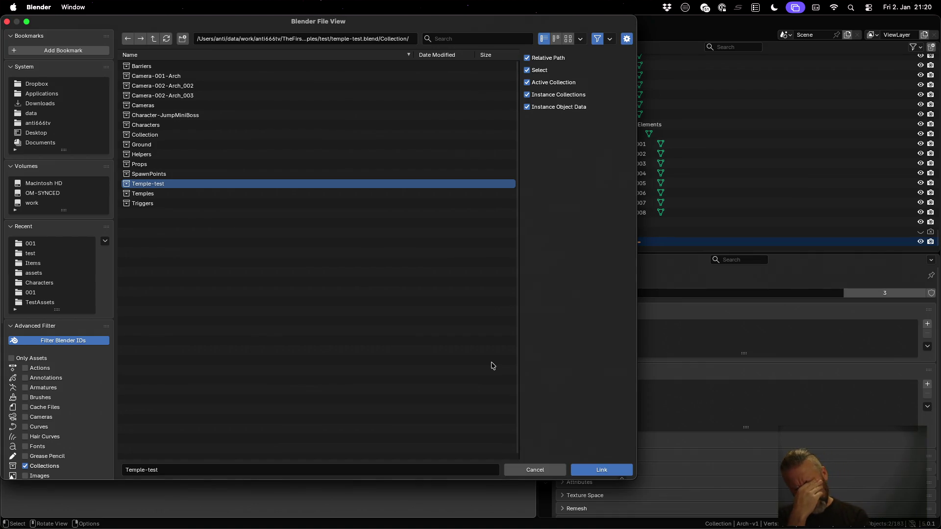
key("Escape")
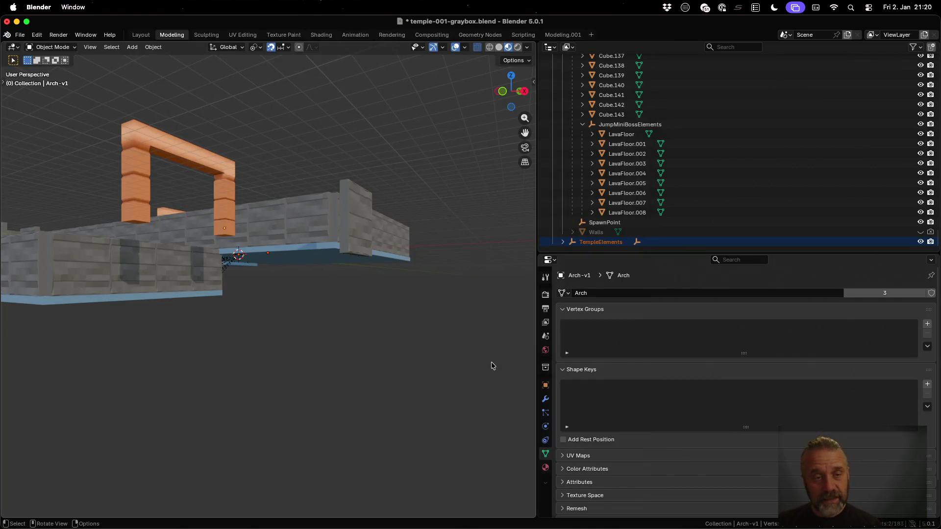
left_click(20, 34)
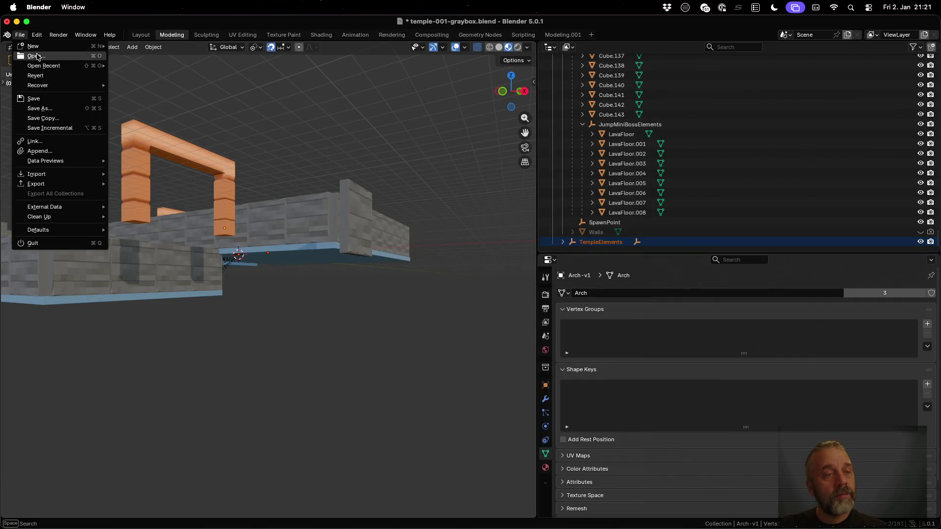
Reopen the recent blend file without saving, widen the outliner and collapse Temples.
mouse_move(64, 86)
mouse_move(69, 67)
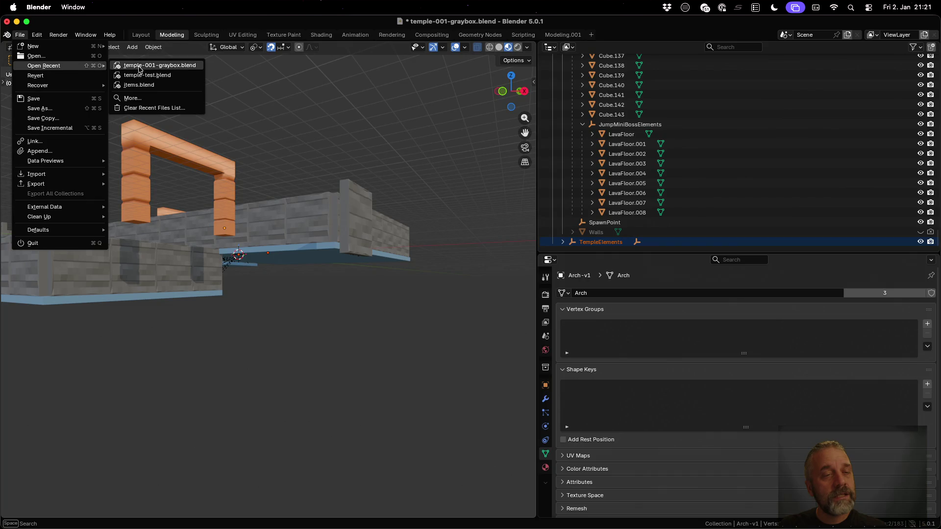
left_click(150, 76)
left_click(417, 294)
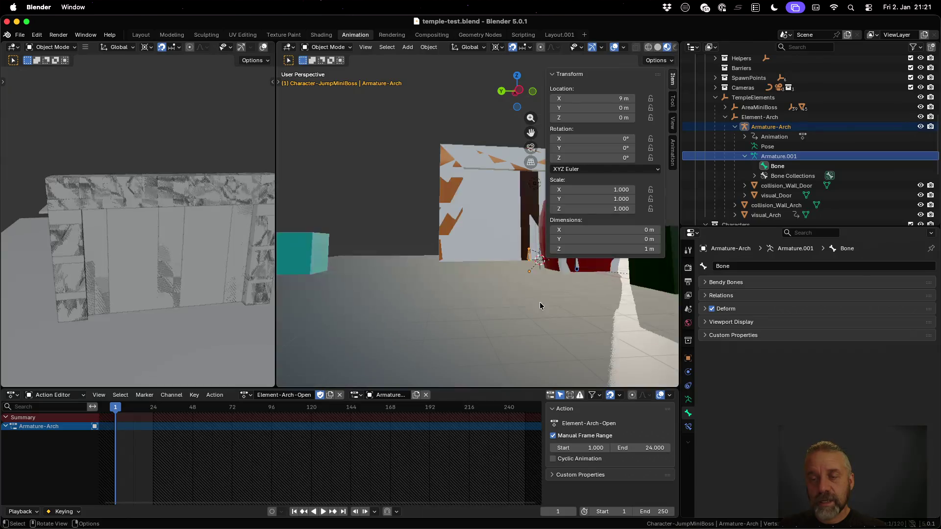
left_click_drag(681, 138, 469, 143)
left_click(564, 98)
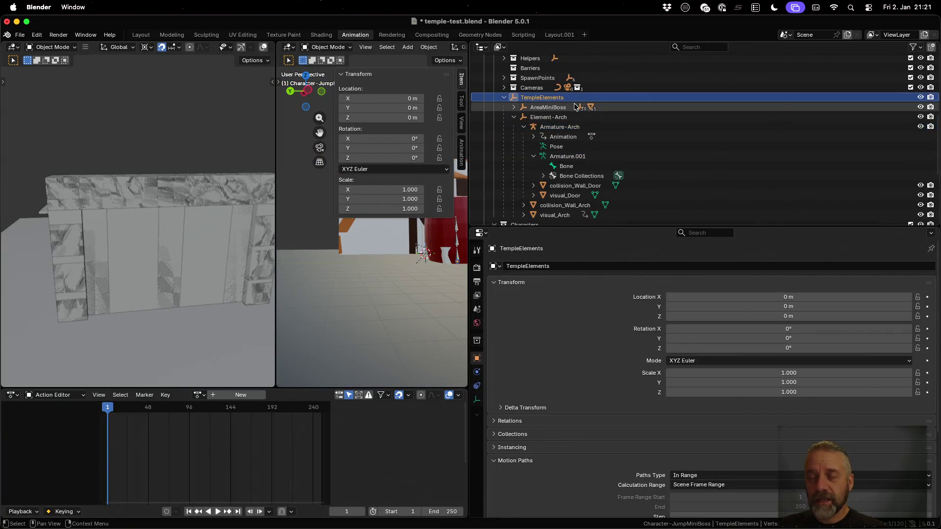
scroll(620, 130, "up", 5)
left_click(483, 112)
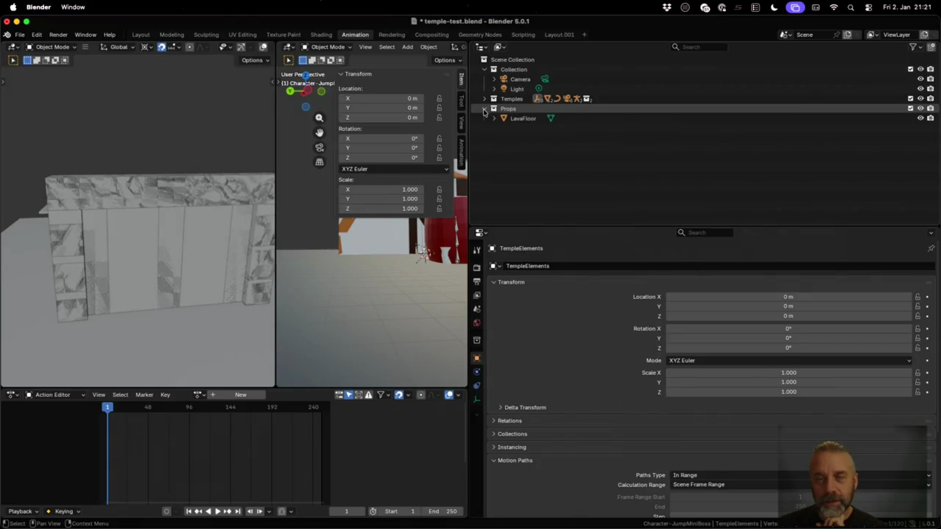
Create a new collection inside Props named Prop-Element-Arch.
left_click(504, 108)
right_click(506, 109)
left_click(507, 109)
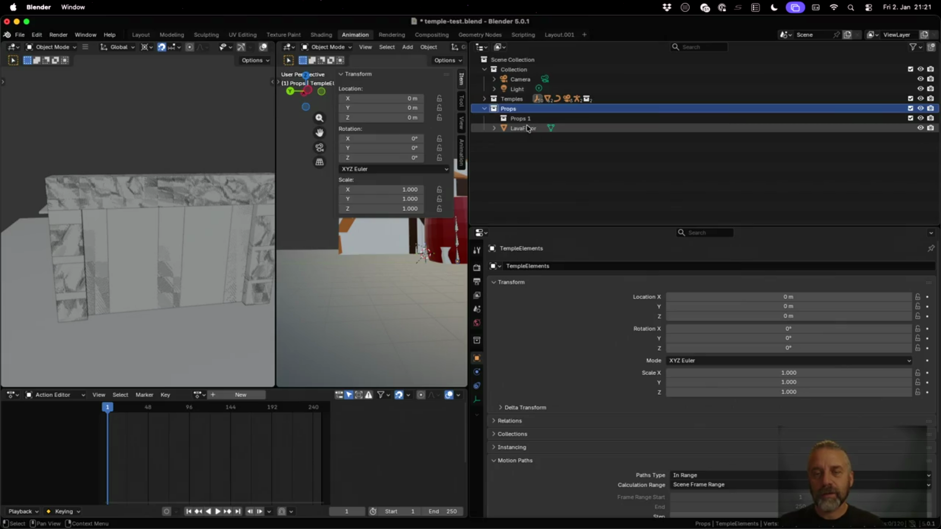
left_click(522, 119)
double_click(524, 119)
type("Pr")
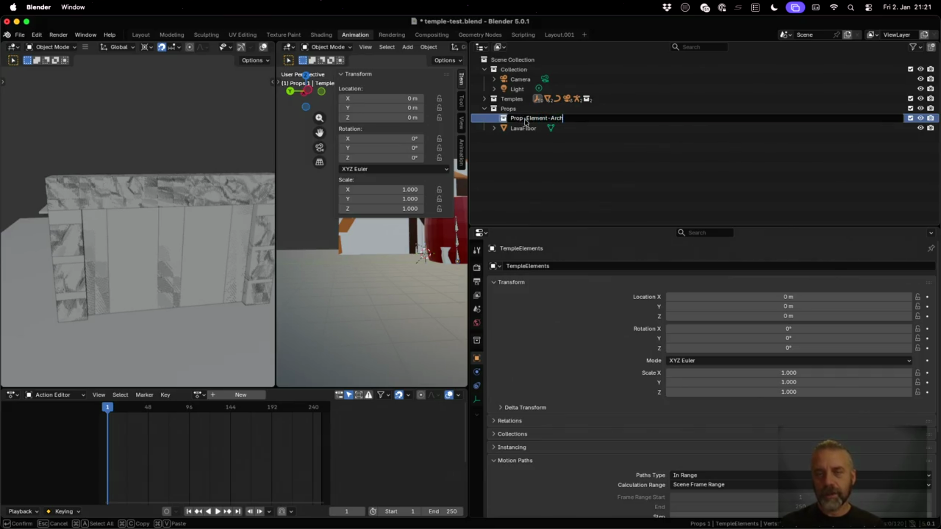
key("Return")
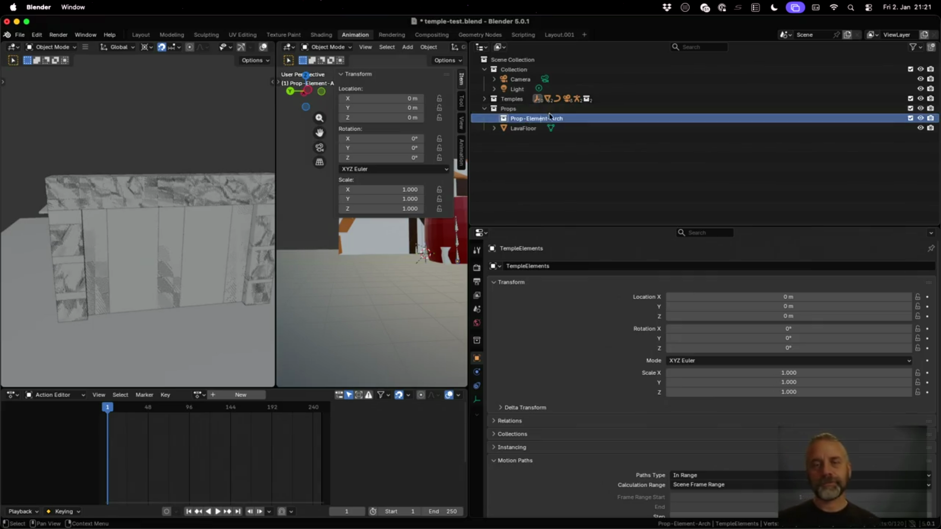
Copy the Element-Arch rig from the Temple-test collection.
left_click(485, 98)
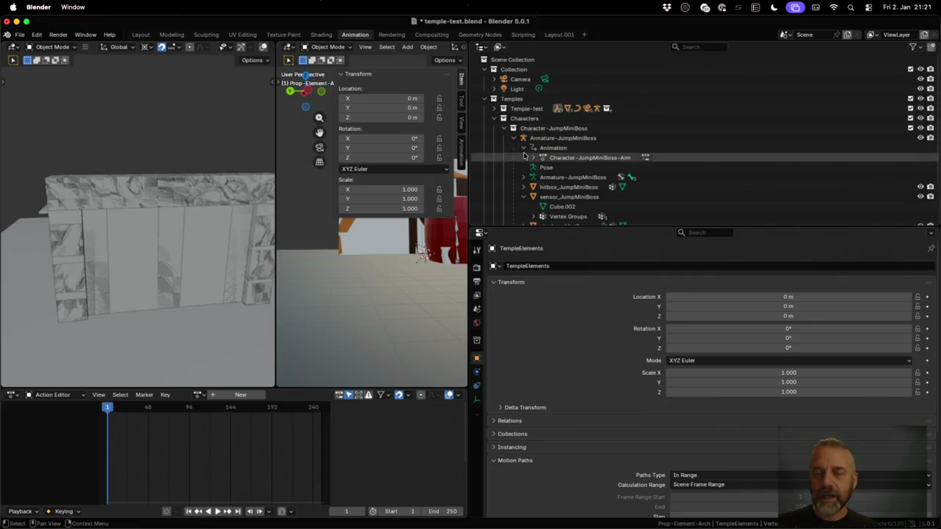
scroll(524, 156, "down", 3)
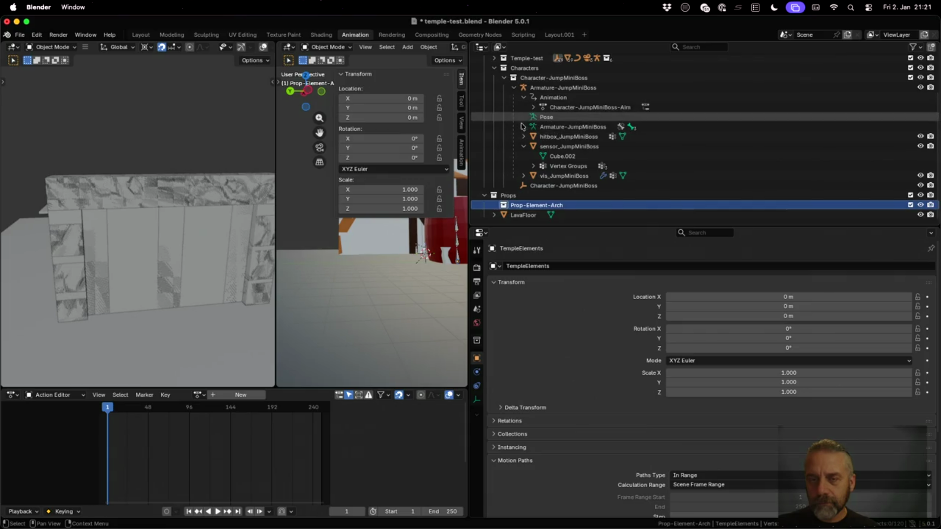
left_click(494, 58)
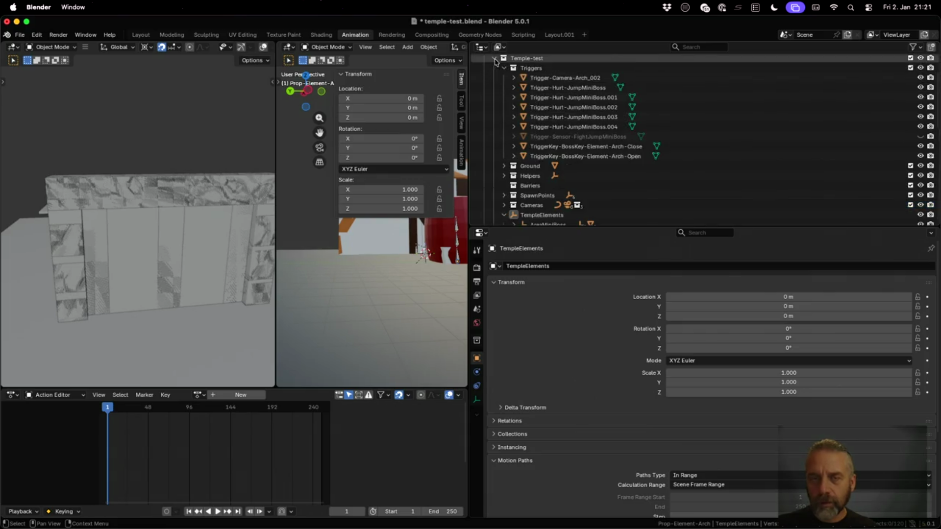
scroll(510, 108, "down", 3)
scroll(519, 103, "down", 3)
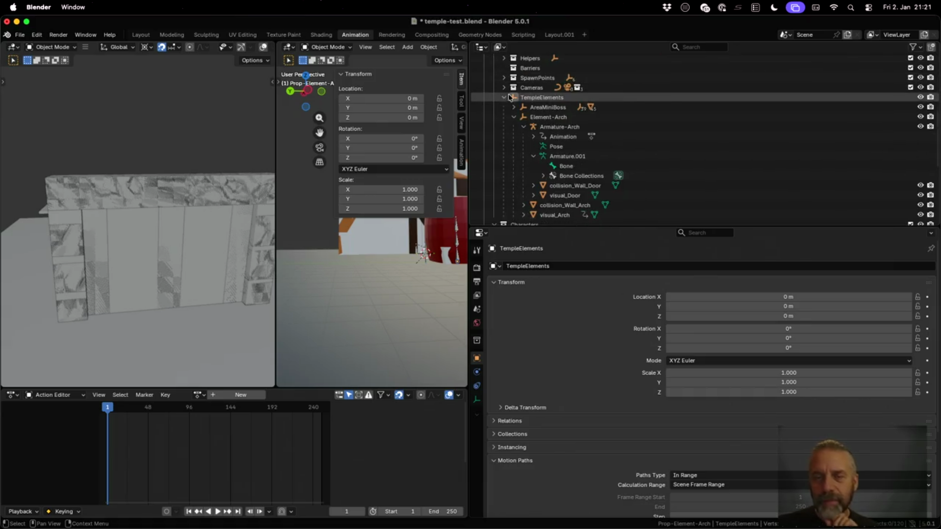
left_click(555, 119)
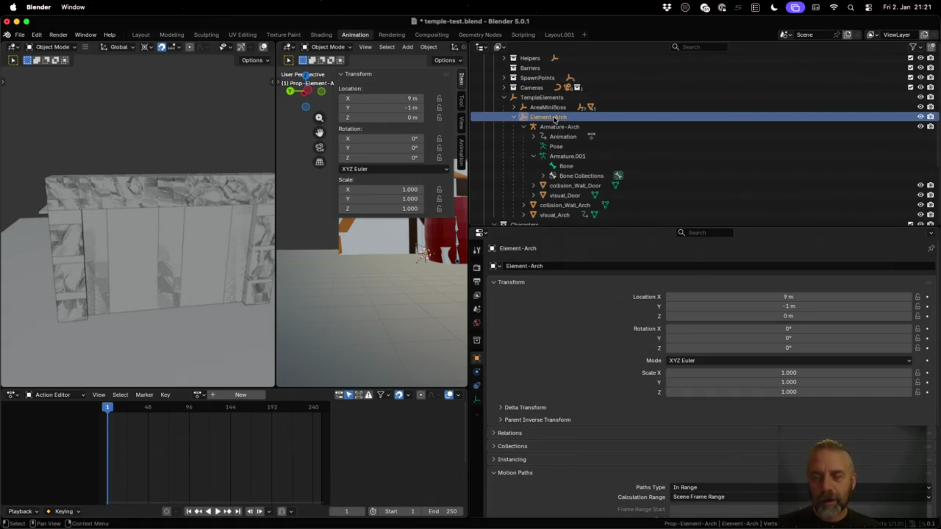
right_click(555, 118)
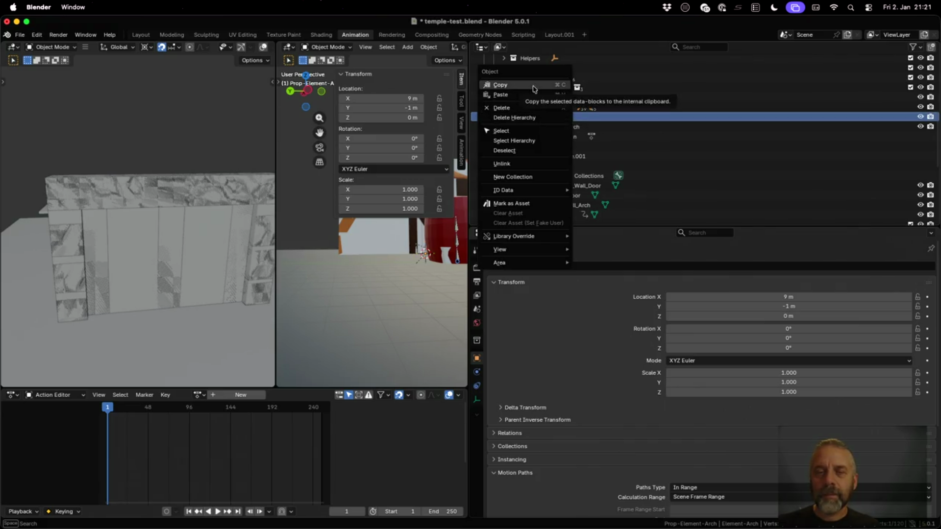
left_click(533, 89)
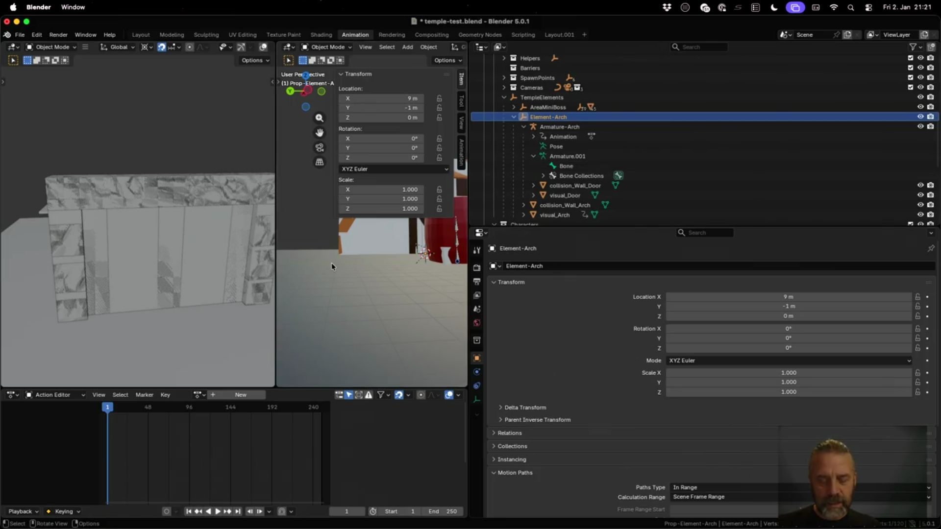
In the Modeling workspace, try a linked duplicate of Element-Arch, then cancel and undo it.
key("ctrl+v")
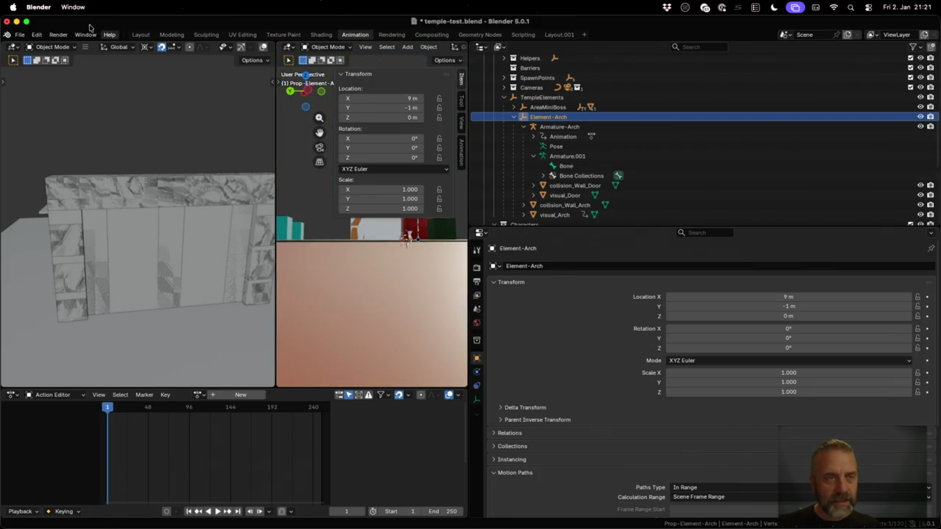
left_click(172, 34)
scroll(247, 258, "down", 5)
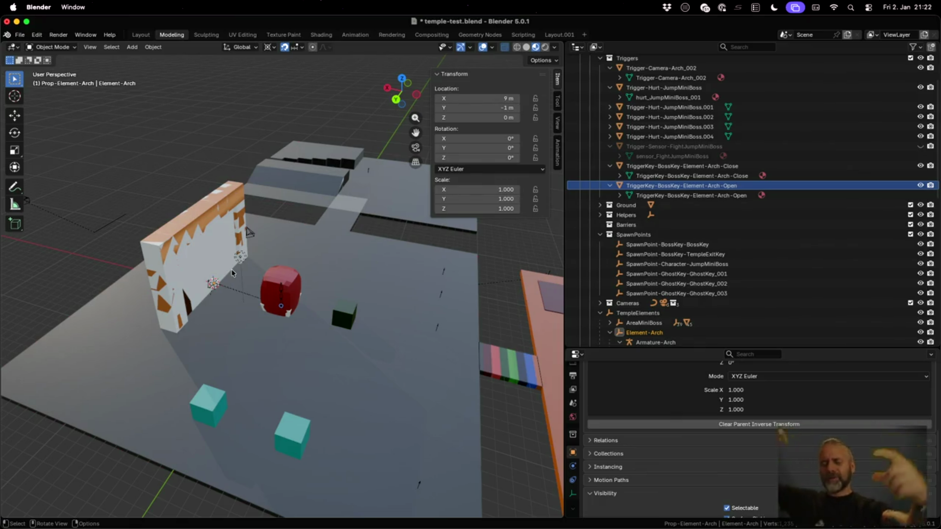
key("alt")
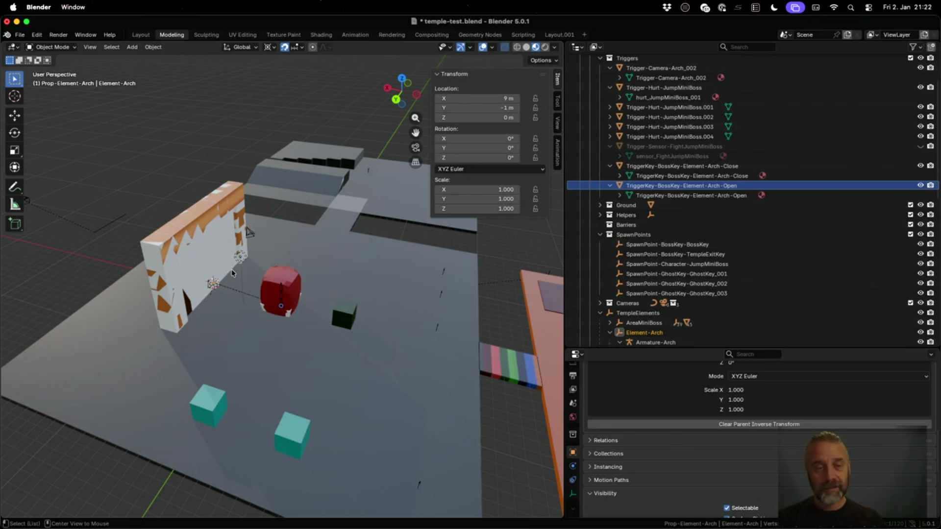
key("alt+d")
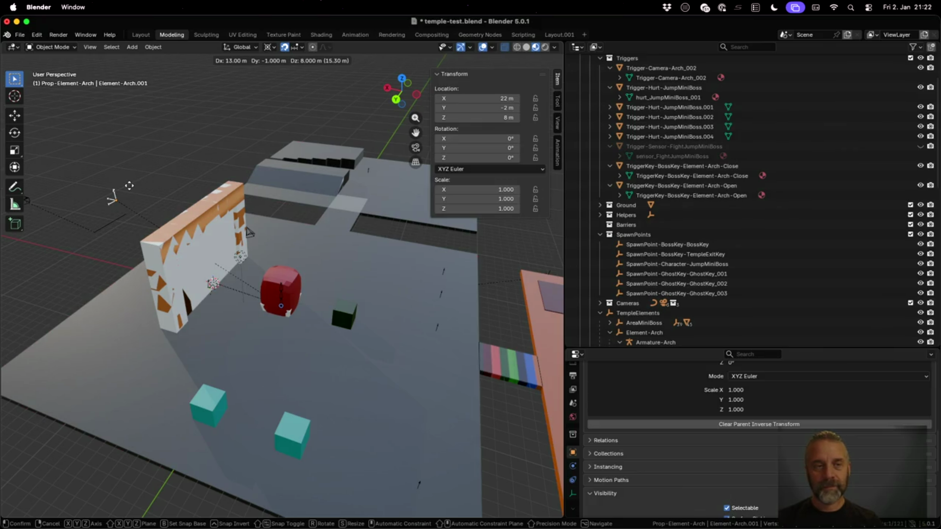
key("Escape")
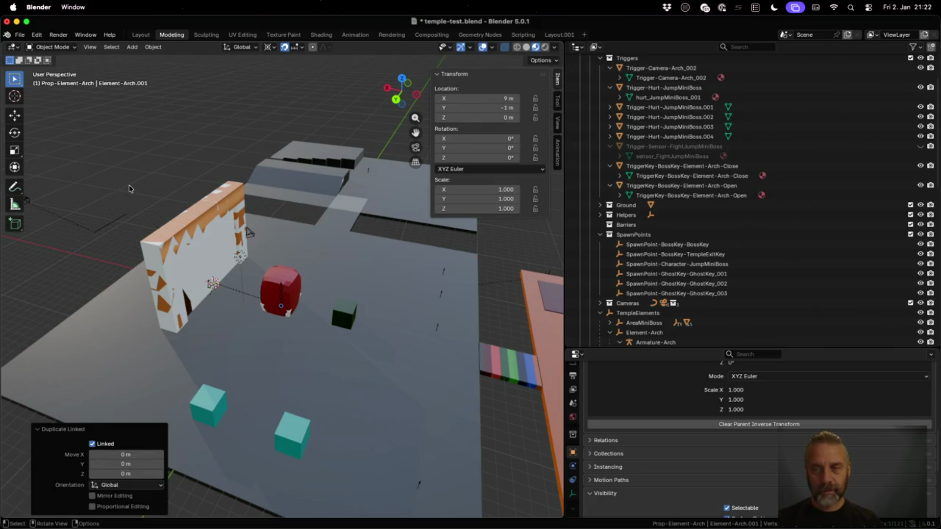
key("ctrl+z")
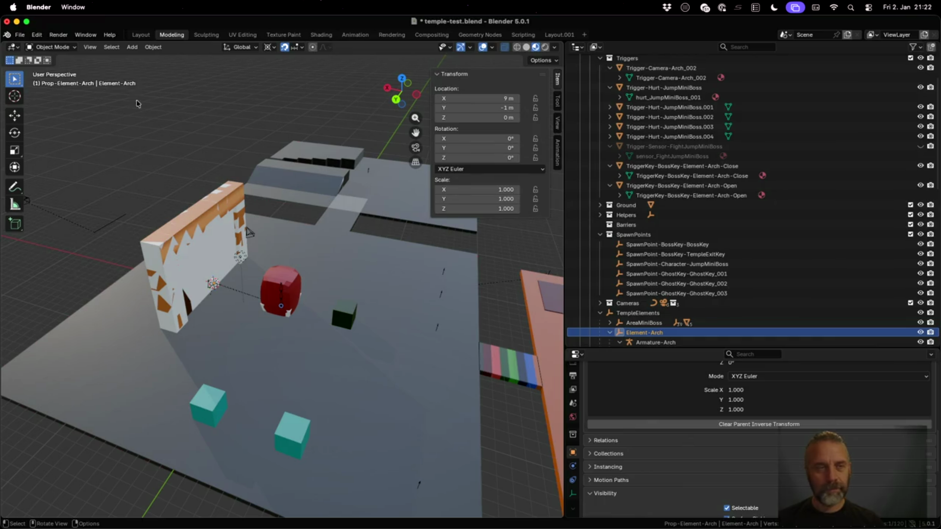
Select Element-Arch together with all its children.
left_click(113, 49)
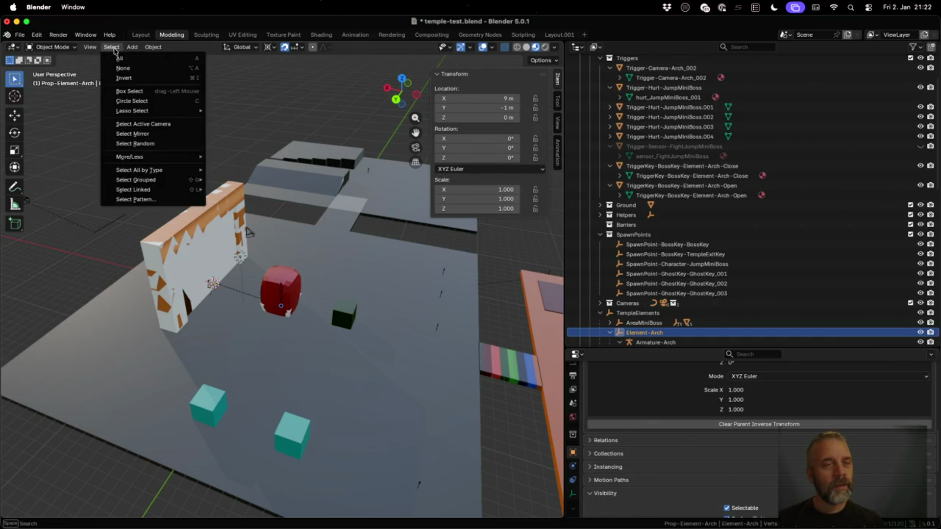
mouse_move(92, 49)
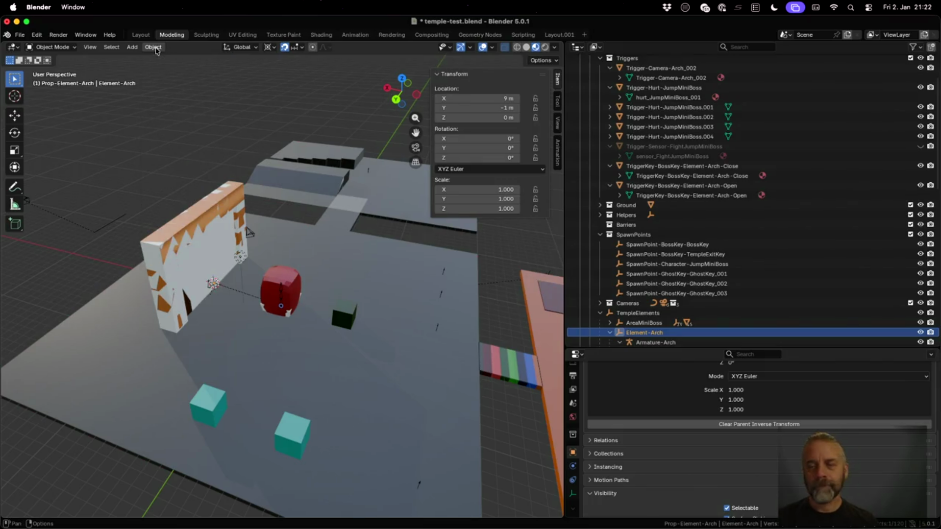
scroll(730, 294, "down", 5)
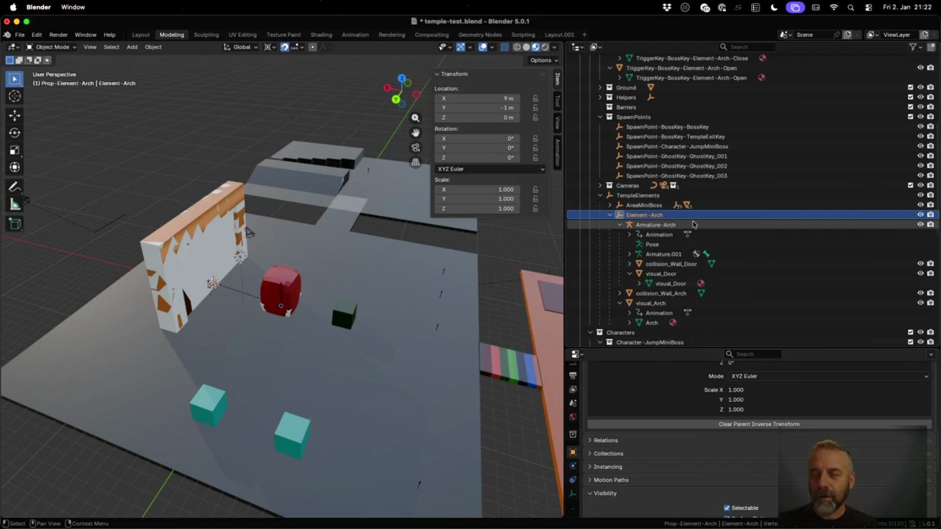
left_click(711, 324, "shift")
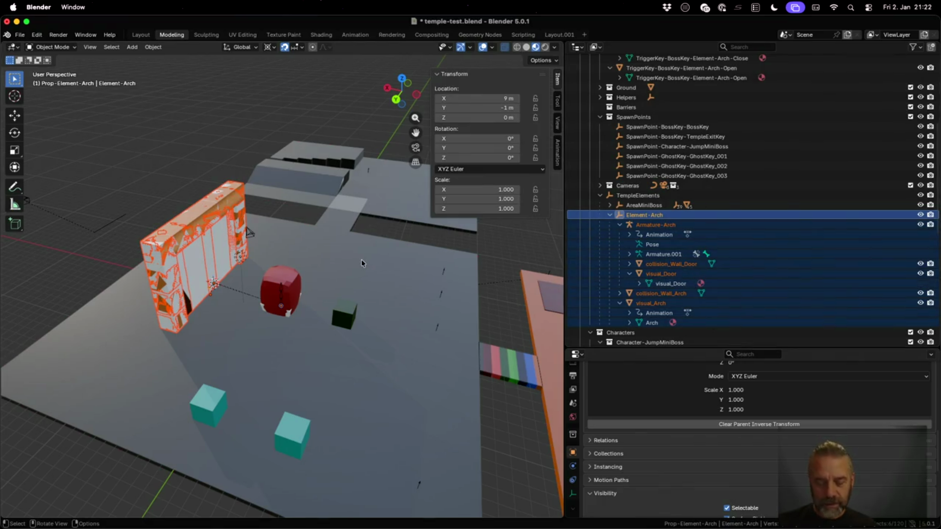
Try duplicating the arch hierarchy and undo the misplaced copy.
key("alt+p")
key("Escape")
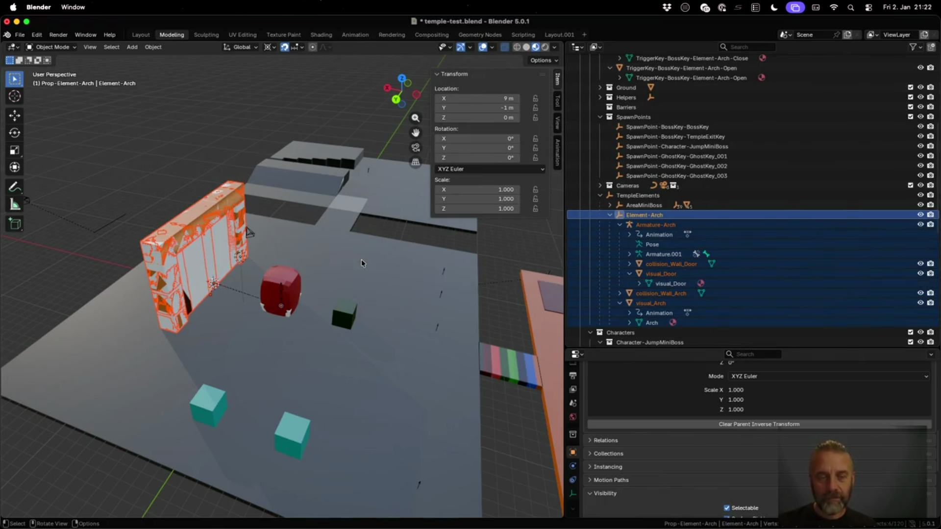
key("shift+d")
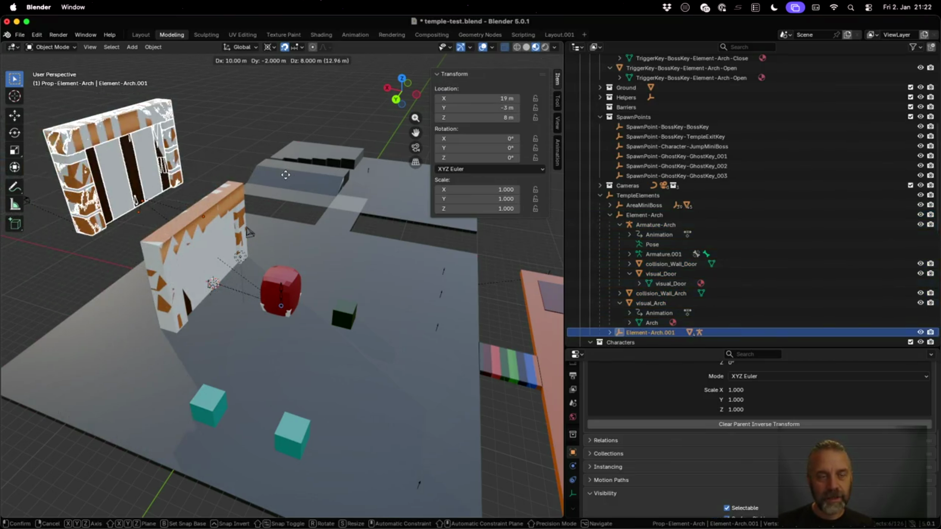
left_click(285, 175)
scroll(295, 231, "left", 10)
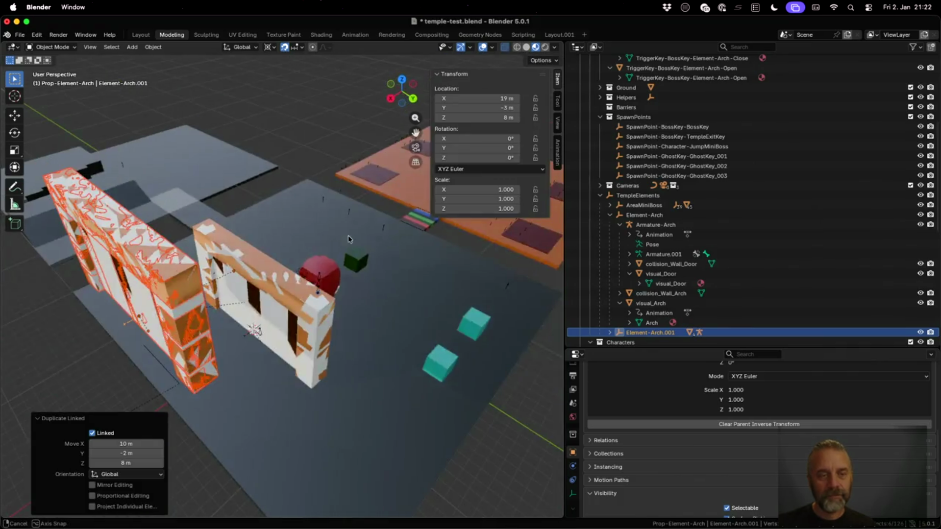
scroll(343, 238, "left", 5)
key("ctrl+z")
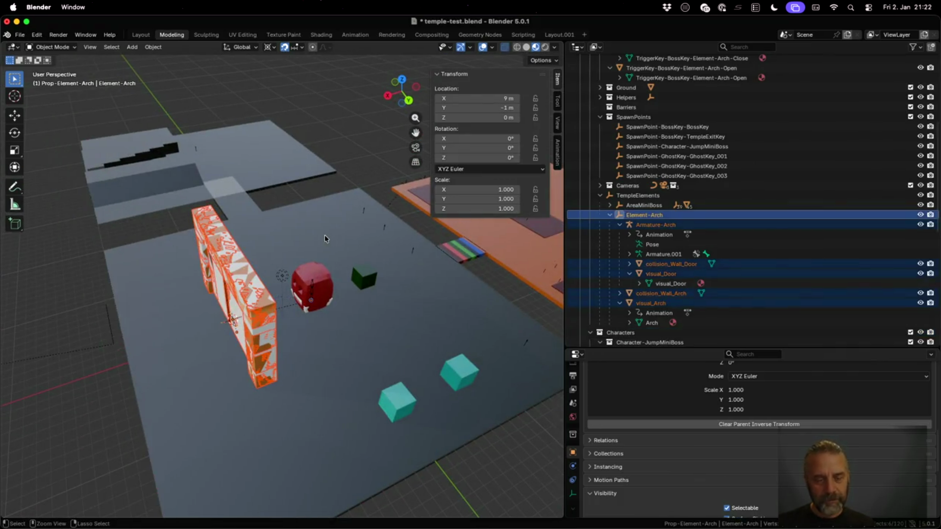
key("ctrl+shift+z")
key("ctrl+z")
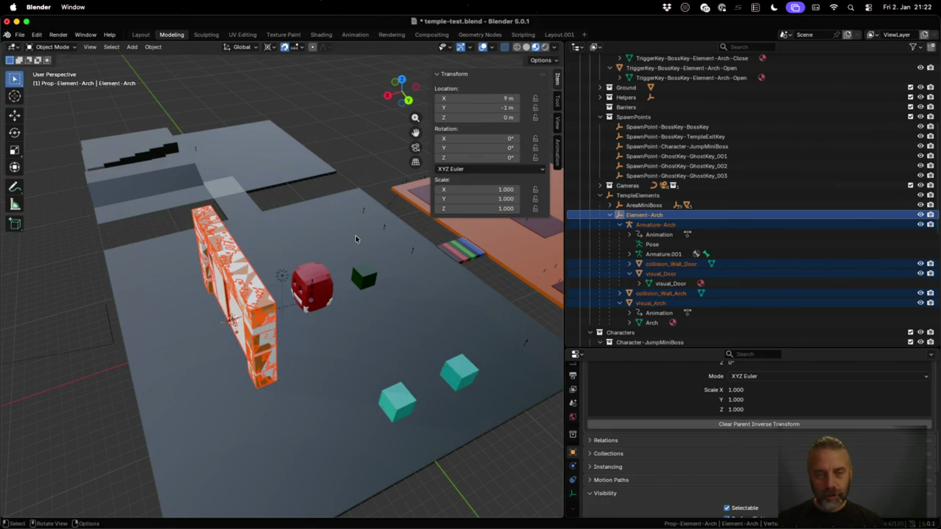
Make a linked duplicate moved 16 m along X and check the Duplicate Linked panel.
key("alt+d")
key("x")
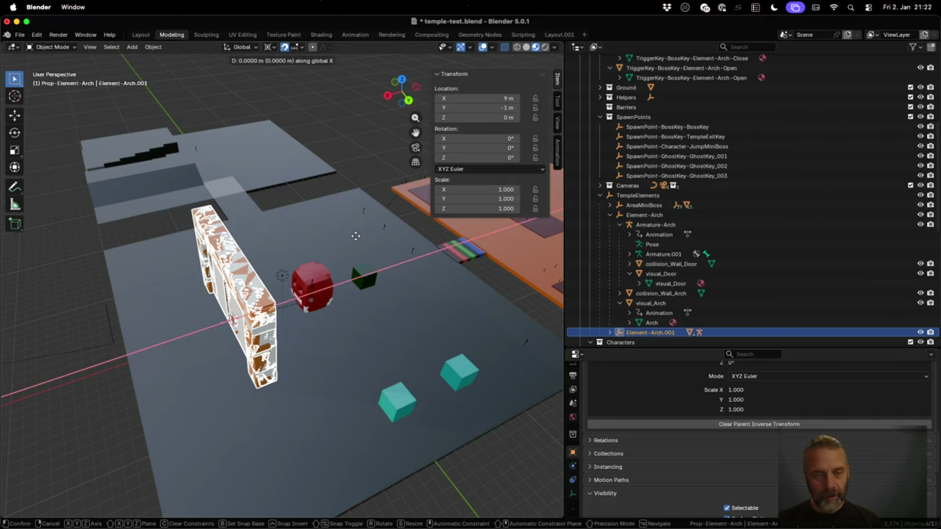
left_click(191, 292)
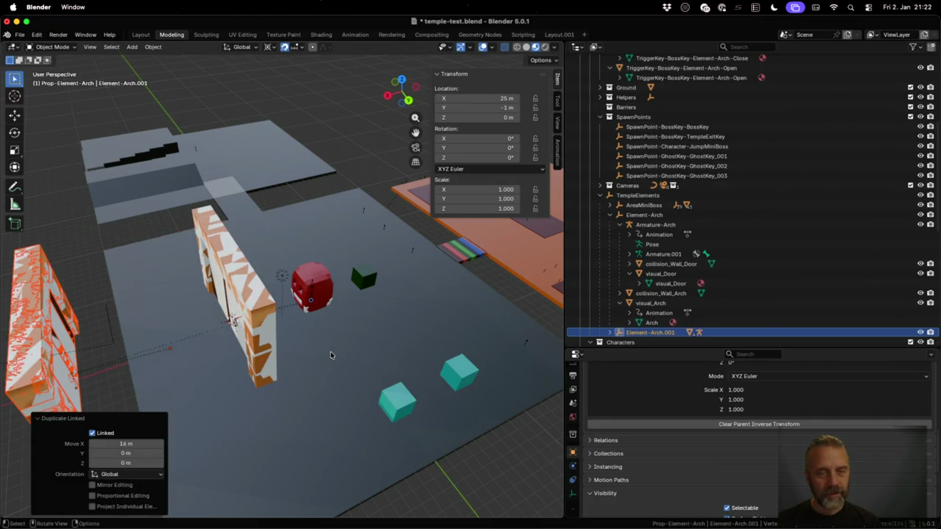
scroll(330, 350, "down", 5)
scroll(291, 319, "left", 3)
scroll(291, 319, "left", 10)
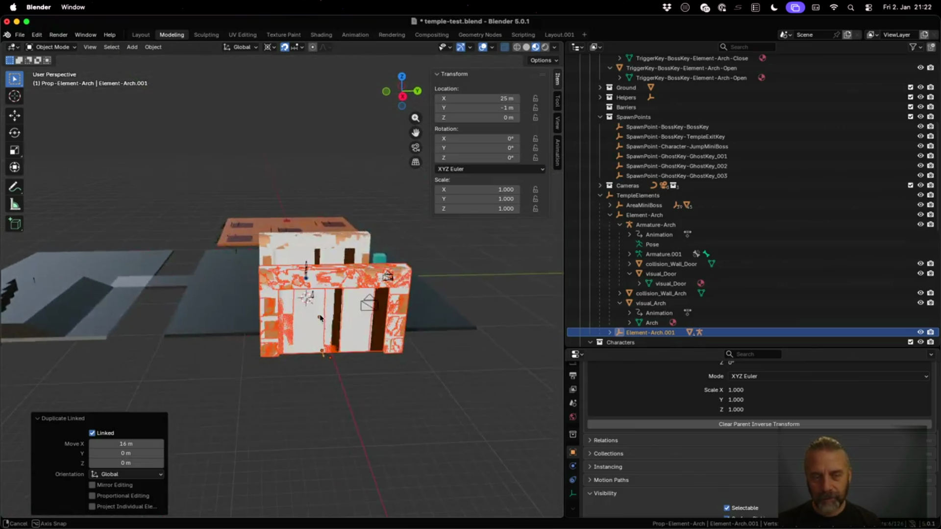
scroll(205, 321, "left", 3)
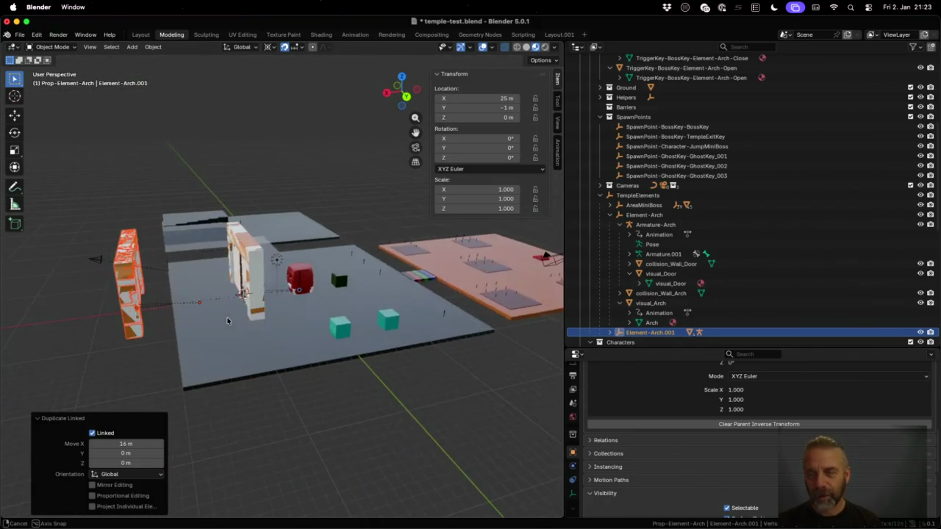
scroll(725, 278, "down", 5)
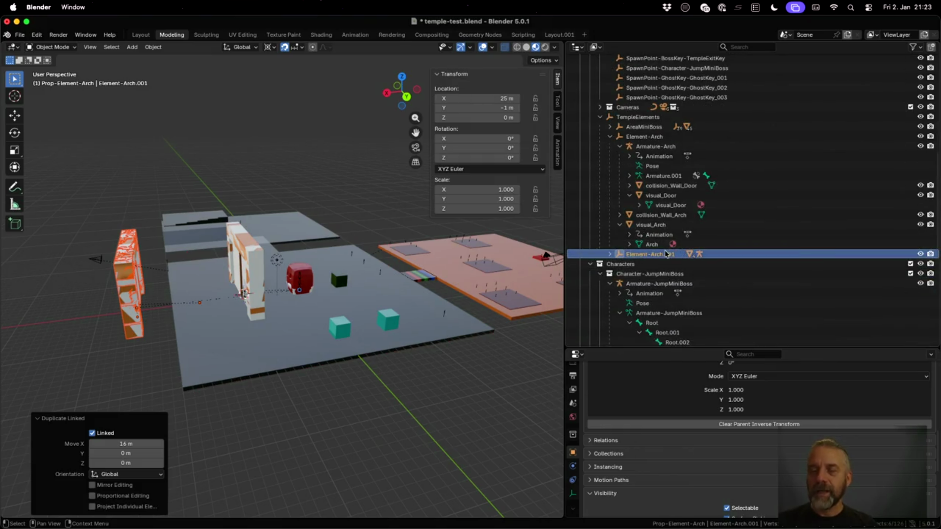
mouse_move(659, 256)
left_mouse_down()
mouse_move(679, 274)
mouse_move(679, 336)
mouse_move(679, 283)
mouse_move(615, 318)
left_mouse_up()
Rename Element-Arch.001 to Prop-Element-Arch in the Outliner.
left_click(601, 327)
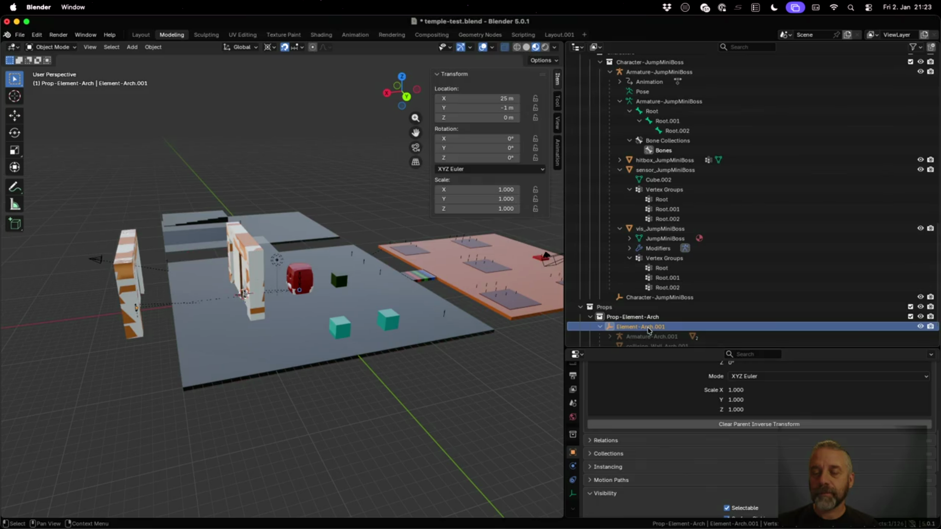
double_click(649, 327)
key("Home")
type("Prop-")
type("-")
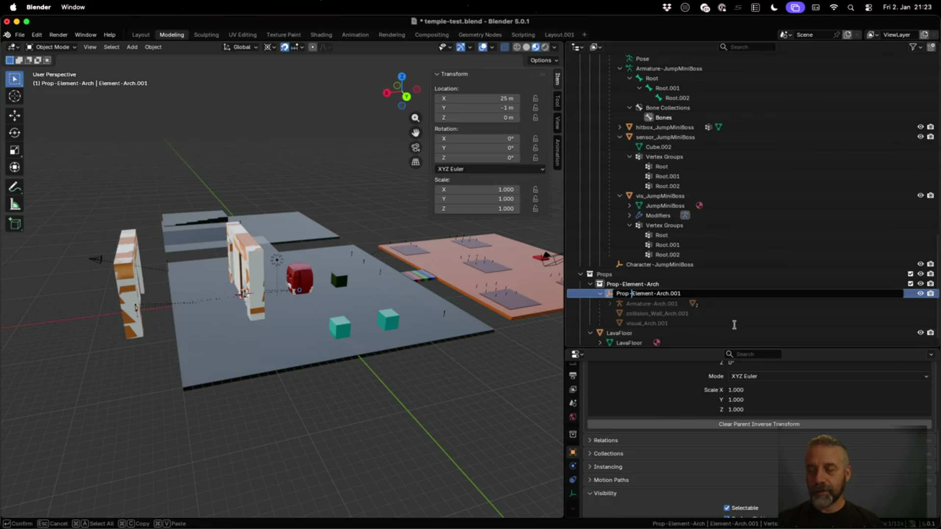
key("BackSpace")
key("Return")
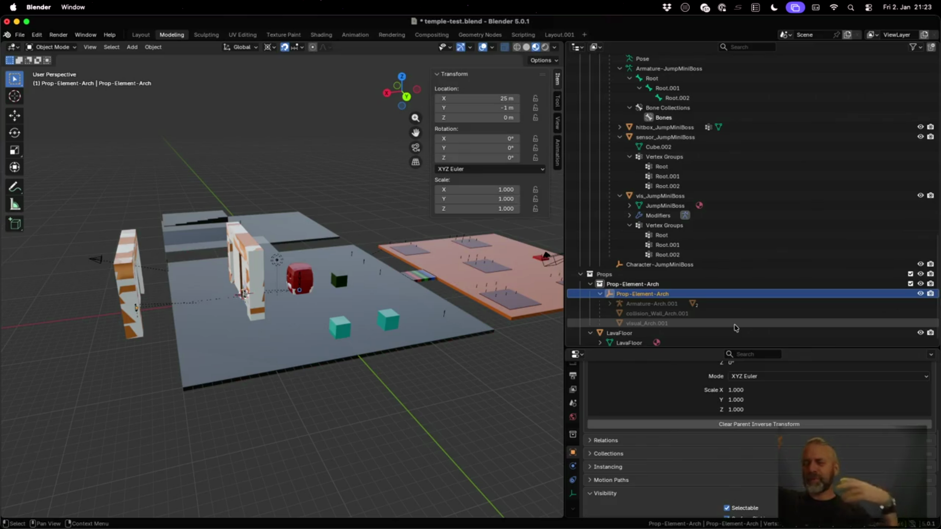
Save the blend file and rerun the temple-test export to Godot from the terminal.
key("super+s")
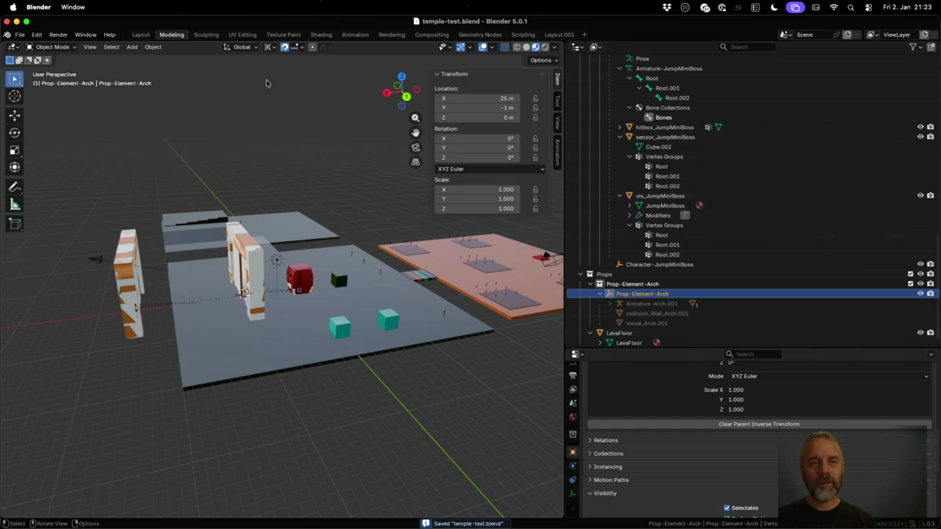
key("ctrl+Up")
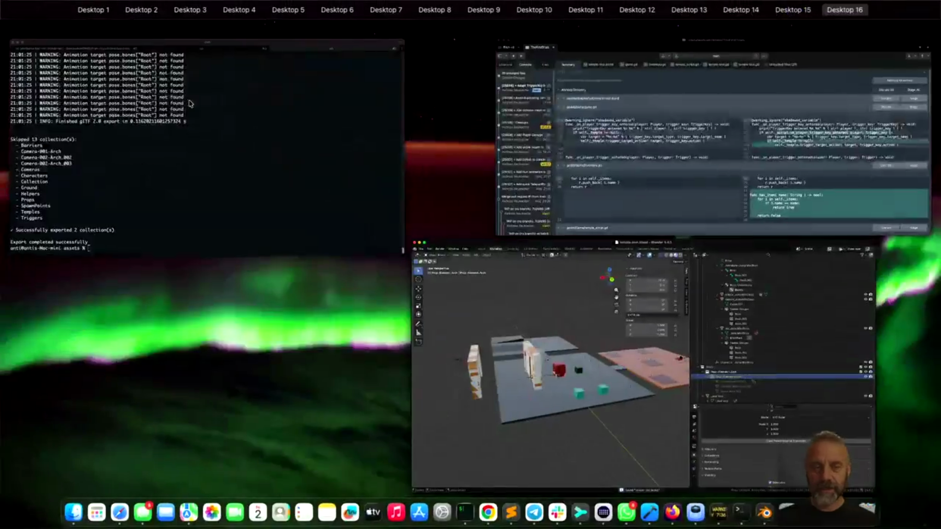
left_click(256, 158)
key("Return")
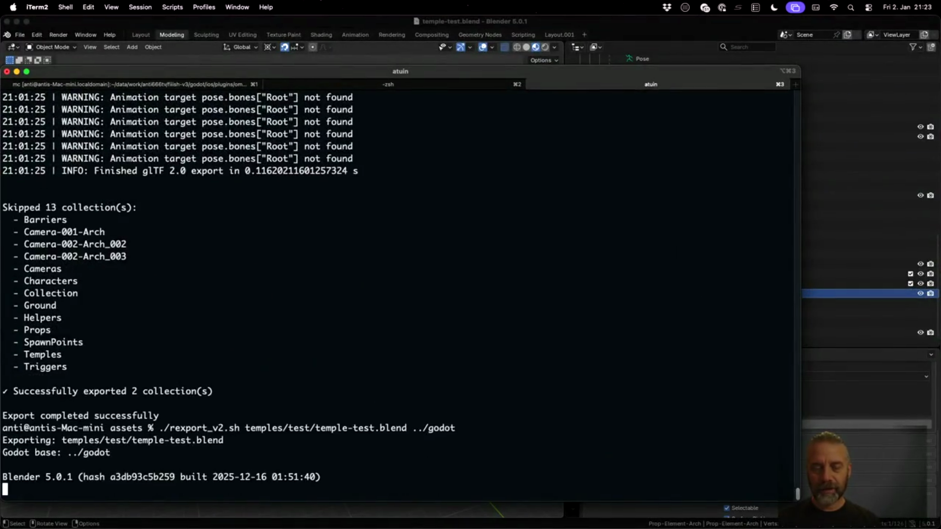
key("ctrl+Left")
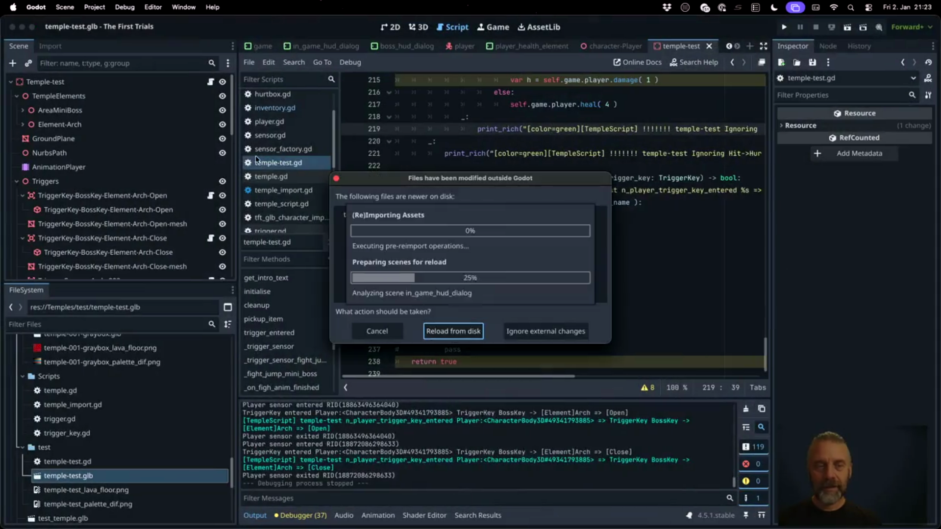
Reload the re-exported temple-test files in Godot and inspect both arches in the 3D view.
left_click(445, 331)
left_click(409, 27)
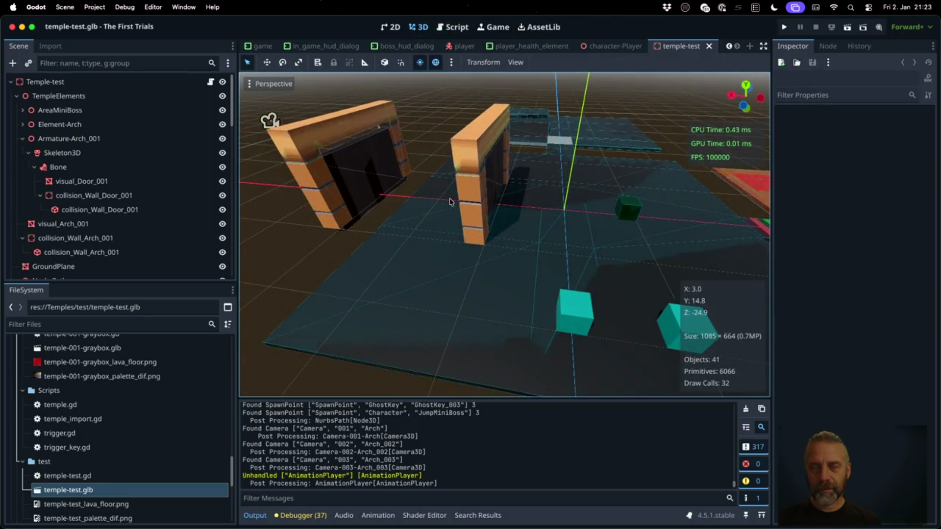
key("ctrl+Right")
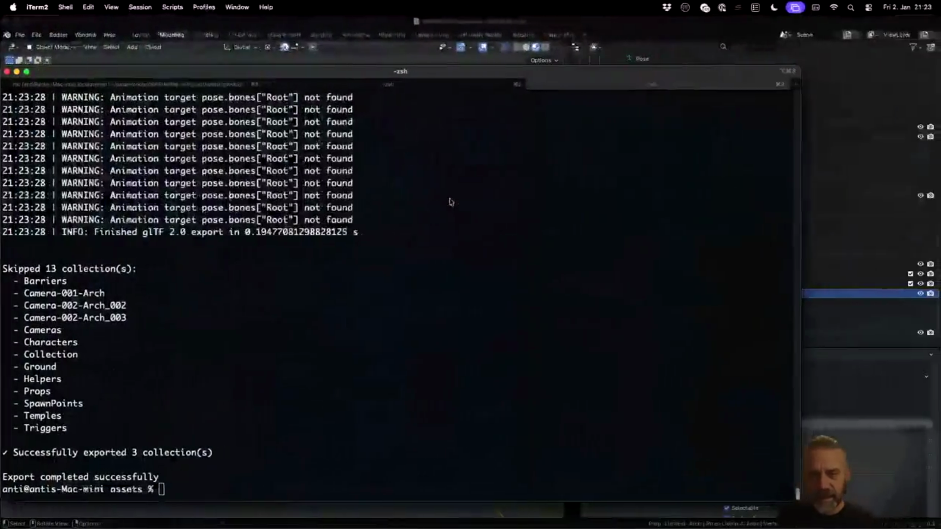
Back in Blender, select Prop-Element-Arch in the Outliner and drag it from Props up the list.
key("super+Tab")
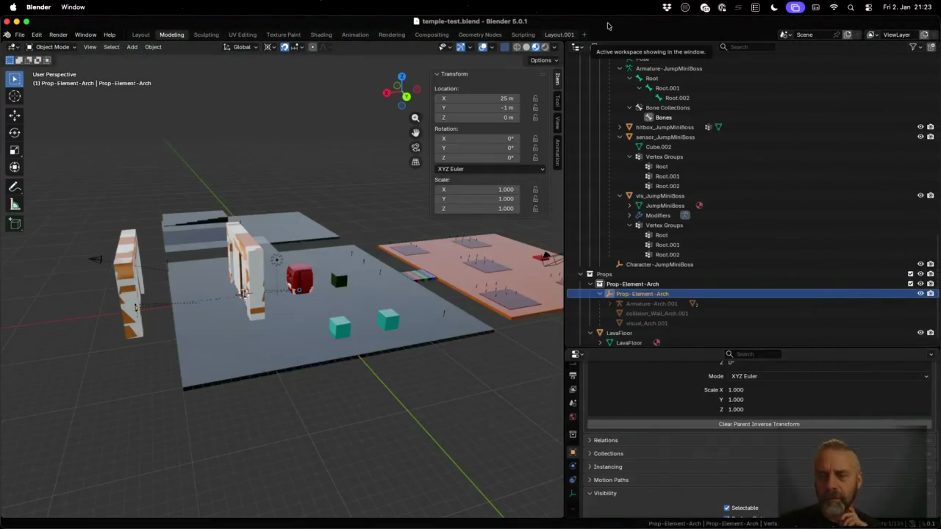
scroll(665, 293, "up", 2)
scroll(665, 292, "up", 10)
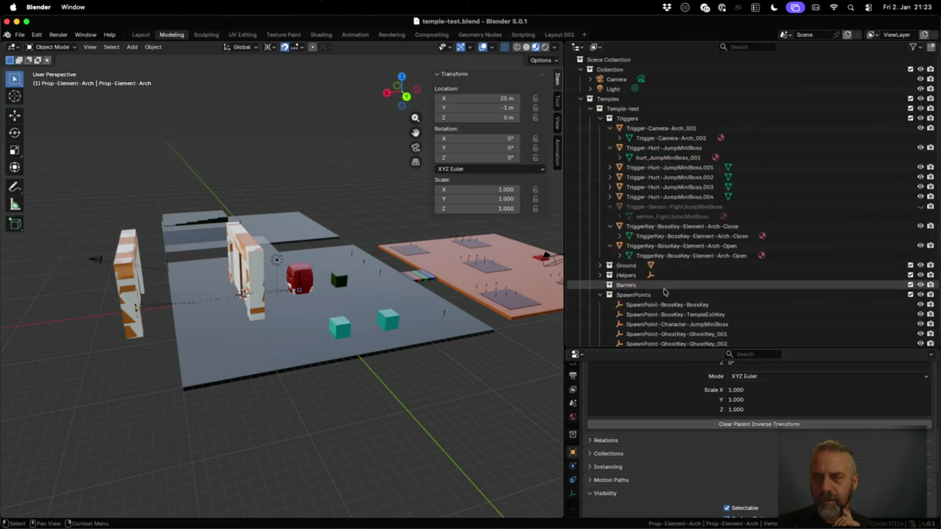
scroll(665, 293, "down", 15)
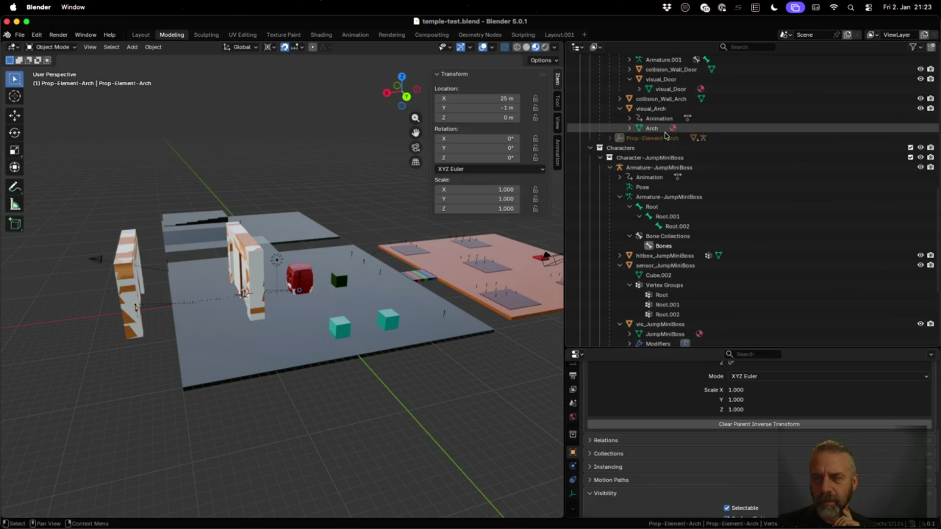
left_click(652, 139)
scroll(654, 245, "down", 5)
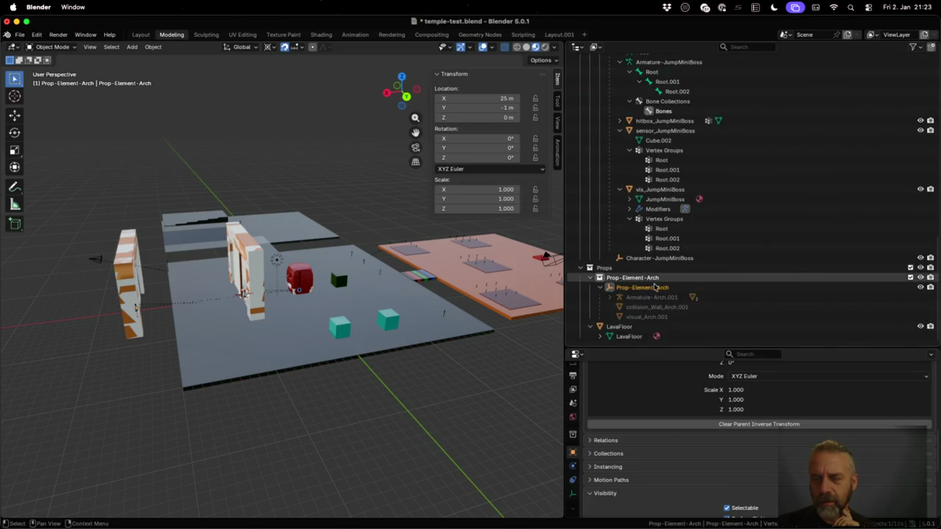
left_click(660, 289)
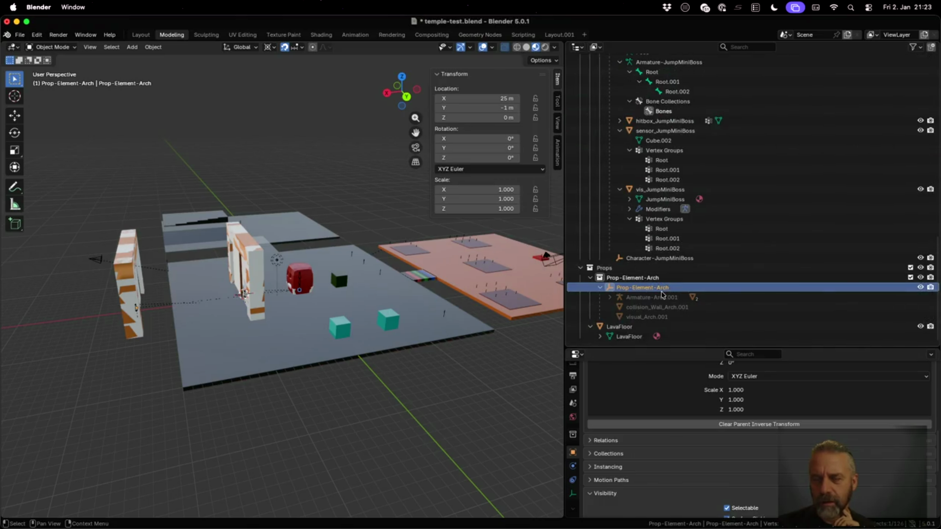
left_click_drag(662, 294, 667, 145)
Delete the Prop-Element-Arch hierarchy, undo to restore it, and reopen its context menu.
right_click(668, 144)
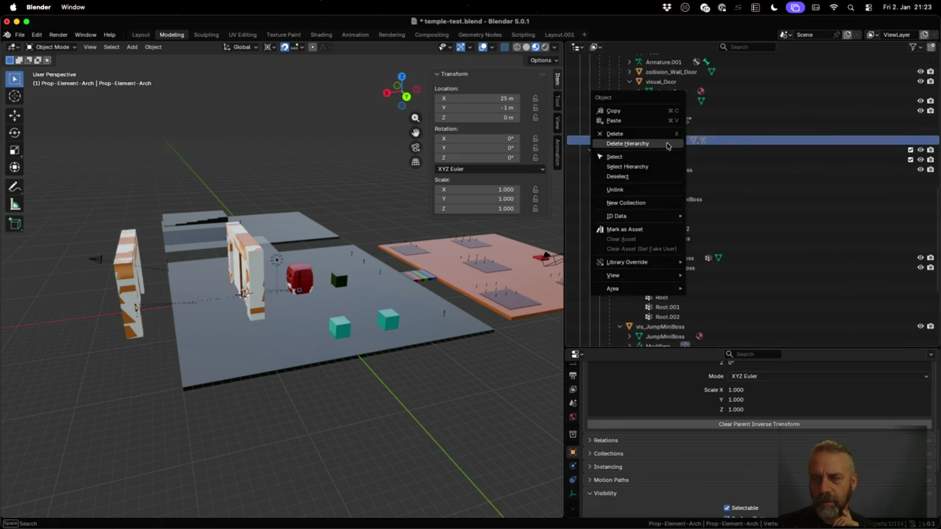
left_click(647, 143)
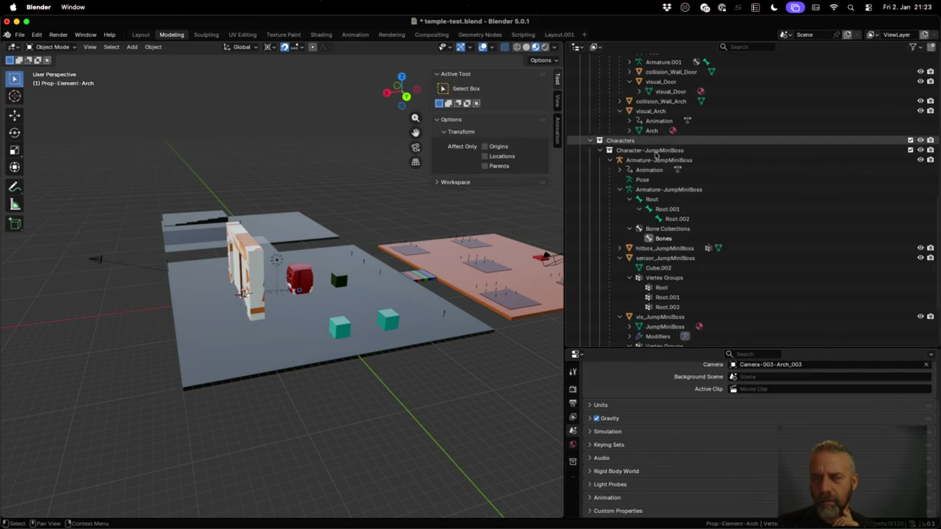
key("ctrl+v")
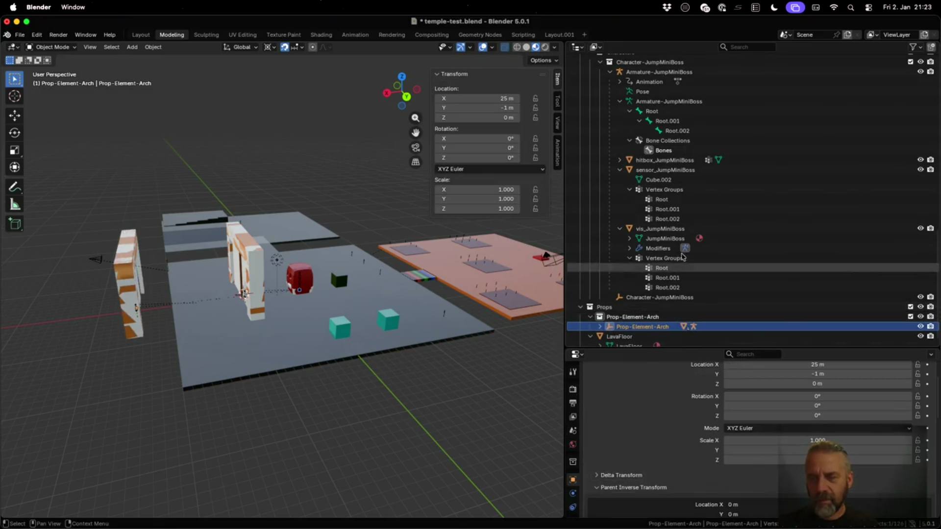
scroll(667, 195, "up", 4)
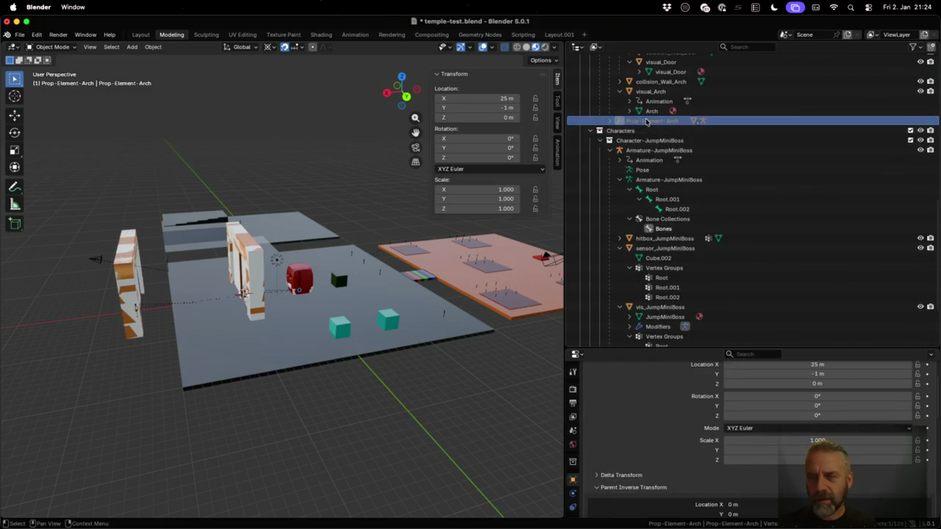
right_click(637, 121)
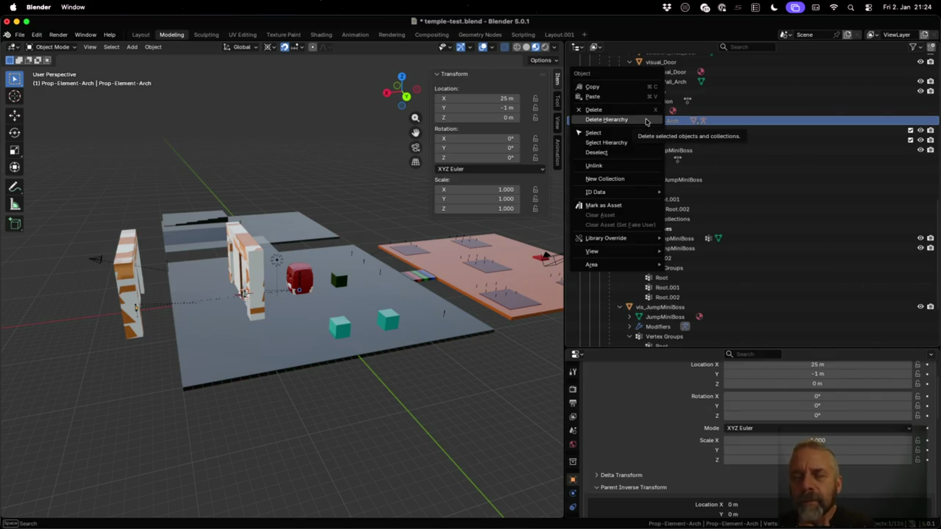
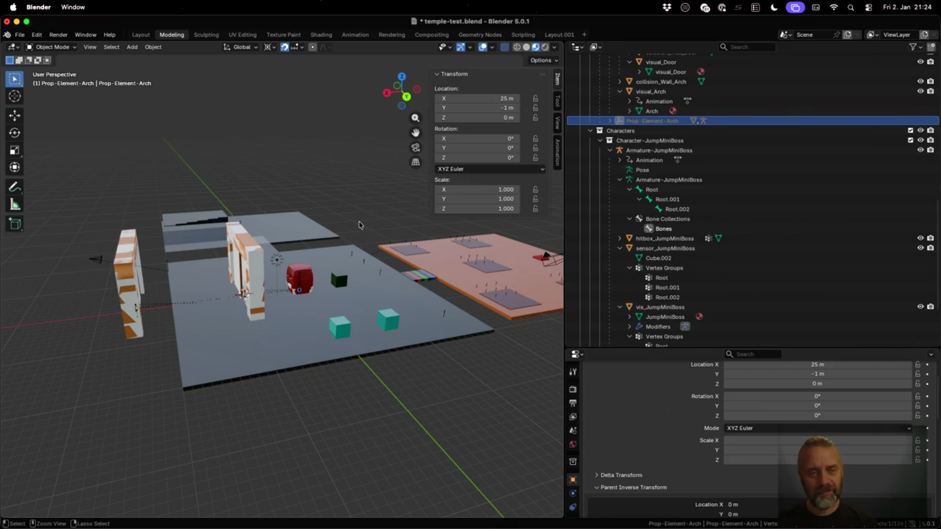
Undo the renamed arch copy and the earlier copy entirely.
key("ctrl+z")
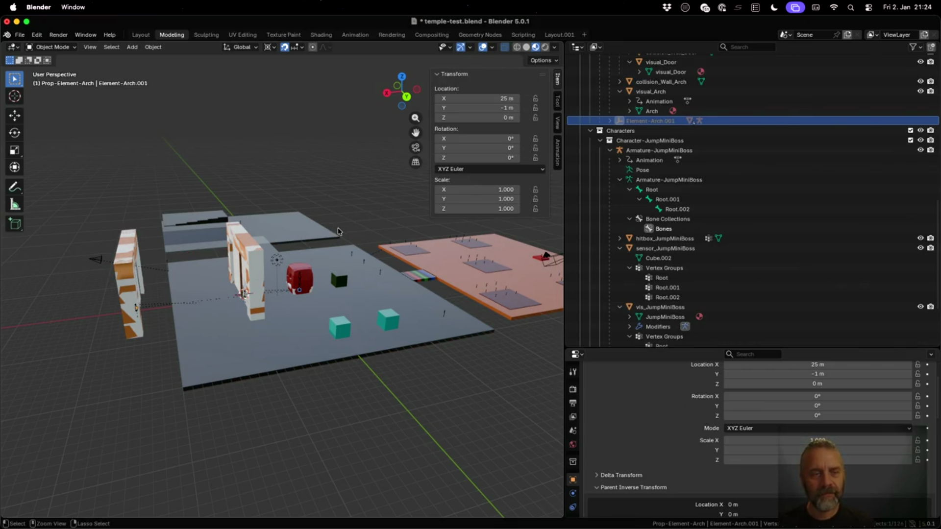
key("ctrl+z")
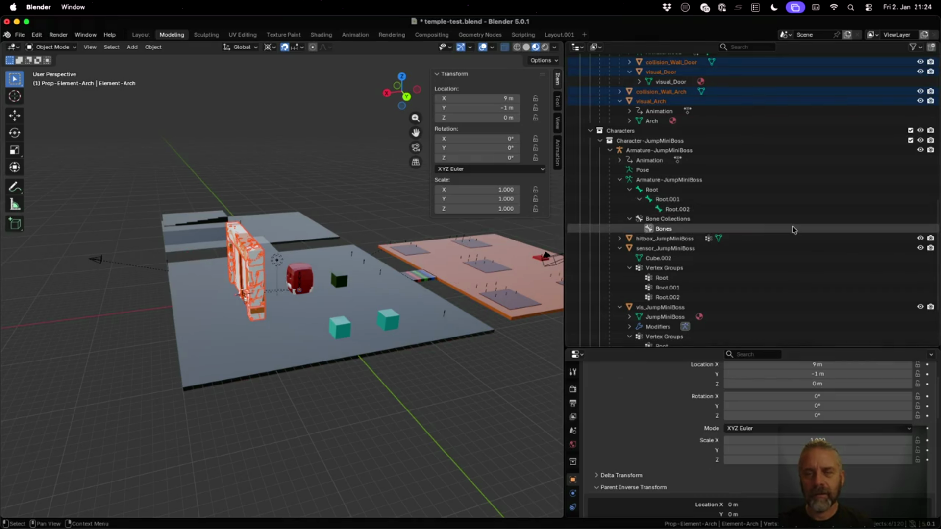
scroll(792, 229, "up", 5)
scroll(760, 235, "down", 9)
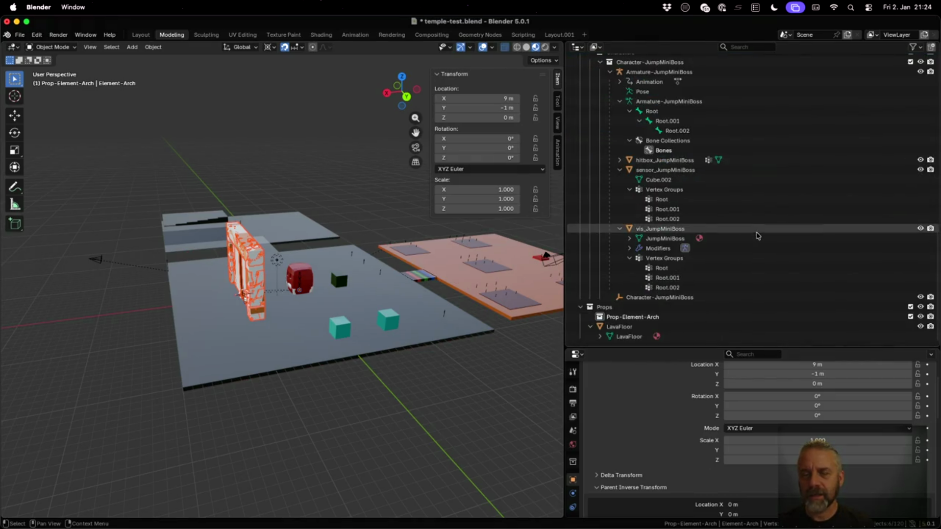
scroll(758, 236, "up", 13)
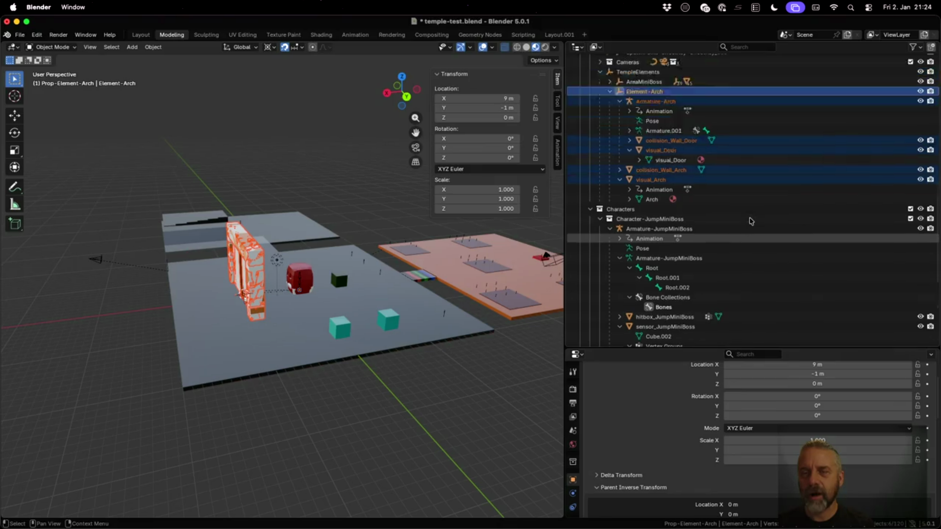
scroll(750, 220, "down", 3)
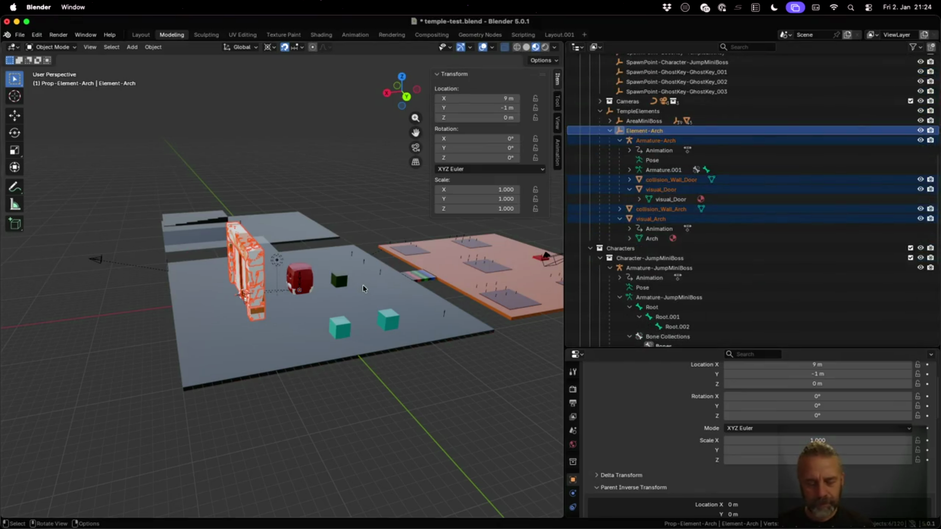
Place a linked copy of Element-Arch at X 30 m and drag it into the Props collection.
key("shift+d")
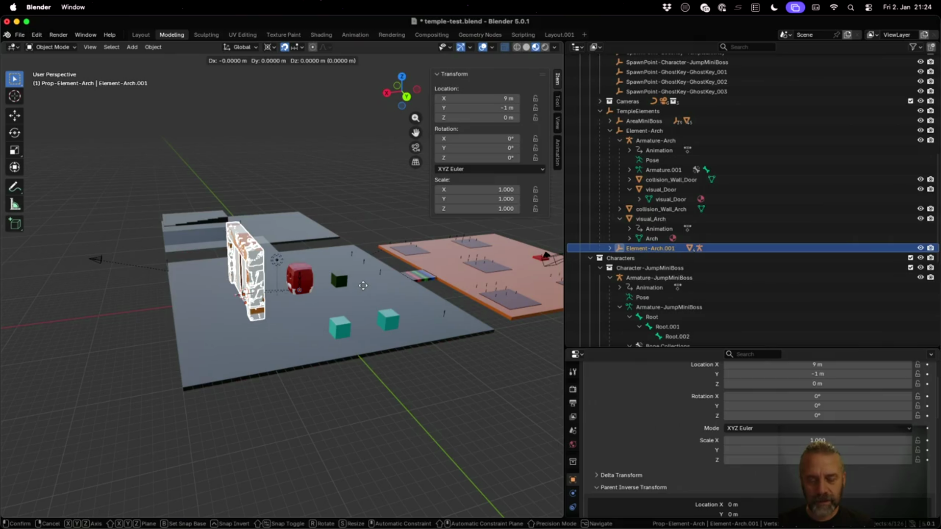
key("x")
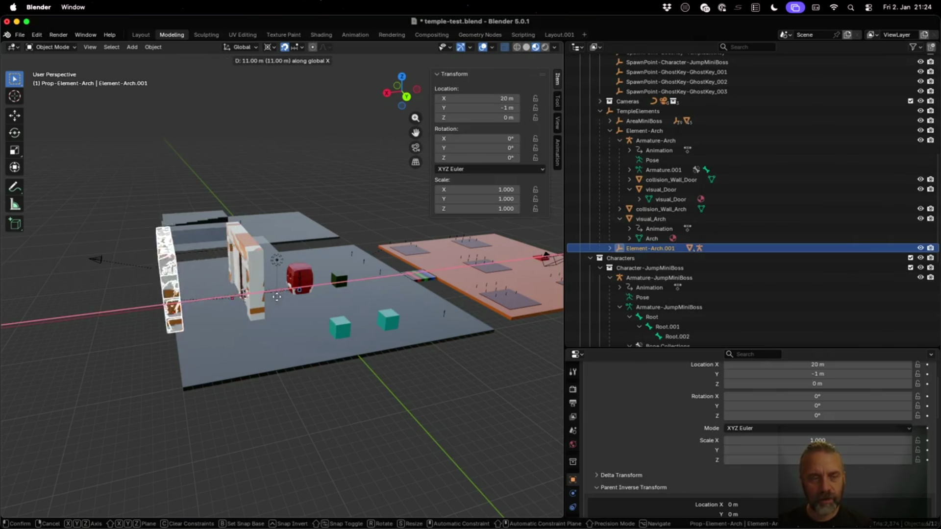
left_click(221, 302)
scroll(679, 218, "up", 3)
scroll(679, 218, "down", 3)
mouse_move(655, 249)
left_mouse_down()
mouse_move(661, 289)
mouse_move(642, 322)
left_mouse_up()
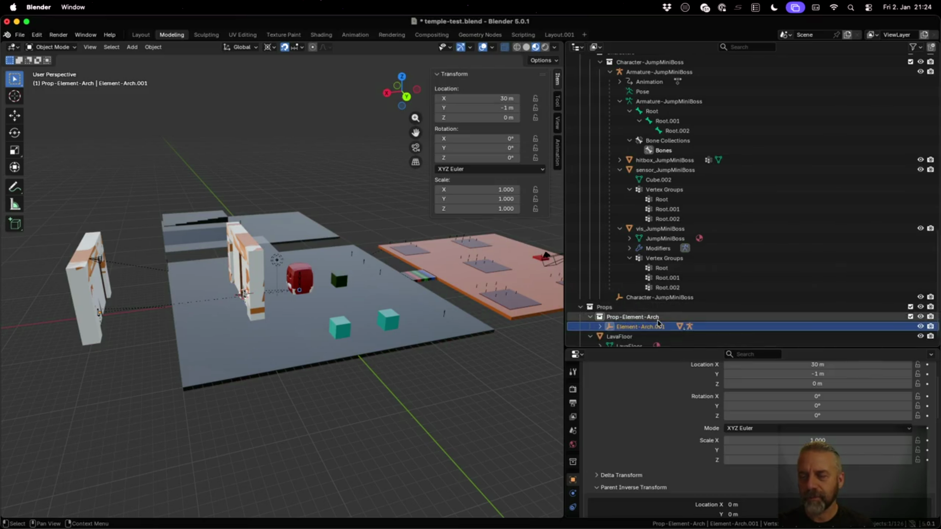
Select and expand Element-Arch.001 in the Outliner and bring up its context menu.
scroll(659, 321, "up", 6)
left_click(662, 161)
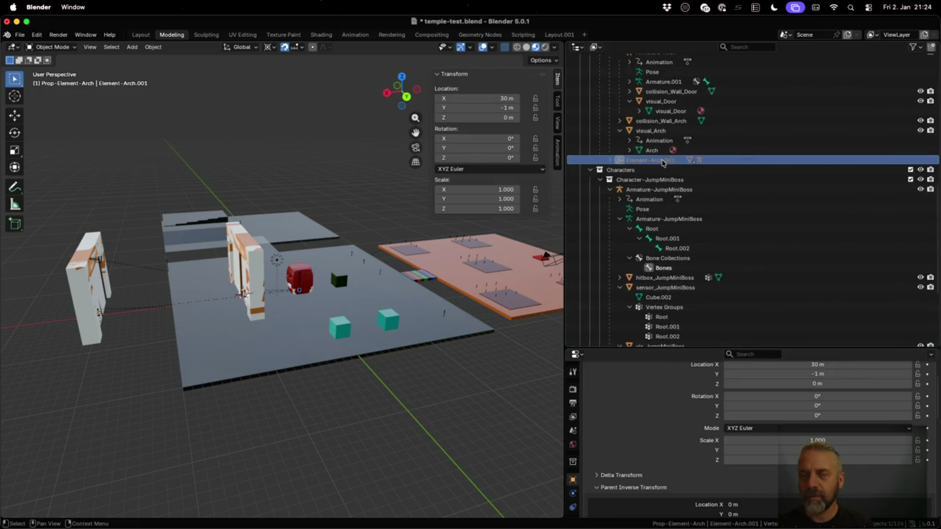
left_click(610, 161)
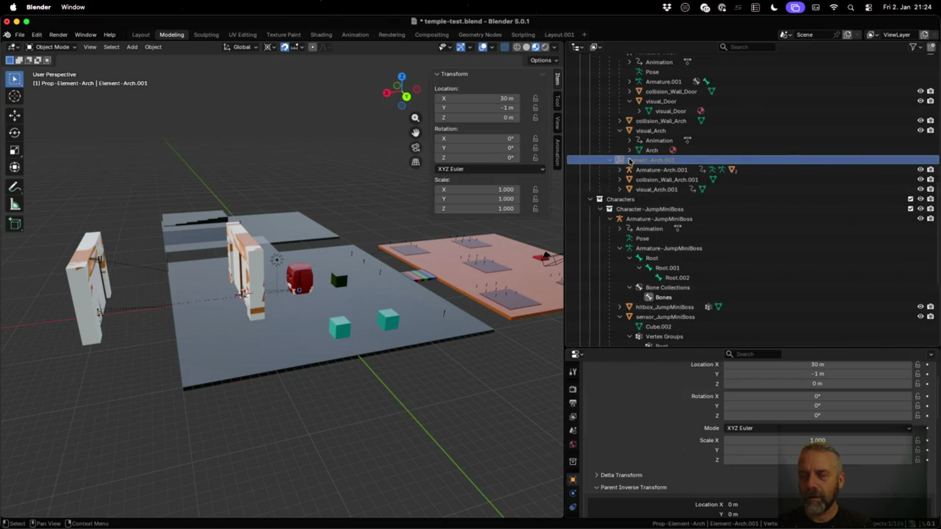
right_click(631, 162)
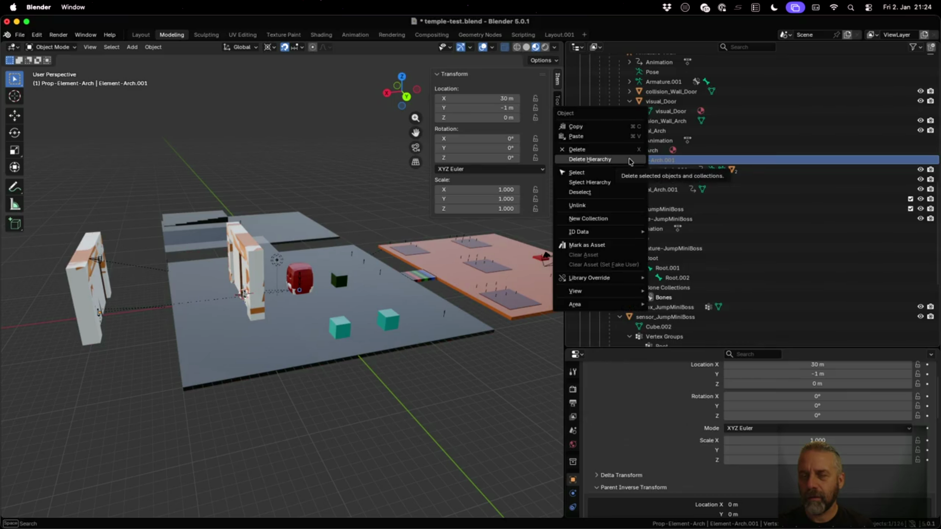
left_click(625, 149)
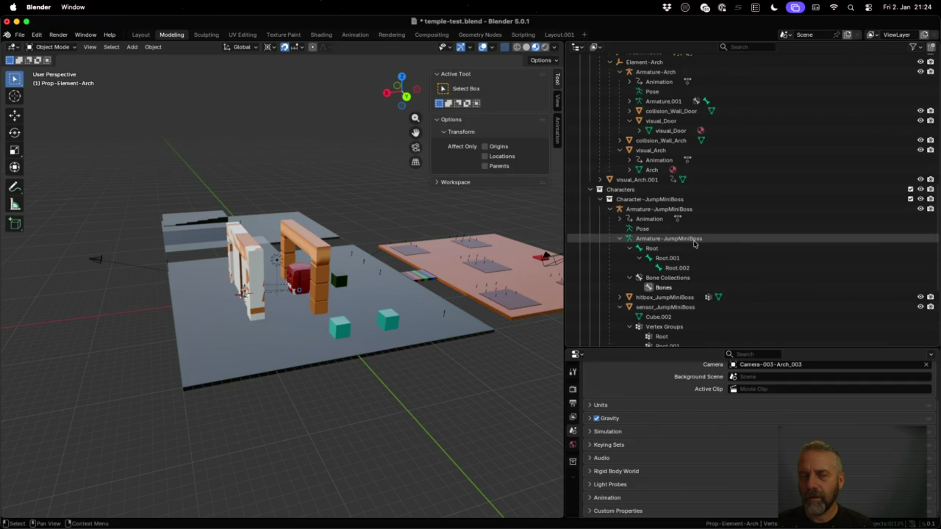
scroll(694, 244, "down", 5)
scroll(695, 243, "up", 1)
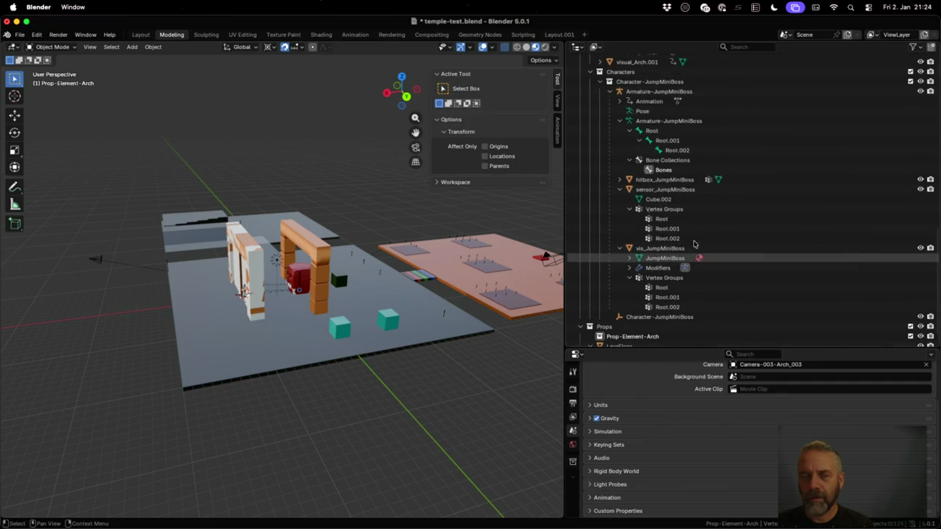
left_click(303, 239)
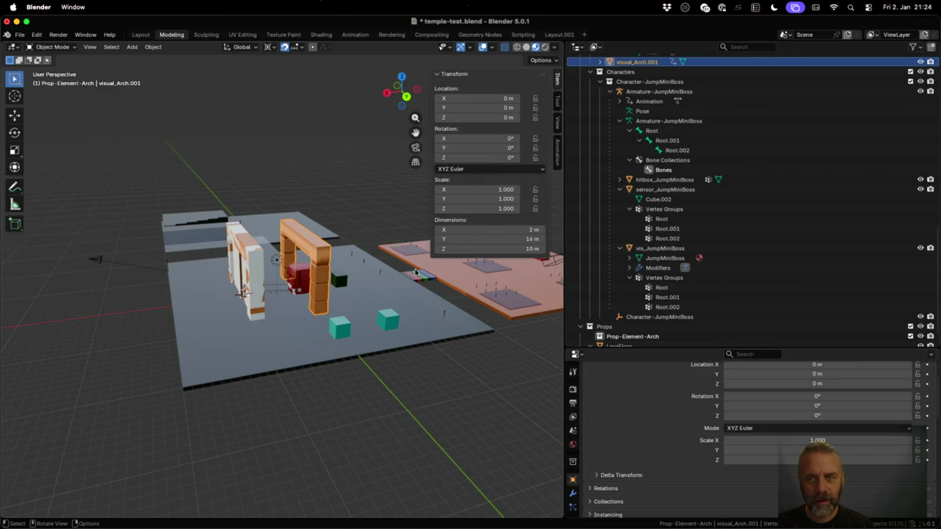
scroll(687, 251, "up", 3)
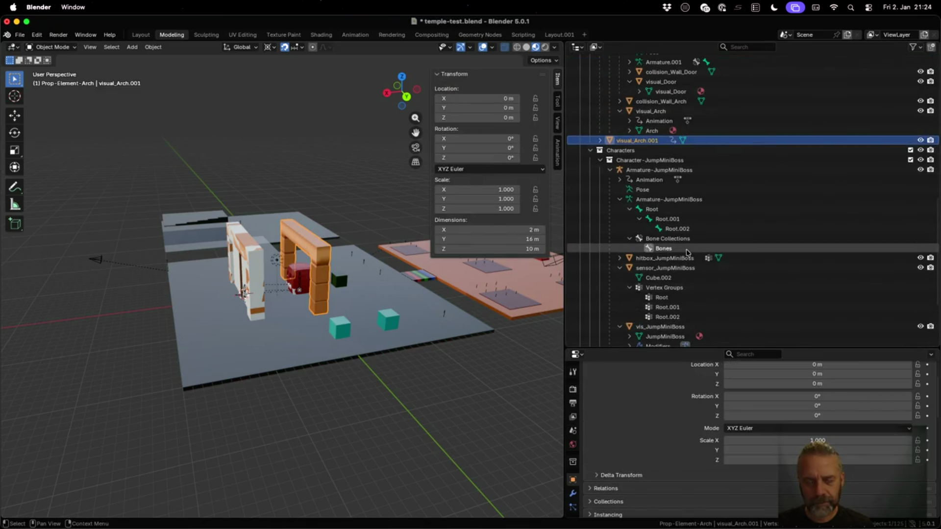
left_click(337, 275)
key("ctrl+z")
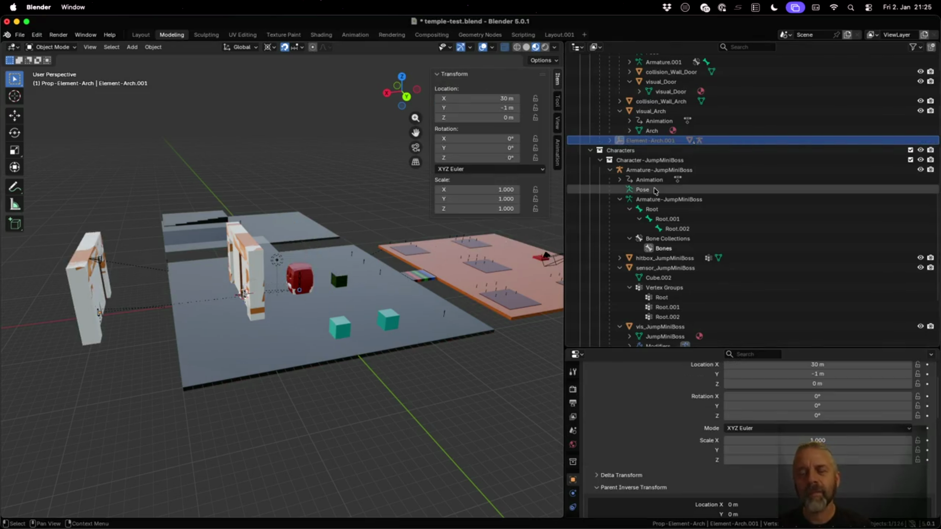
Remove Element-Arch.001 with its armature, collision and visual children, then duplicate Element-Arch again.
right_click(646, 143)
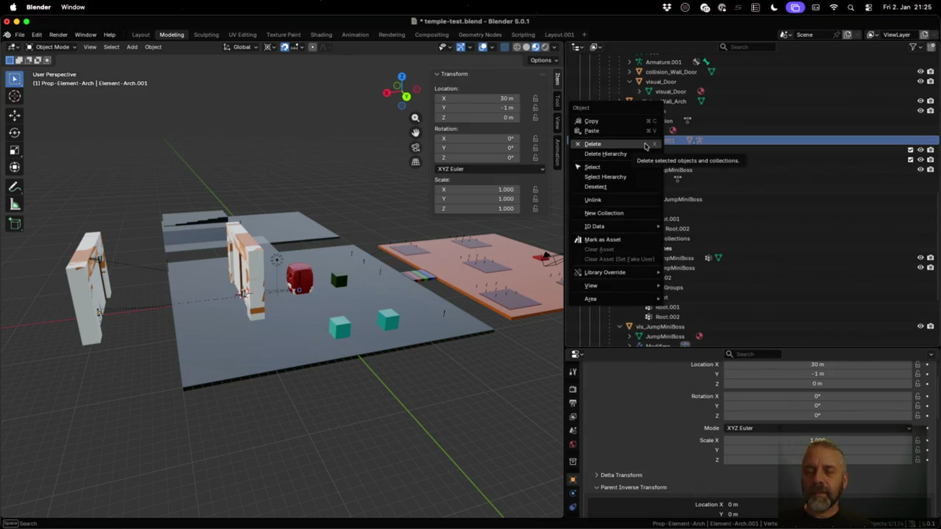
scroll(720, 227, "up", 2)
scroll(720, 227, "up", 3)
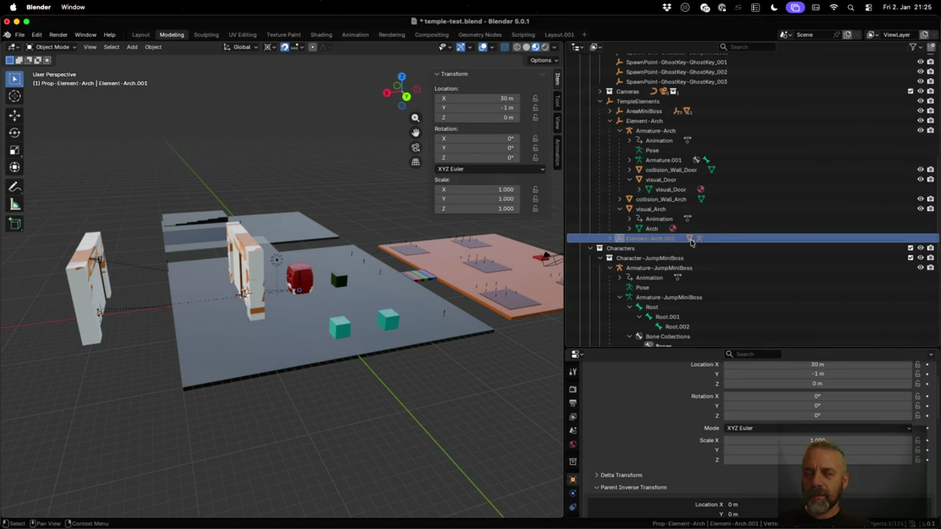
left_click(610, 239)
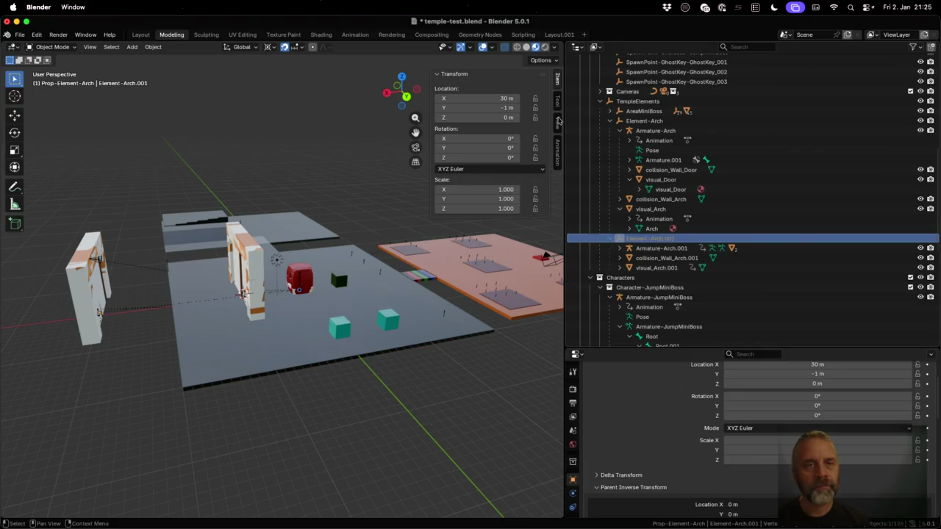
key("shift+bracketright")
key("ctrl+z")
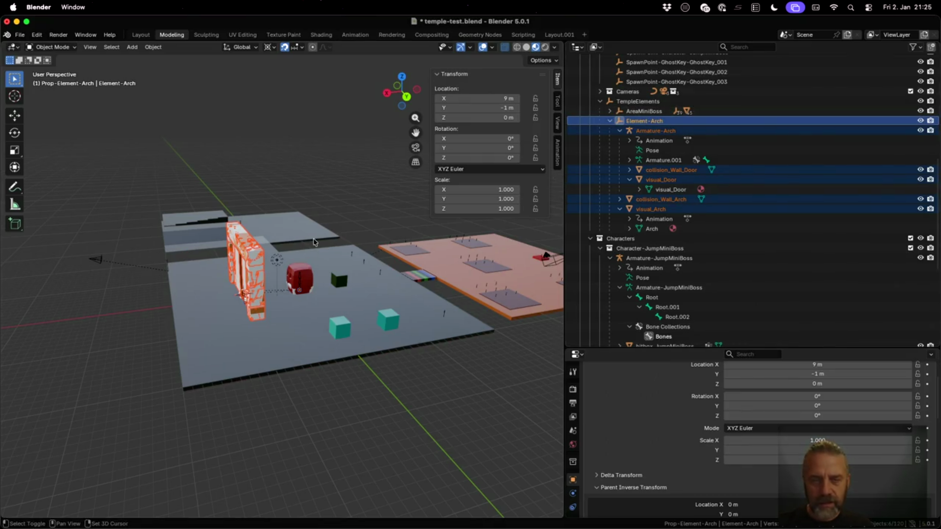
key("shift+d")
Place the arch duplicate at X 24 m and drag it into the Props collection.
key("x")
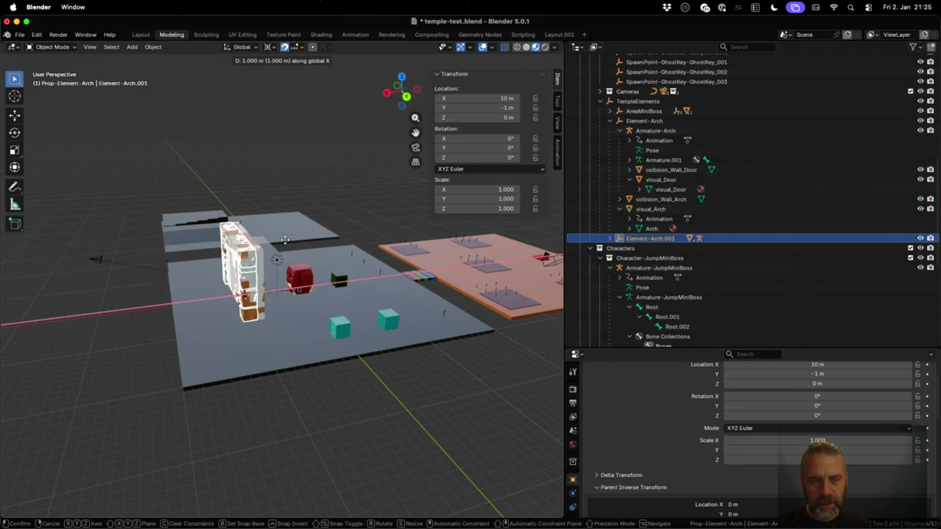
left_click(206, 239)
mouse_move(668, 239)
left_mouse_down()
mouse_move(680, 260)
mouse_move(680, 307)
mouse_move(657, 319)
left_mouse_up()
scroll(657, 320, "up", 5)
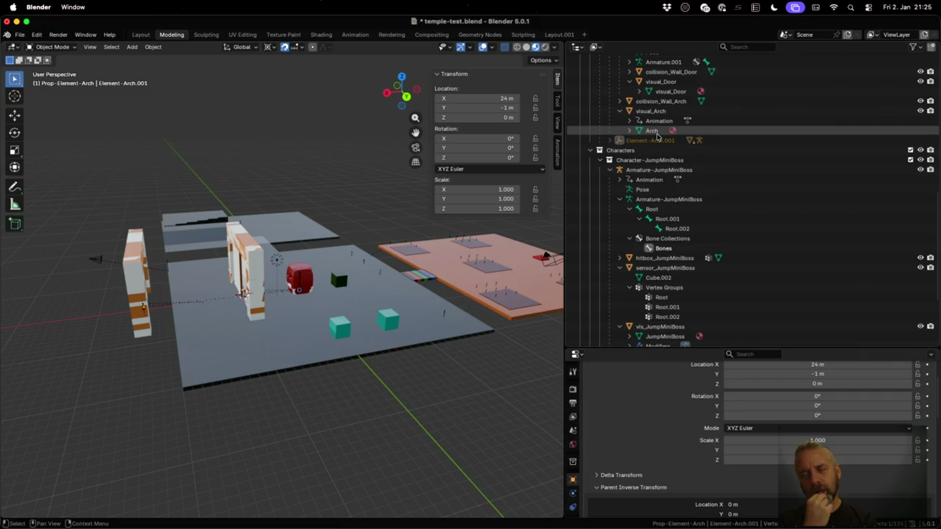
Select the arch copy Element-Arch.001 and delete it.
left_click(657, 139)
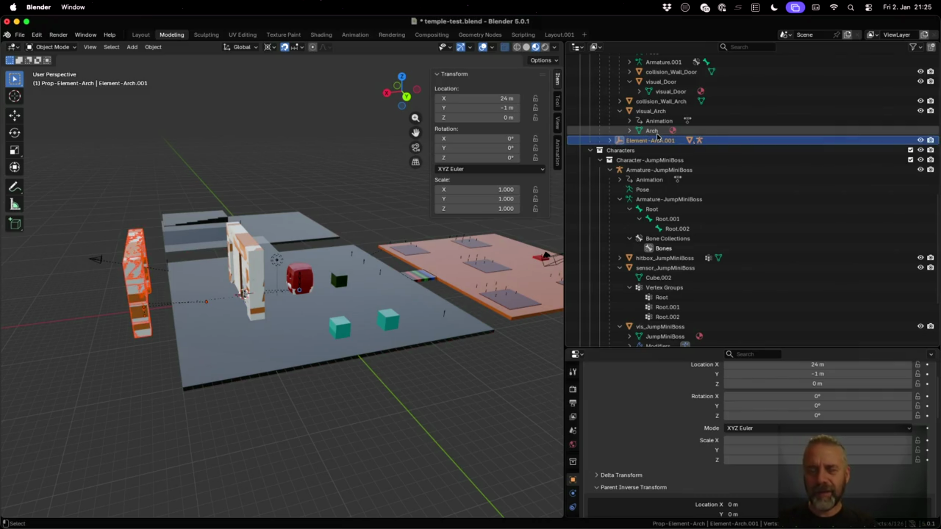
key("x")
scroll(698, 190, "up", 5)
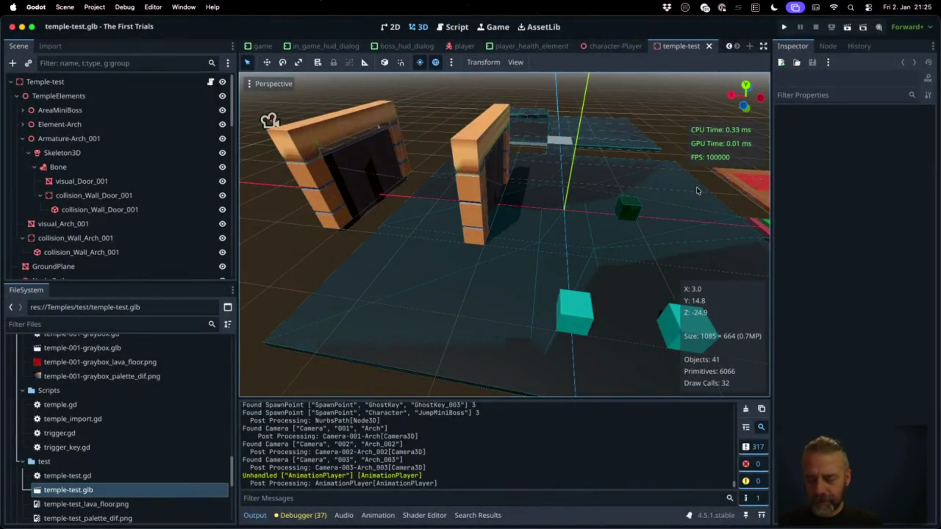
Search the web for 'blender move hierachy to different collection' in a new tab.
key("super+t")
type("blend")
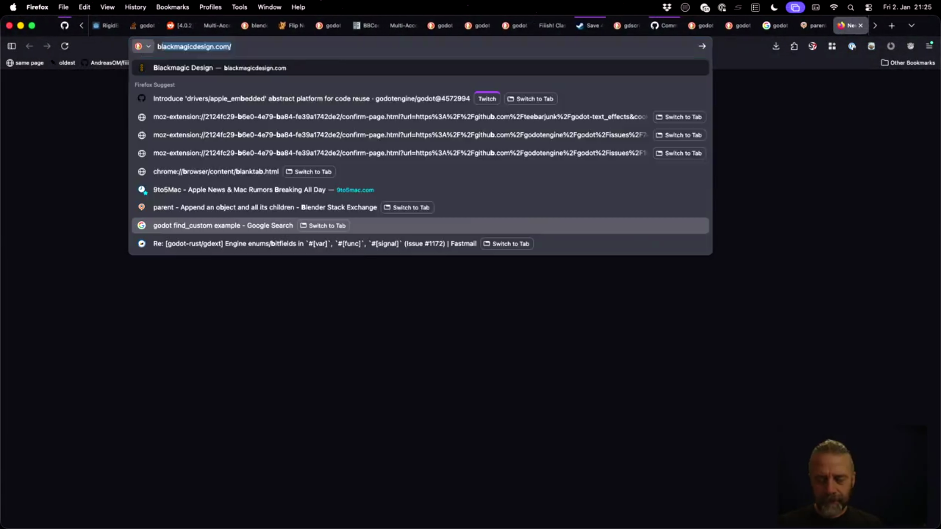
type("er ")
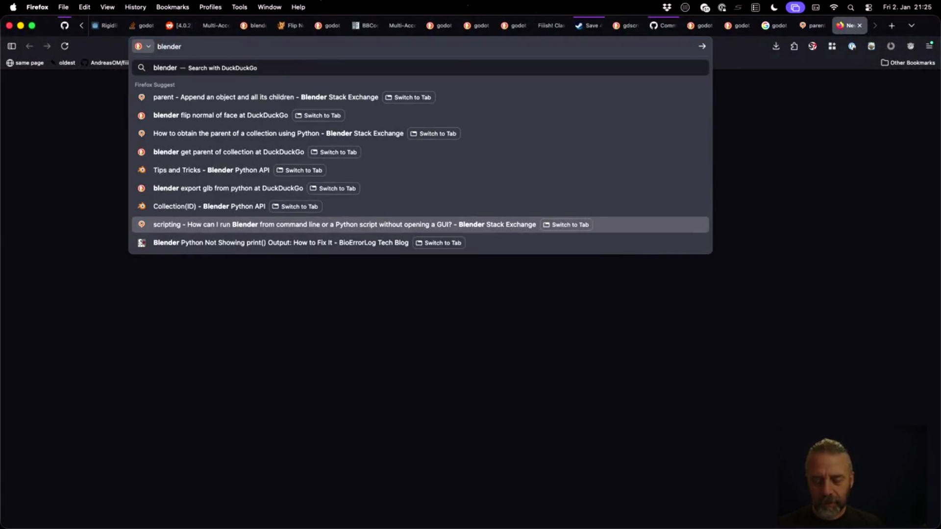
type("move hierachy to different collectio")
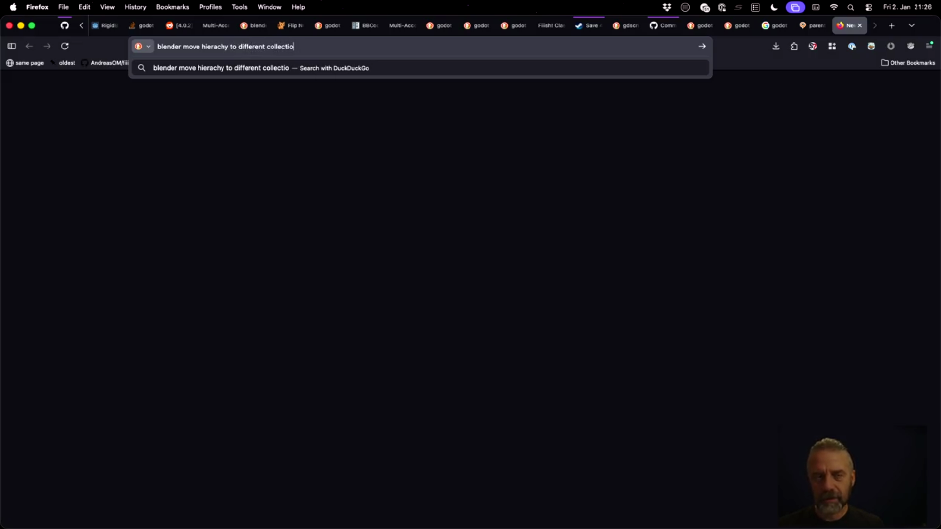
type("n")
key("Return")
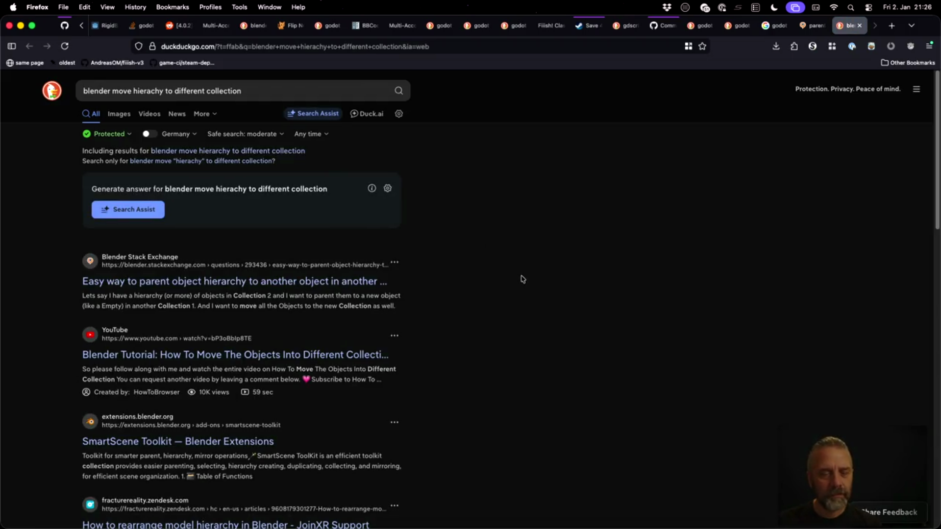
Open the developer.blender.org issue about moving a parent with its children to another collection.
scroll(504, 288, "down", 1)
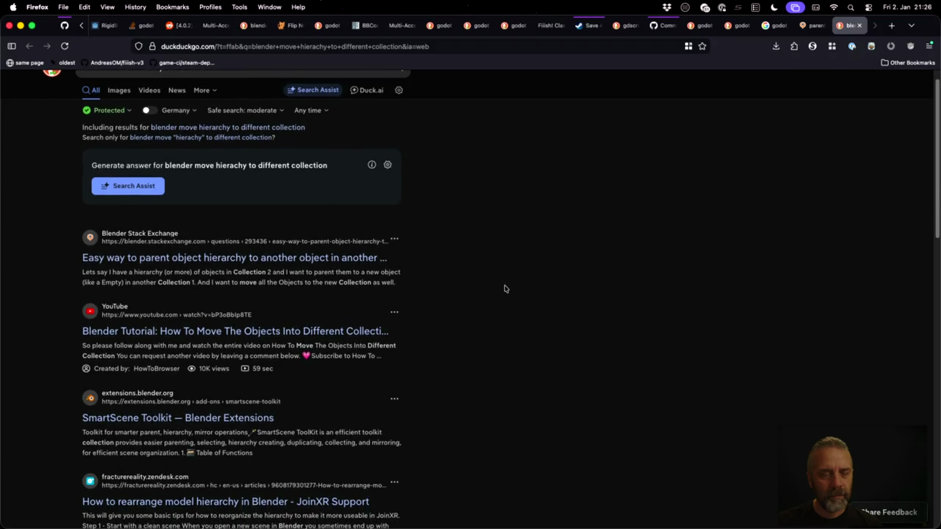
scroll(506, 288, "down", 4)
scroll(505, 289, "down", 4)
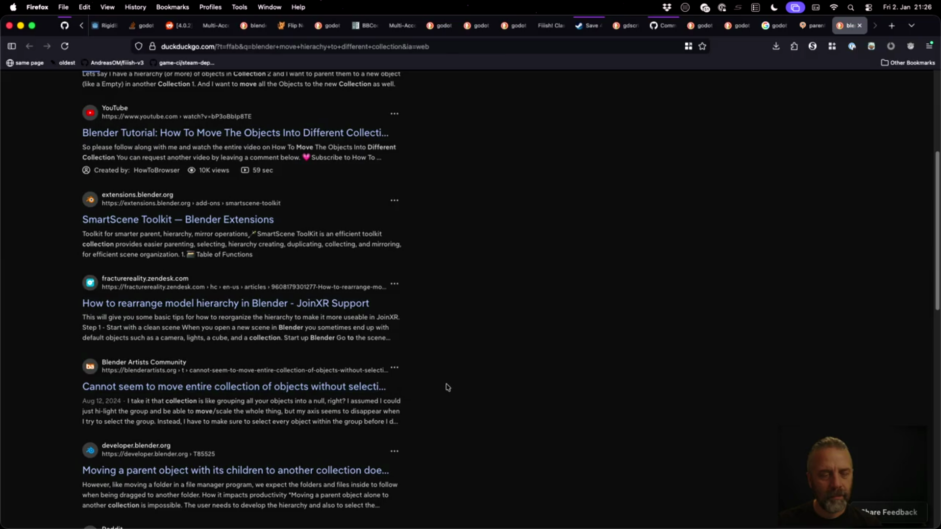
scroll(453, 390, "down", 3)
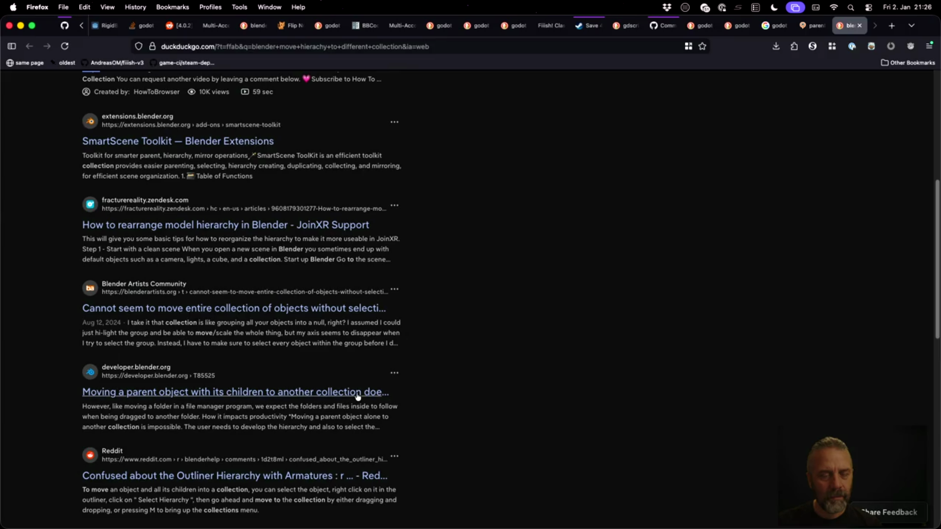
left_click(356, 392)
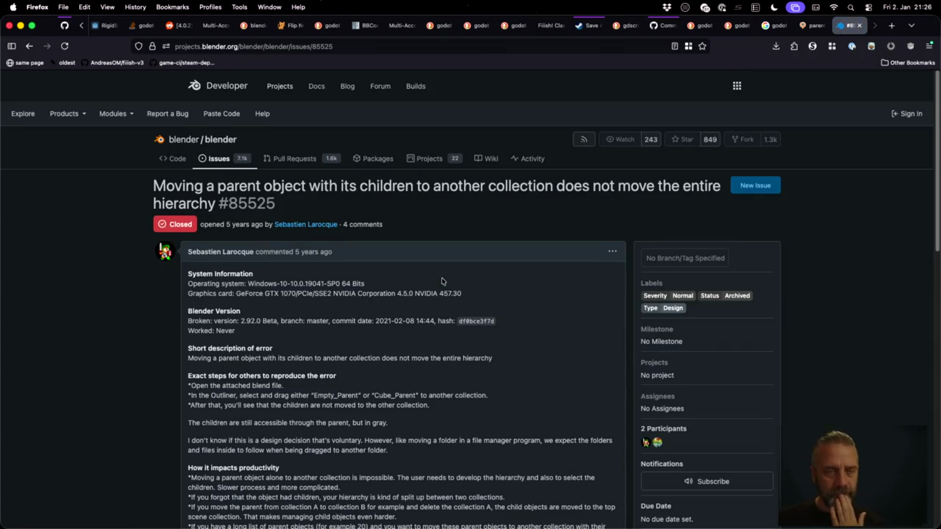
Read issue #85525 down to its closing reply, then switch to the Godot editor.
scroll(443, 281, "down", 10)
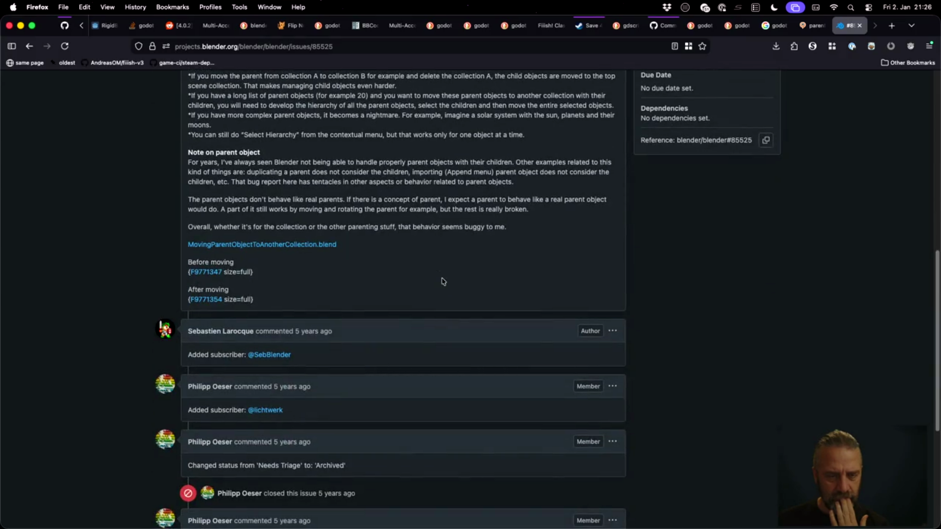
scroll(443, 281, "down", 5)
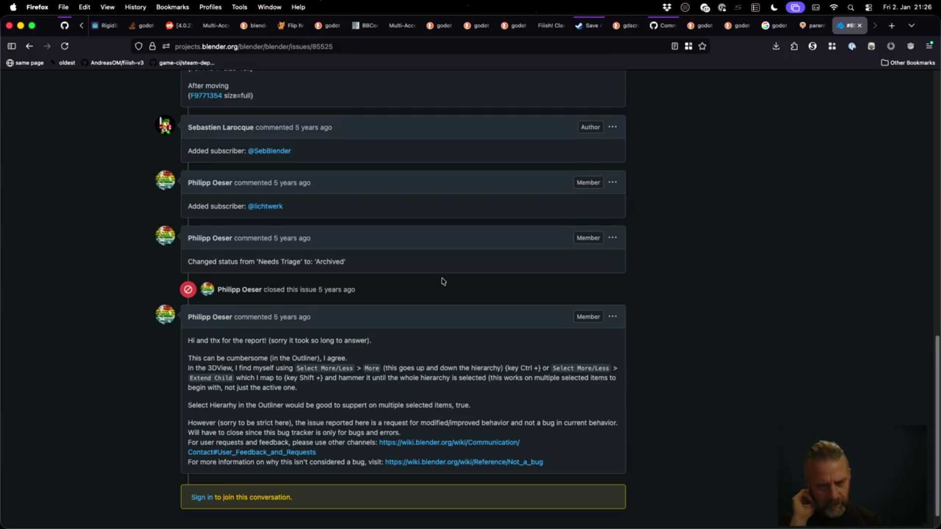
key("ctrl+Right")
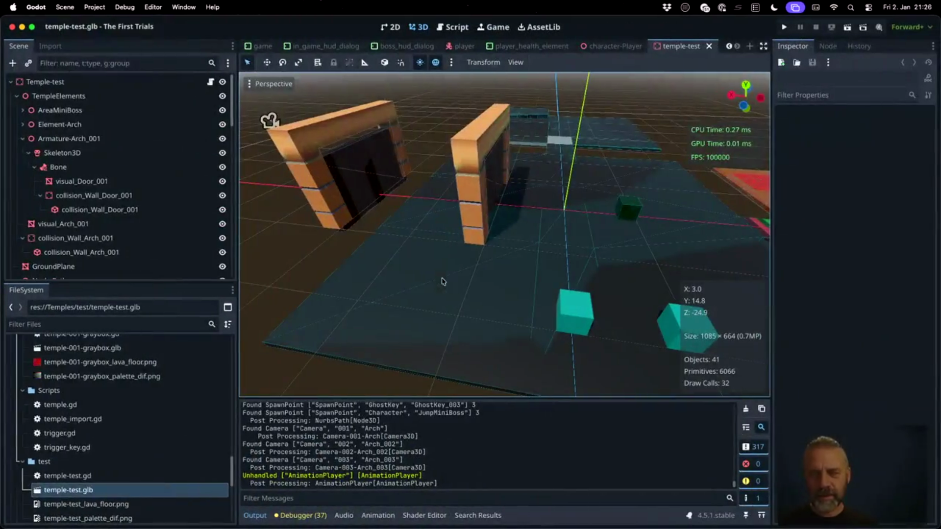
Back in Blender, select Element-Arch and discard a trial duplicate by cancelling and undoing it.
key("ctrl+Right")
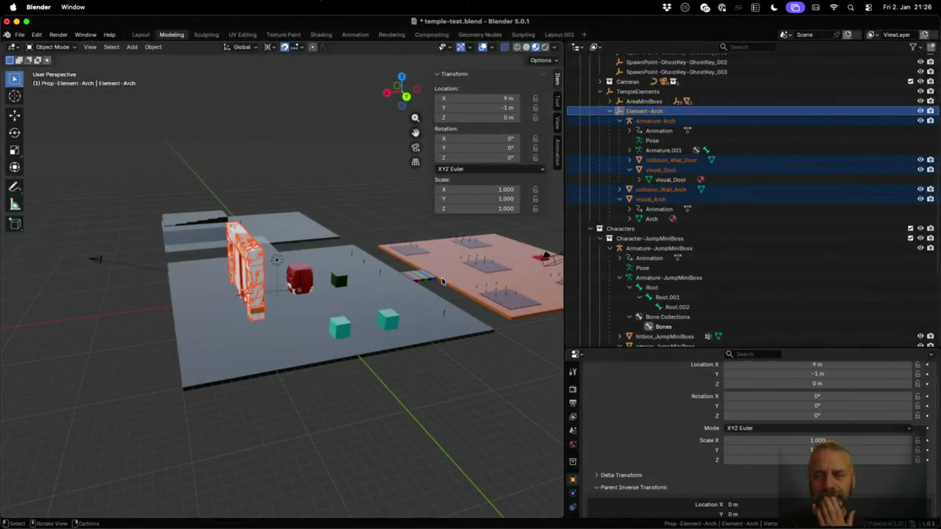
left_click(642, 112)
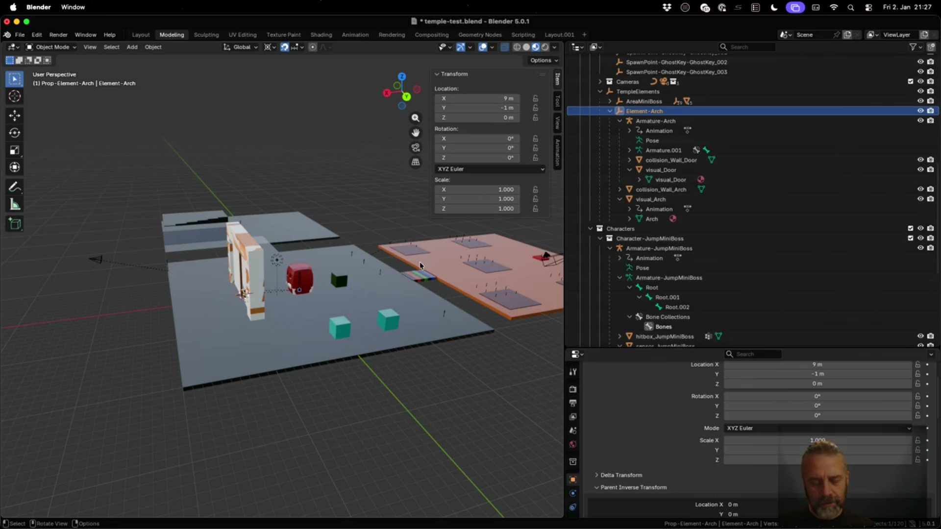
key("shift+d")
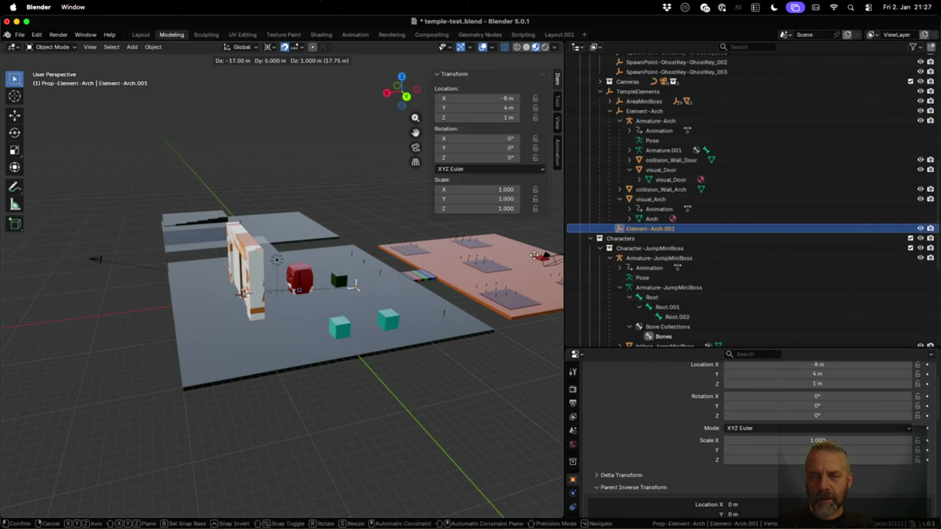
key("Escape")
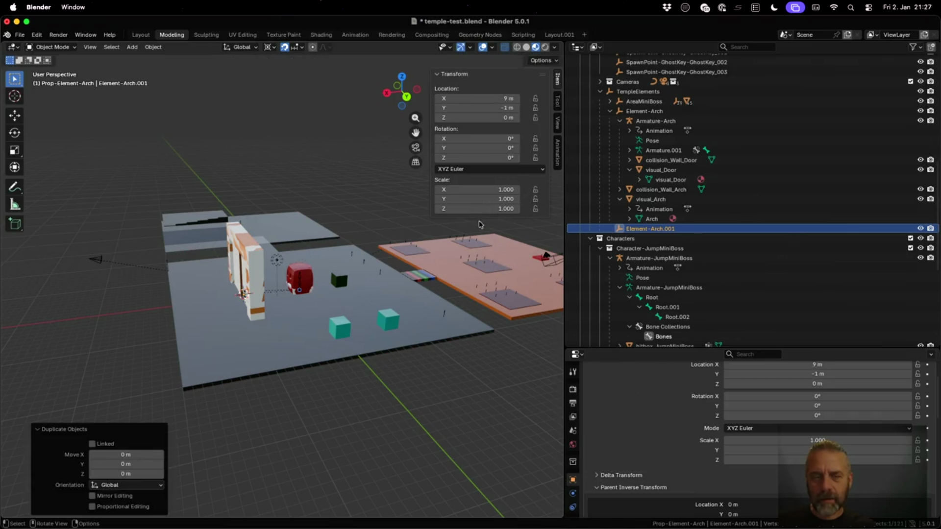
key("ctrl+z")
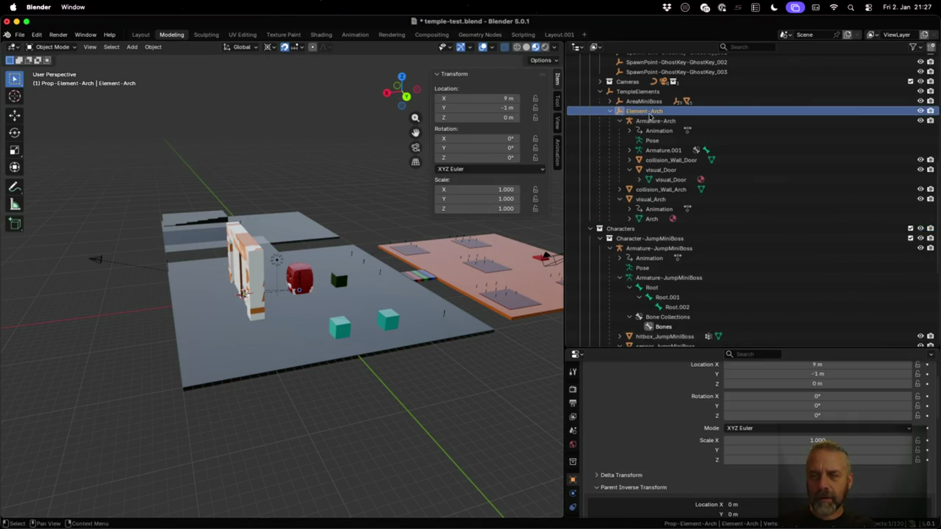
Duplicate the whole Element-Arch hierarchy and move the copy 19 m along X to X 28 m.
right_click(650, 113)
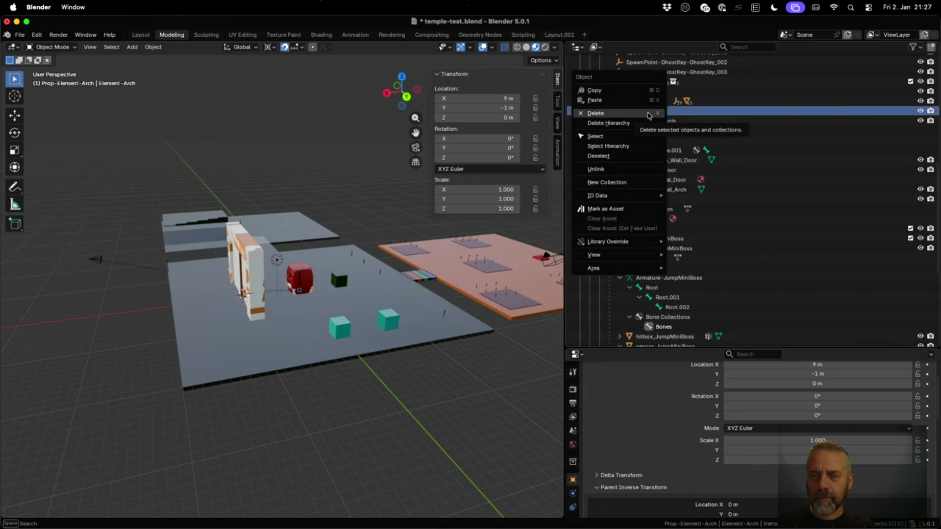
left_click(608, 146)
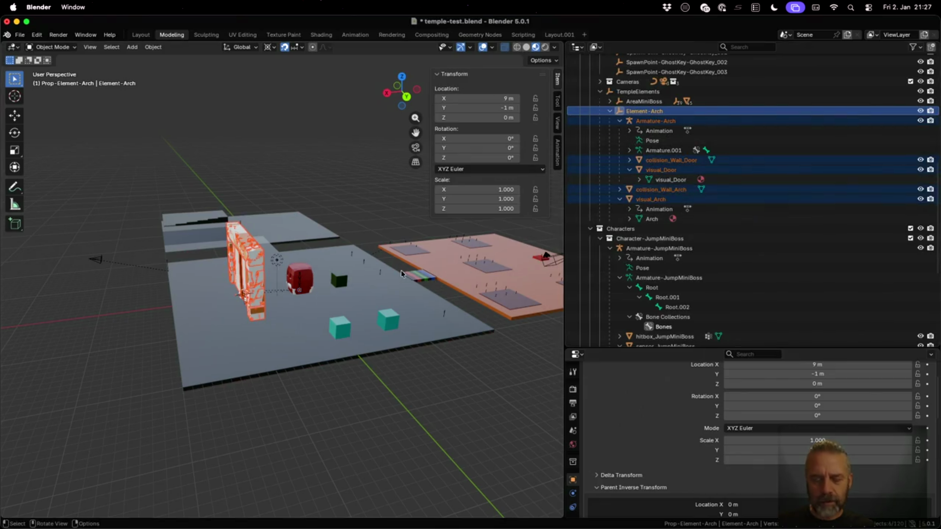
key("shift+d")
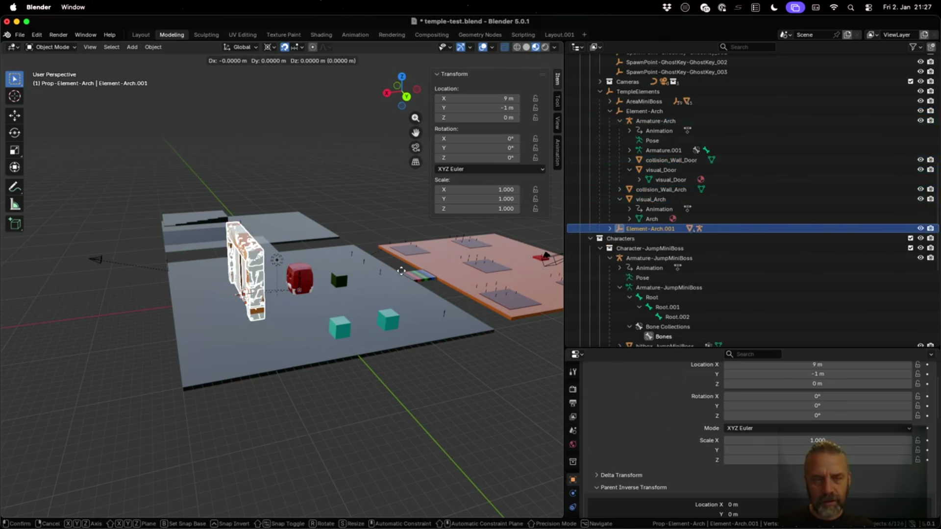
key("x")
key("Return")
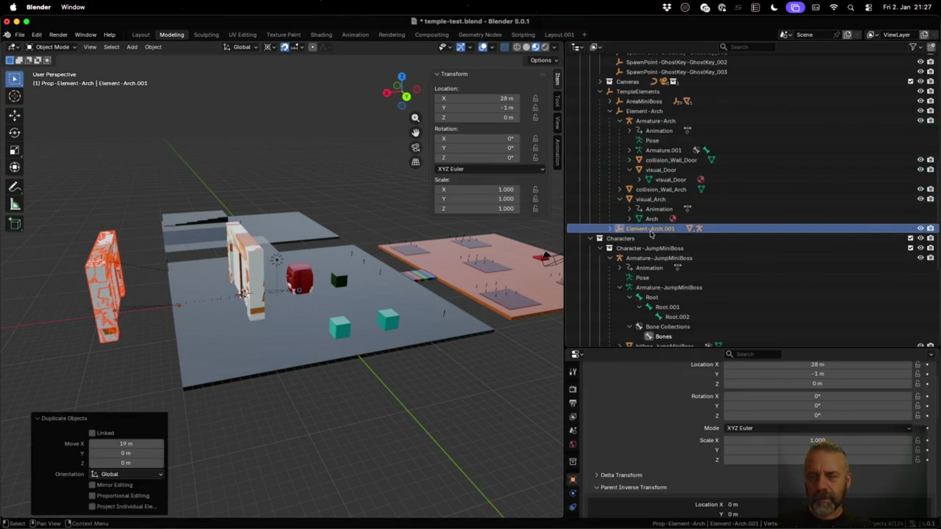
Select only Element-Arch.001, check its children, and switch to the Animation workspace.
left_click(650, 233)
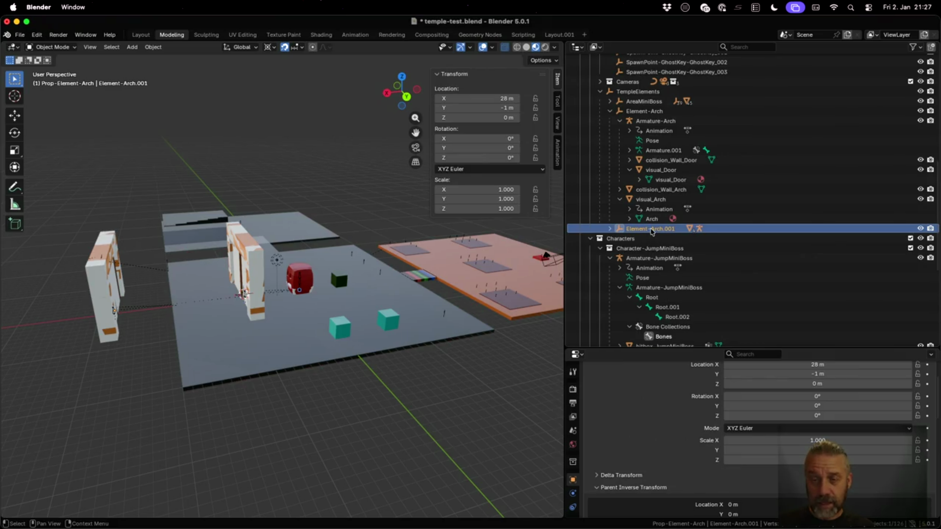
left_click(611, 229)
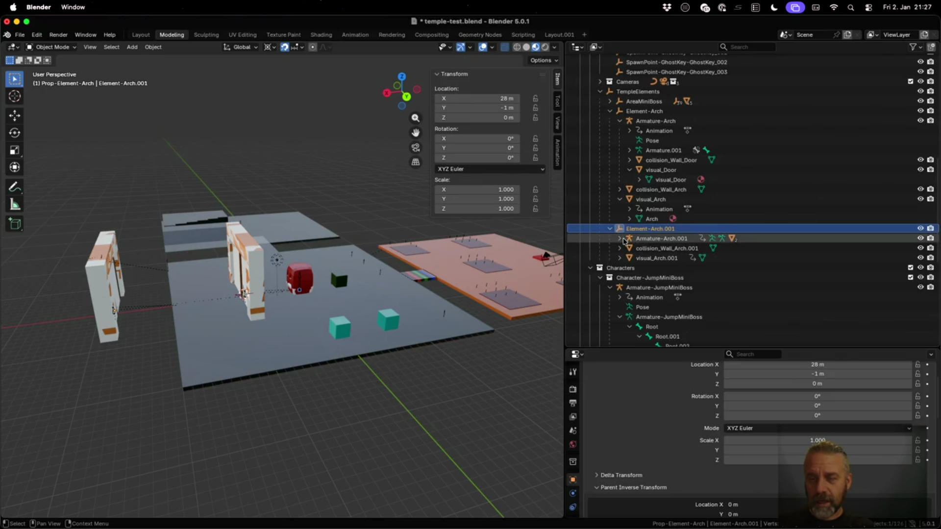
left_click(609, 228)
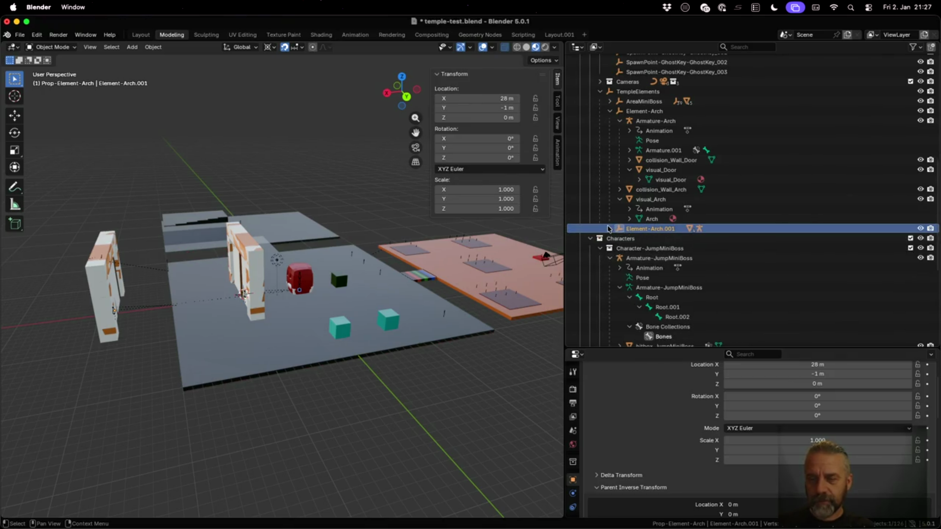
left_click(355, 34)
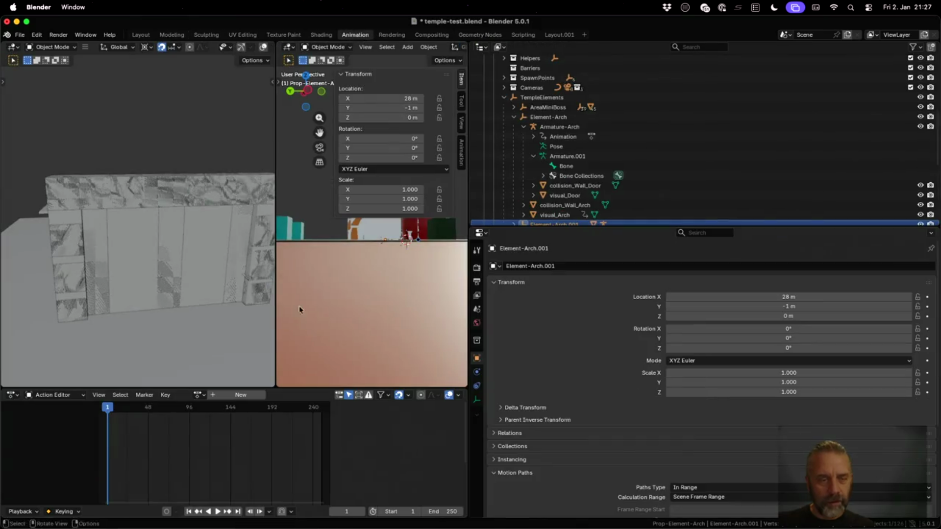
left_click(199, 395)
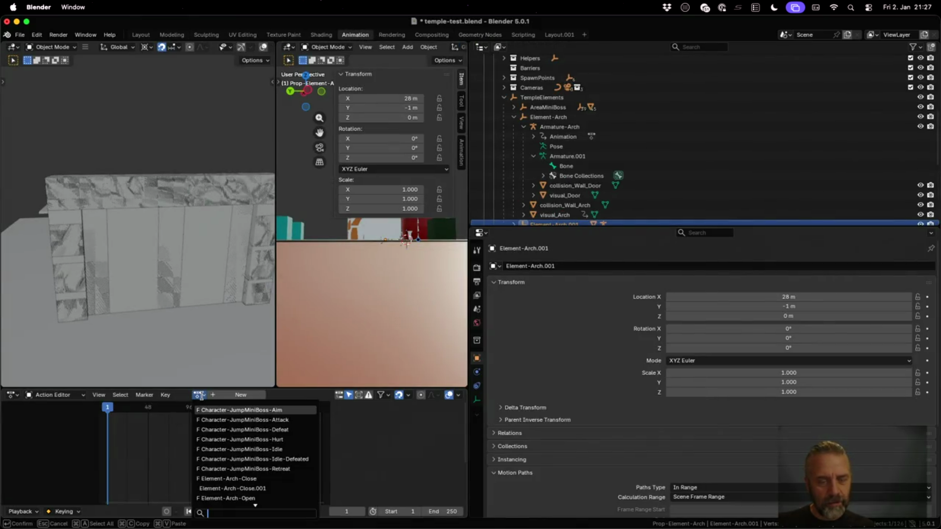
scroll(230, 415, "down", 10)
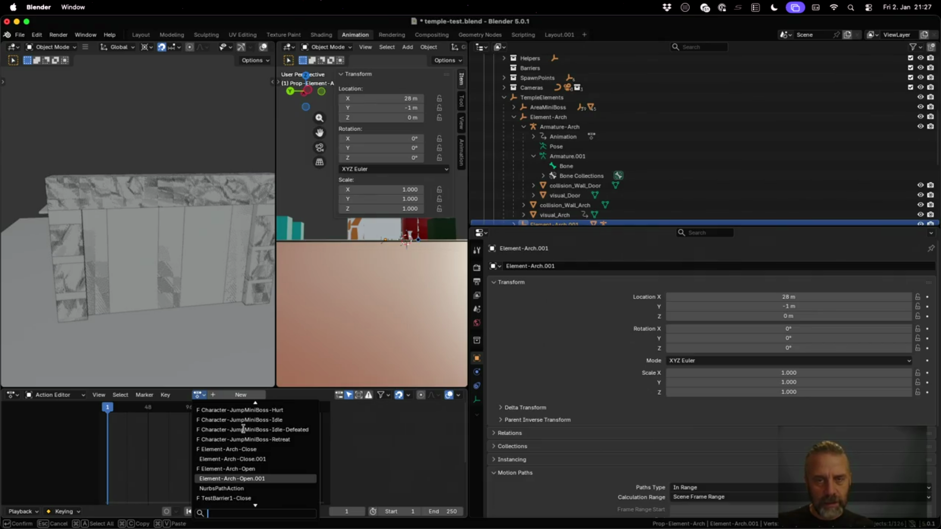
key("Escape")
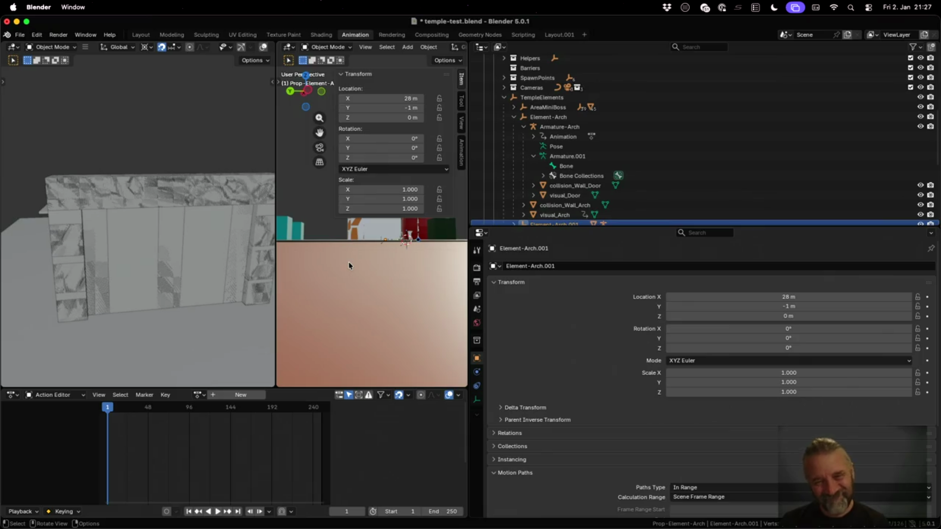
scroll(754, 165, "down", 4)
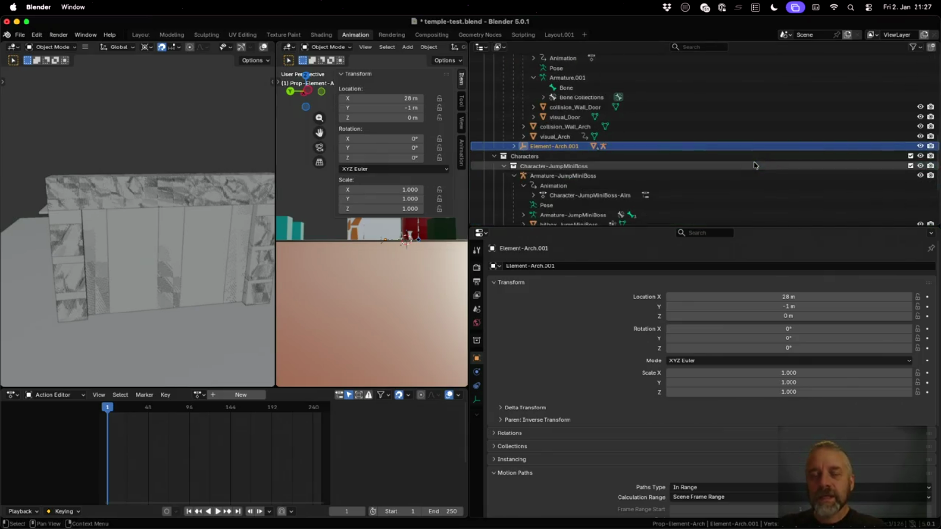
left_click(513, 147)
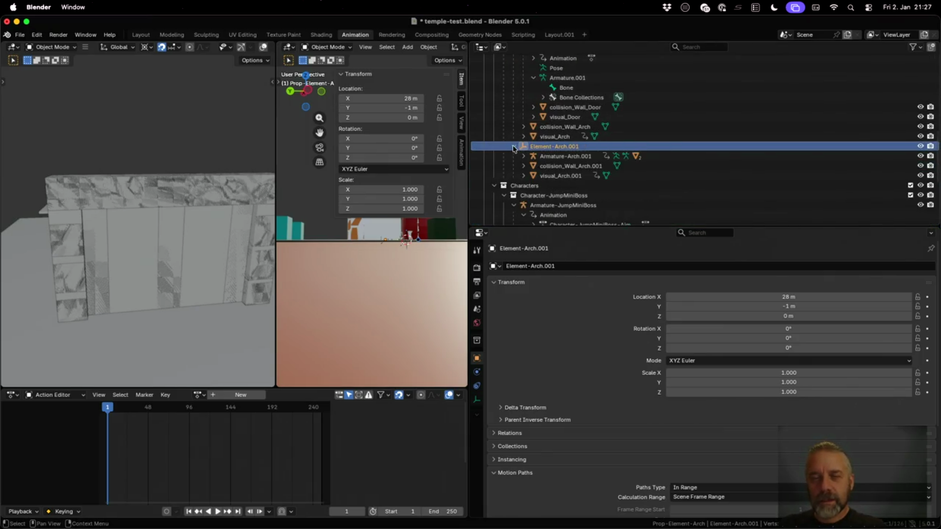
left_click(513, 147)
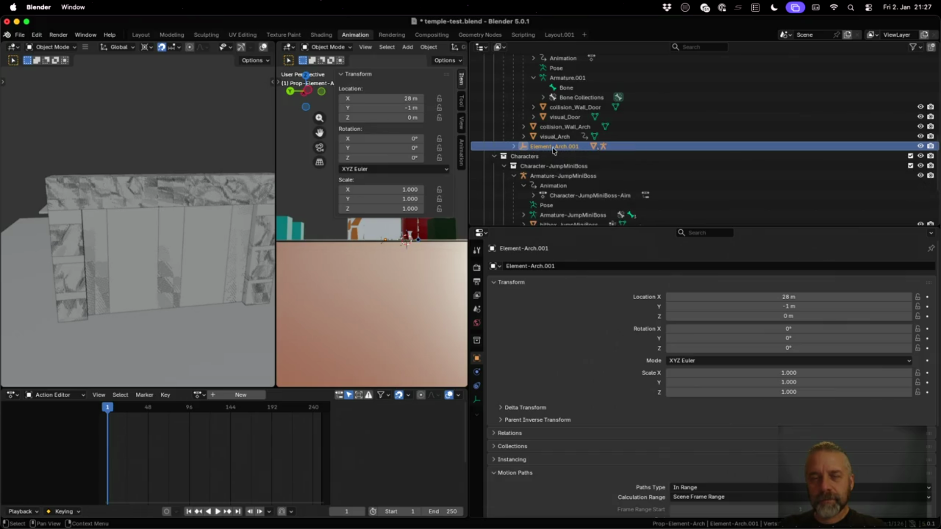
mouse_move(554, 146)
left_mouse_down()
mouse_move(560, 221)
mouse_move(561, 201)
mouse_move(533, 204)
left_mouse_up()
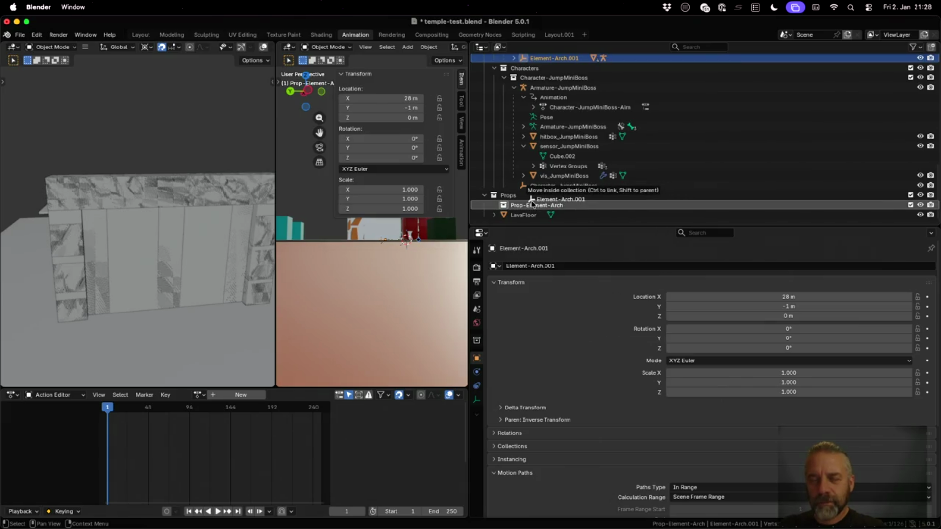
left_click_drag(532, 205, 526, 212)
left_click(505, 216)
scroll(510, 205, "down", 3)
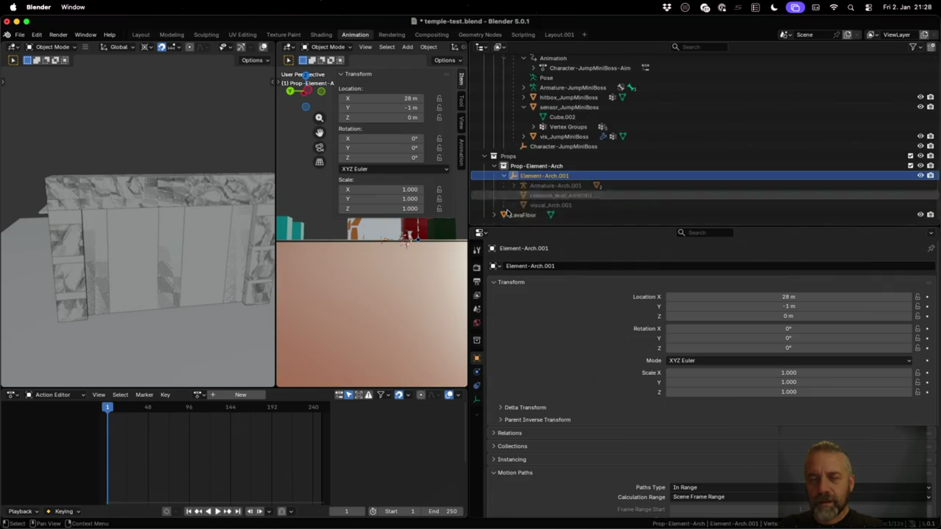
scroll(516, 189, "down", 2)
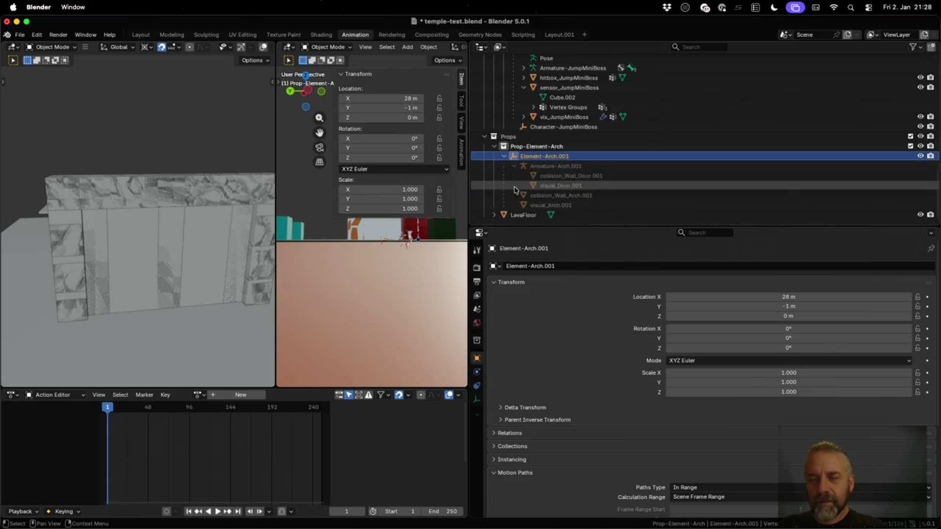
key("super+z")
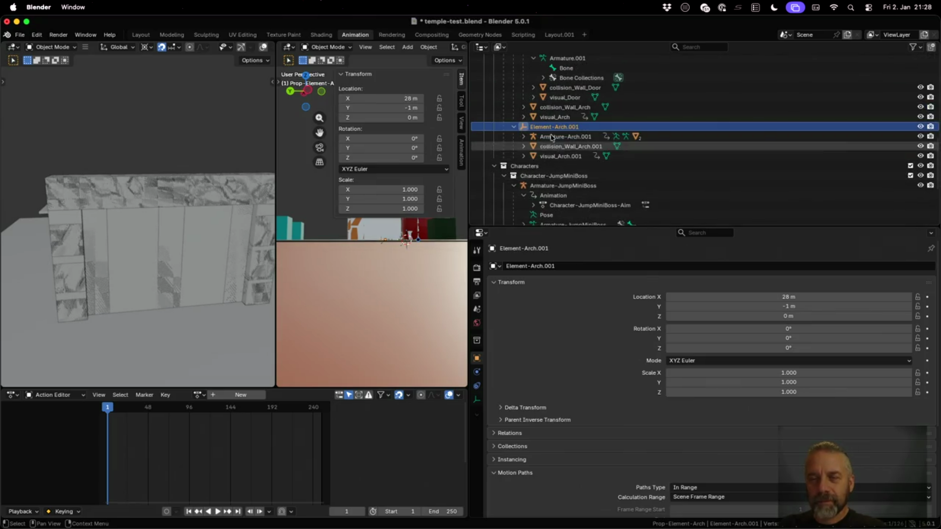
right_click(549, 128)
left_click(549, 129)
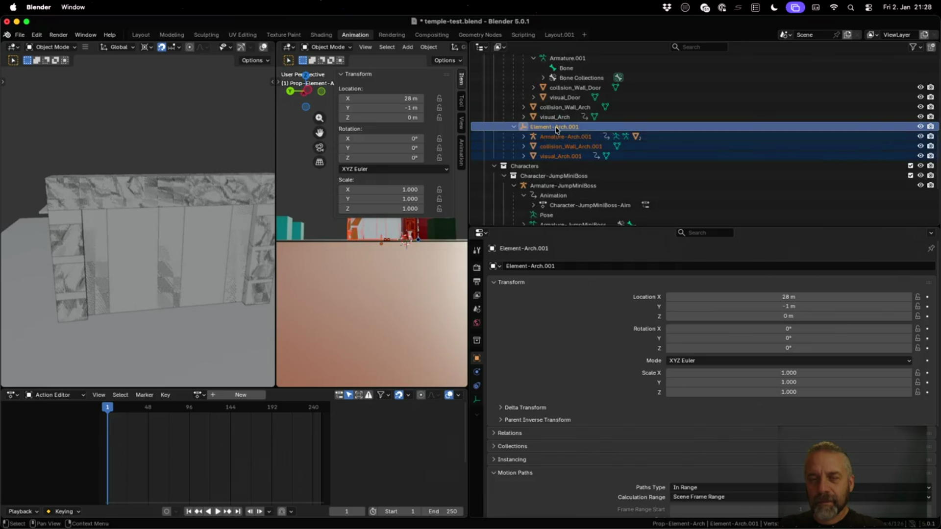
mouse_move(549, 129)
left_mouse_down()
mouse_move(563, 169)
mouse_move(561, 206)
left_mouse_up()
scroll(563, 171, "down", 5)
scroll(573, 172, "up", 5)
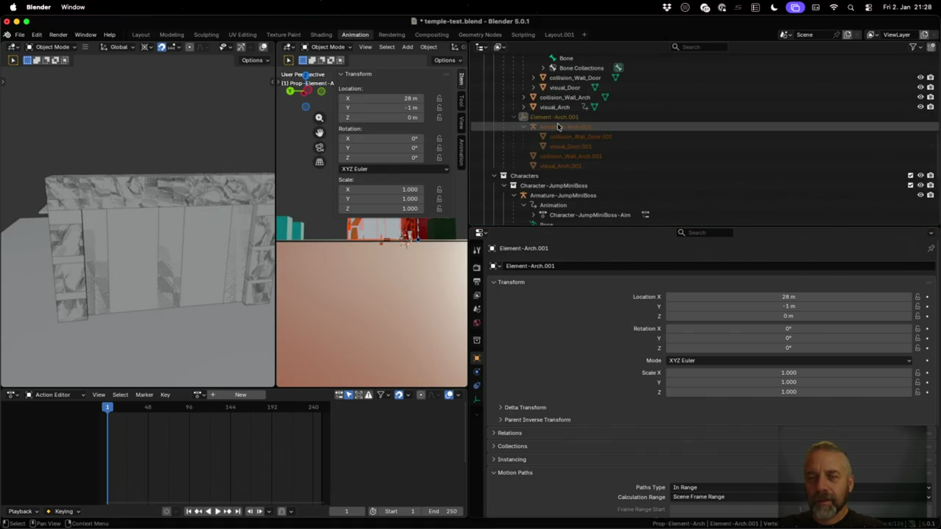
left_click(563, 135)
left_click(570, 146)
left_click(570, 156)
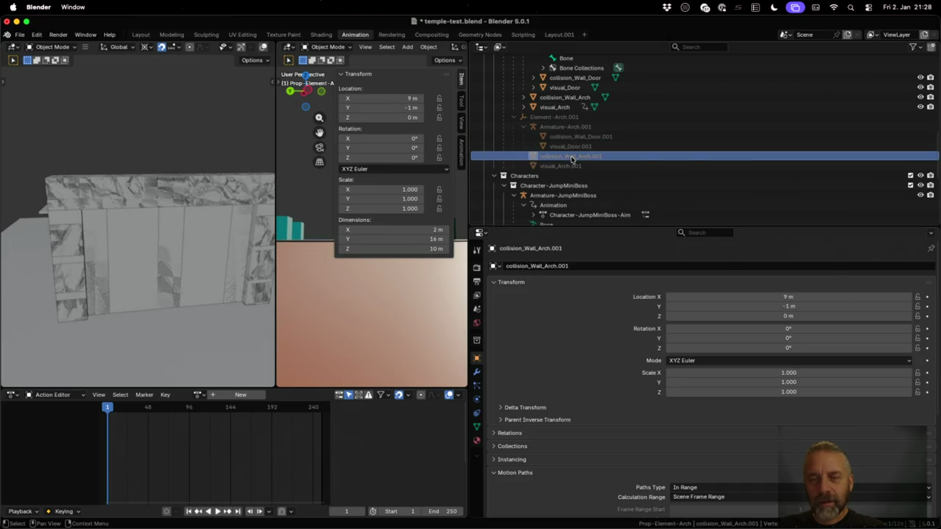
key("KP_Decimal")
scroll(558, 189, "down", 7)
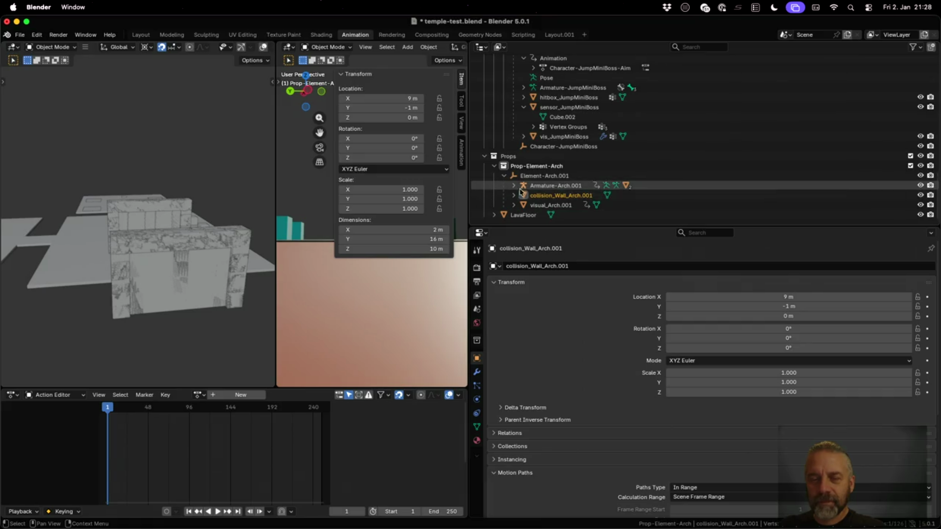
left_click(514, 186)
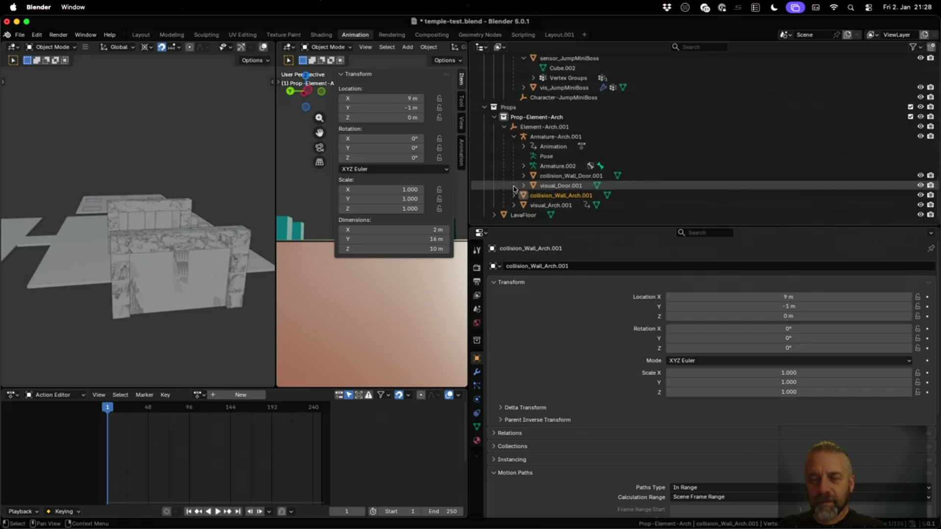
scroll(515, 196, "down", 4)
left_click(515, 205)
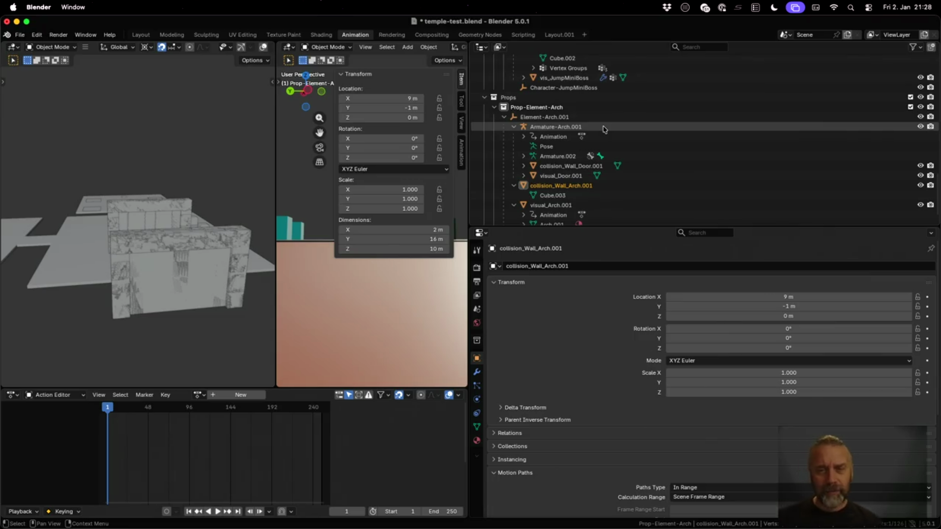
scroll(603, 129, "up", 5)
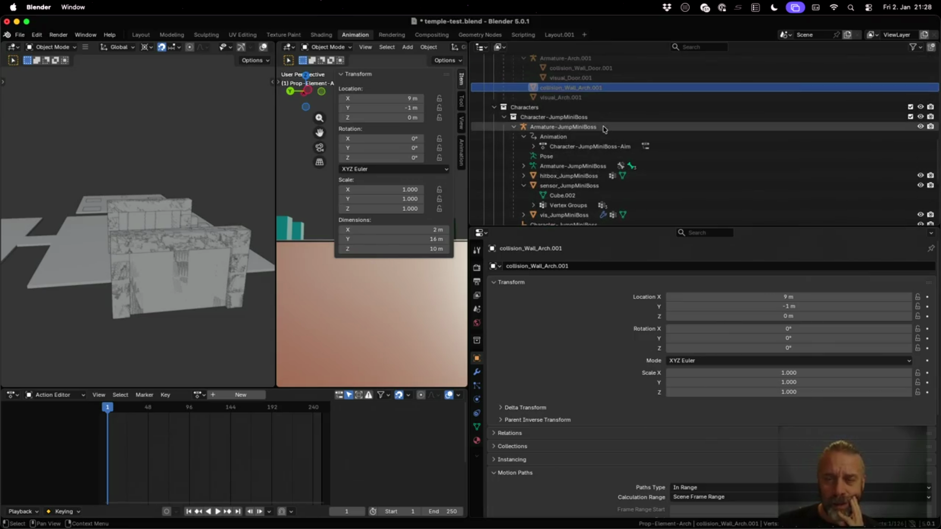
scroll(604, 128, "down", 4)
scroll(604, 129, "down", 3)
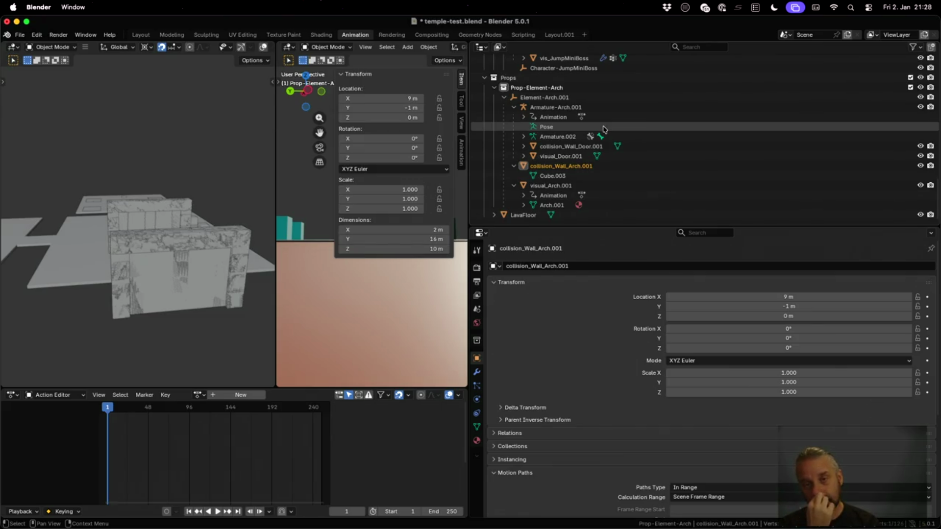
key("Up")
key("Up")
key("Up")
key("Up")
key("Up")
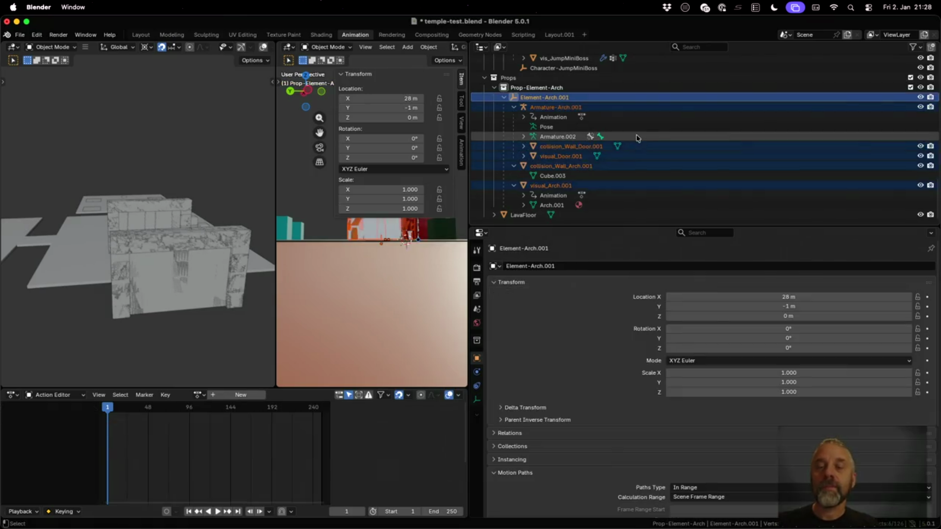
Scroll the Outliner to TempleElements, select the original Element-Arch, and bring up its object options.
scroll(636, 138, "up", 5)
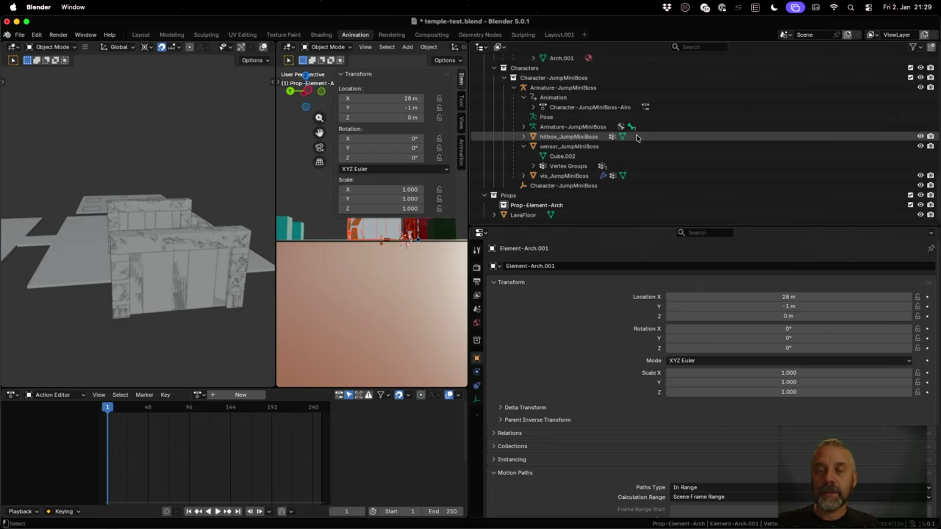
scroll(636, 137, "down", 10)
scroll(636, 137, "up", 5)
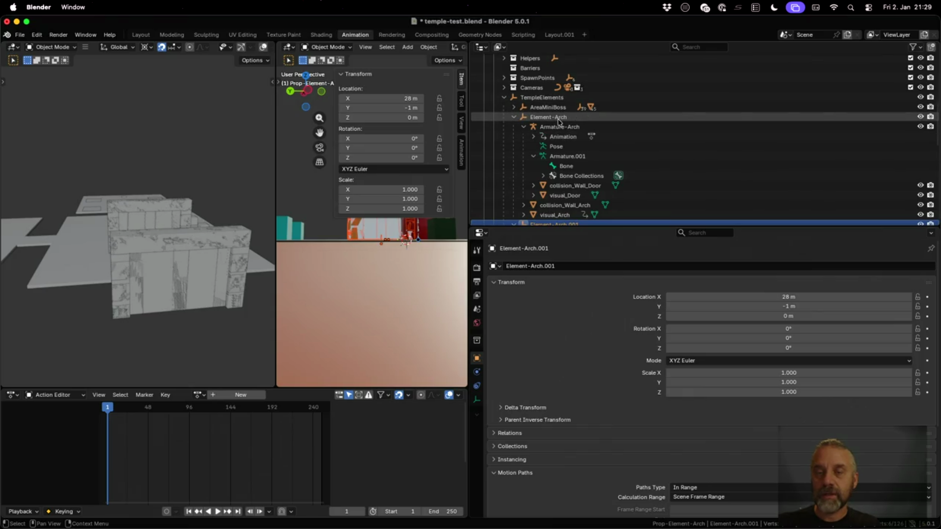
scroll(559, 122, "down", 3)
scroll(557, 113, "up", 2)
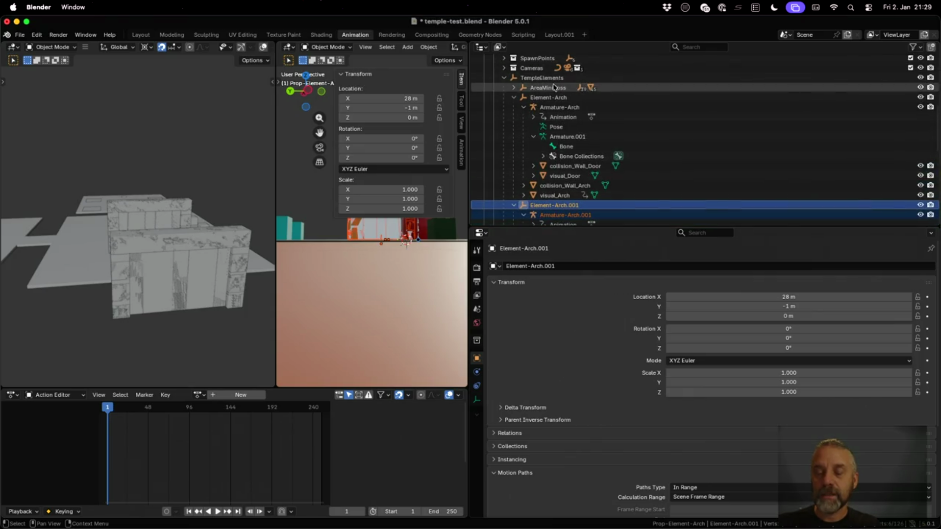
scroll(566, 210, "down", 3)
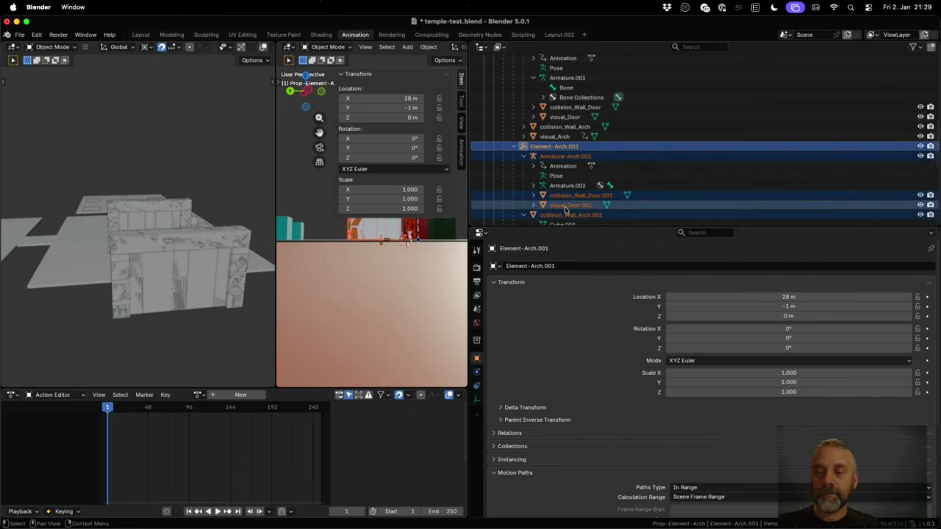
scroll(566, 209, "down", 3)
scroll(566, 210, "up", 4)
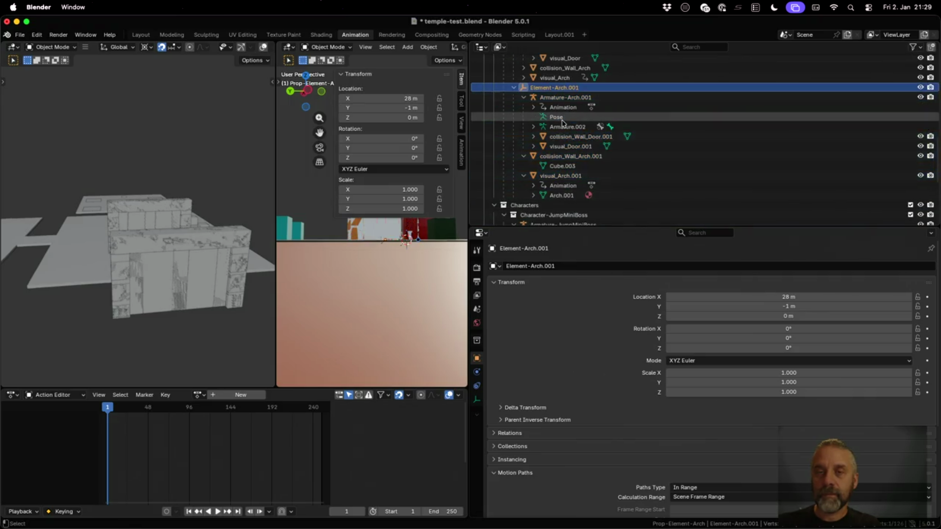
left_click(563, 97)
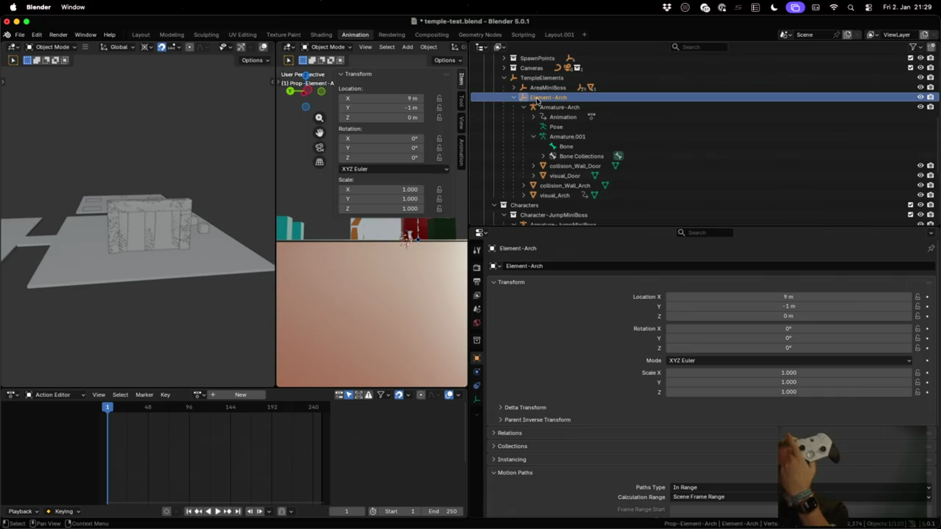
right_click(537, 101)
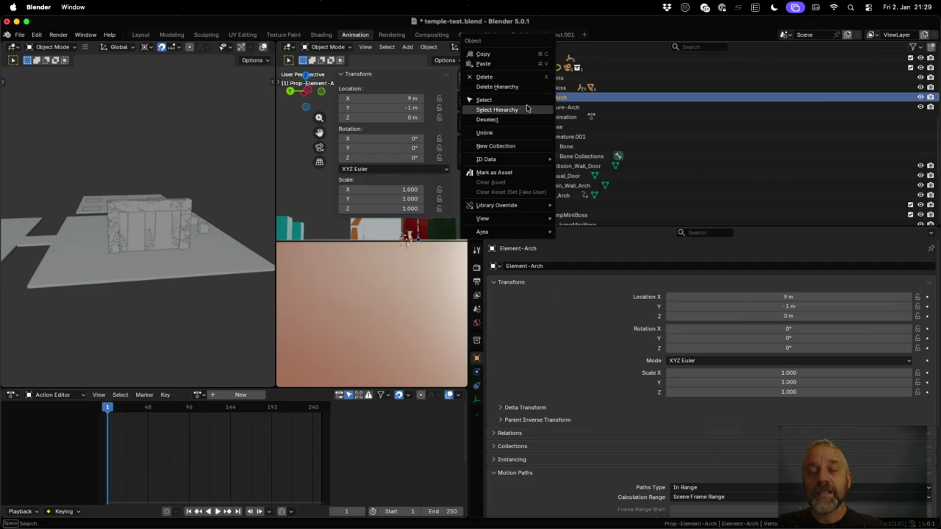
Duplicate the Element-Arch hierarchy 15 m along X to X 24 m, then select TempleElements.
left_click(528, 109)
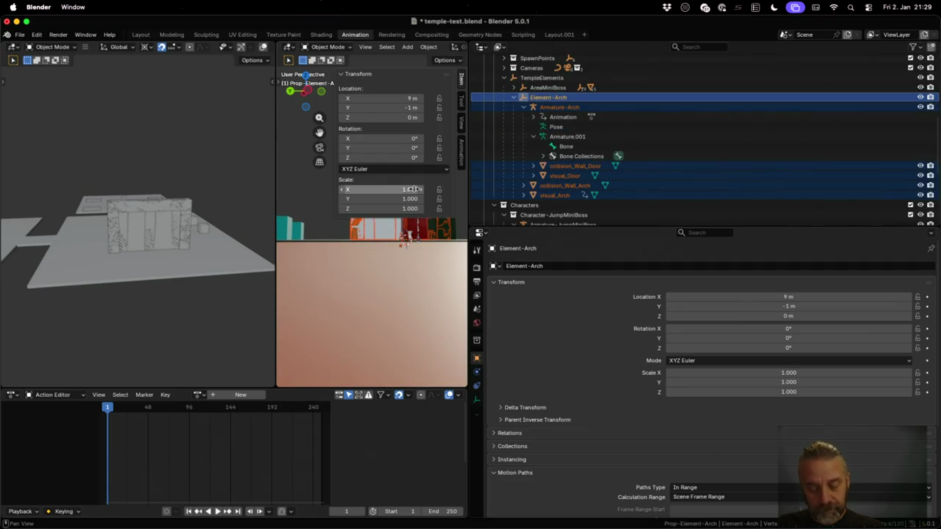
left_click(167, 37)
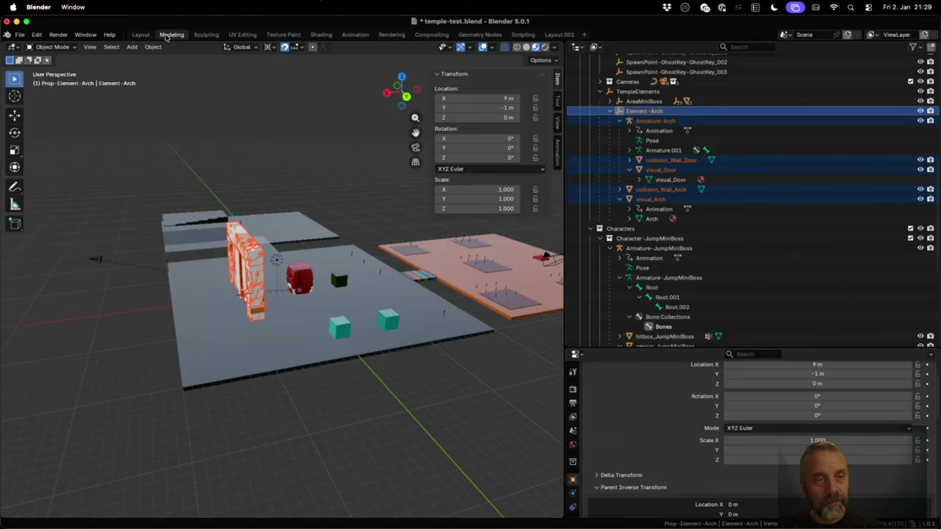
key("shift+d")
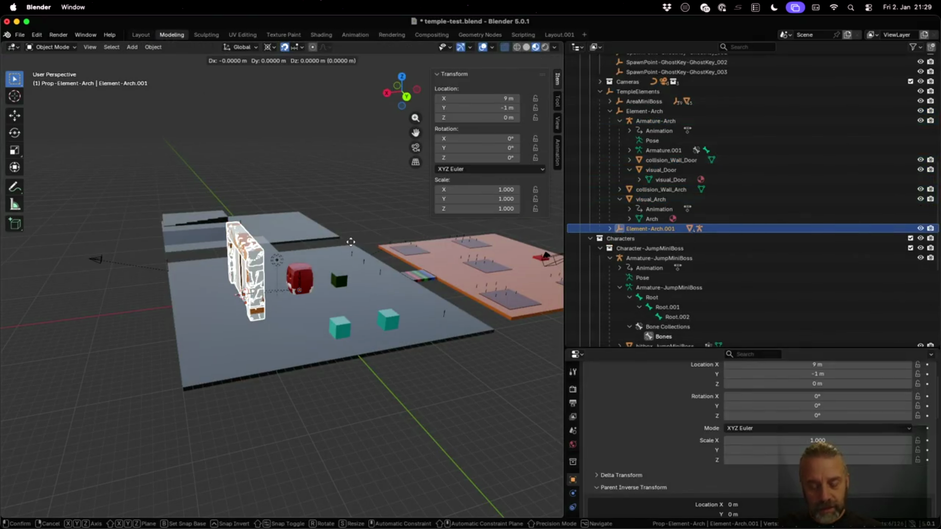
key("x")
left_click(248, 260)
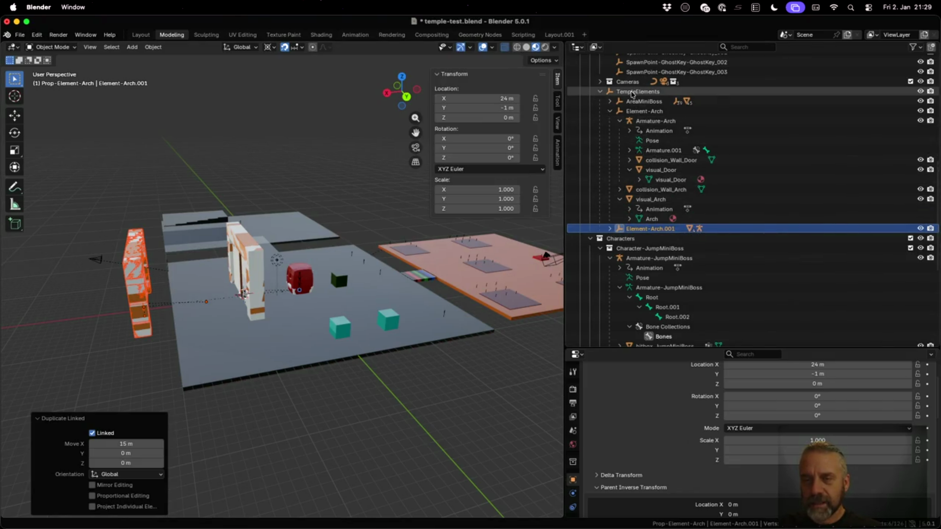
left_click(647, 229, "ctrl")
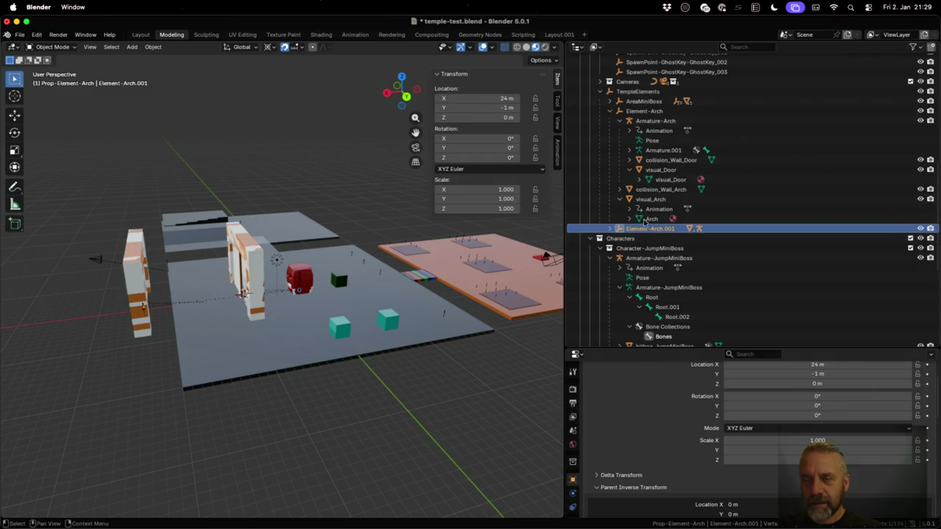
left_click(639, 92, "ctrl")
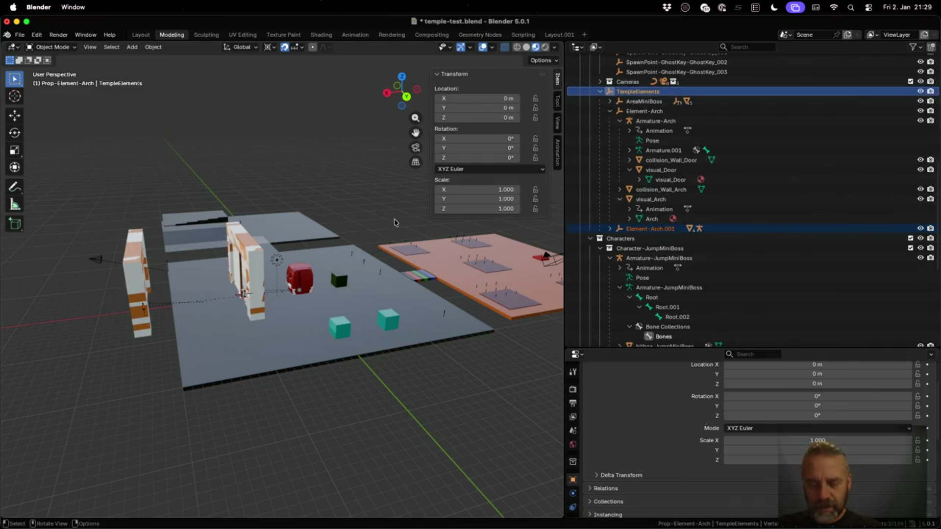
Clear Element-Arch.001's parent from TempleElements, then undo a mistaken drag into Props.
key("alt+p")
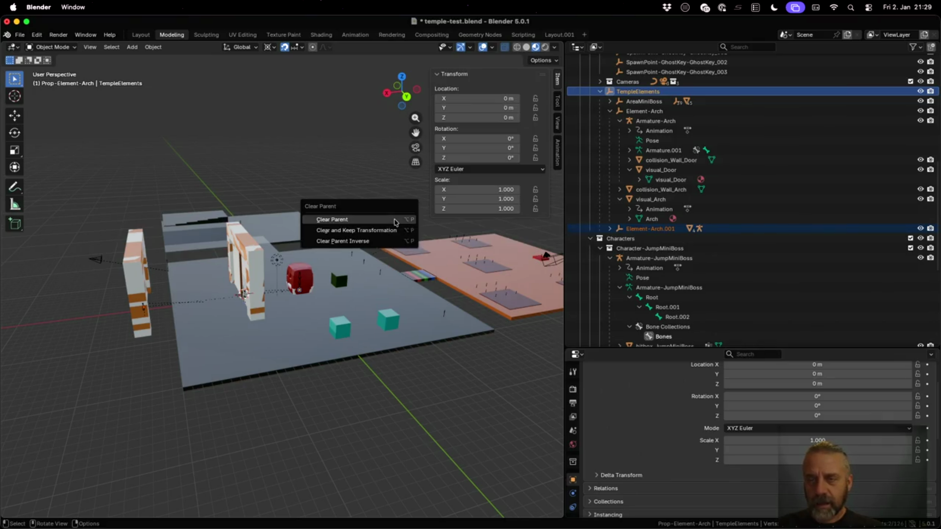
left_click(395, 222)
mouse_move(641, 91)
left_mouse_down()
mouse_move(640, 327)
mouse_move(640, 319)
left_mouse_up()
scroll(646, 259, "down", 10)
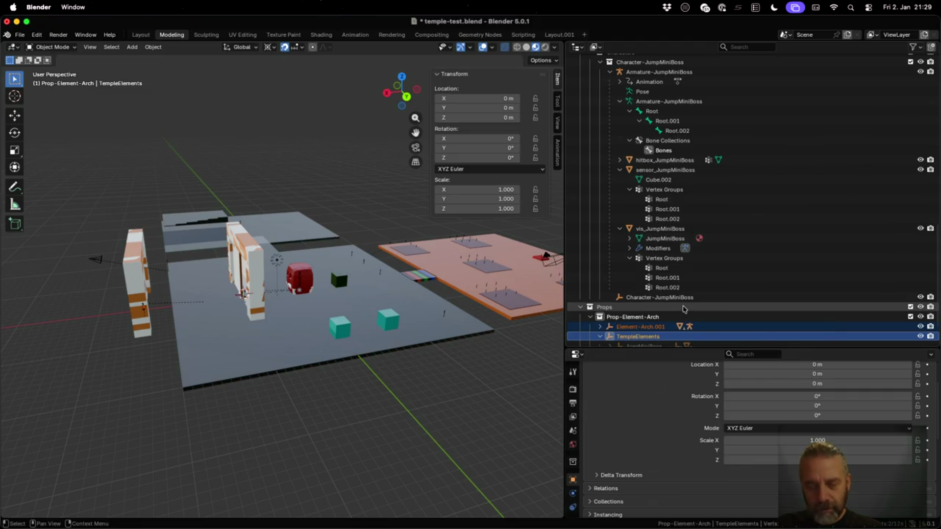
key("super+z")
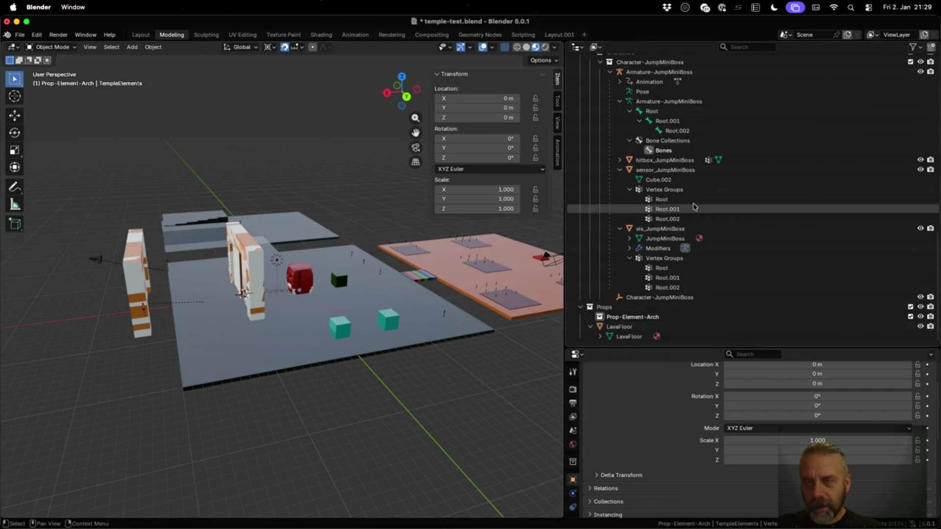
scroll(650, 147, "up", 10)
Move Element-Arch.001 on its own into the Prop-Element-Arch collection under Props.
left_click(650, 102)
left_click_drag(648, 104, 645, 316)
scroll(691, 309, "up", 10)
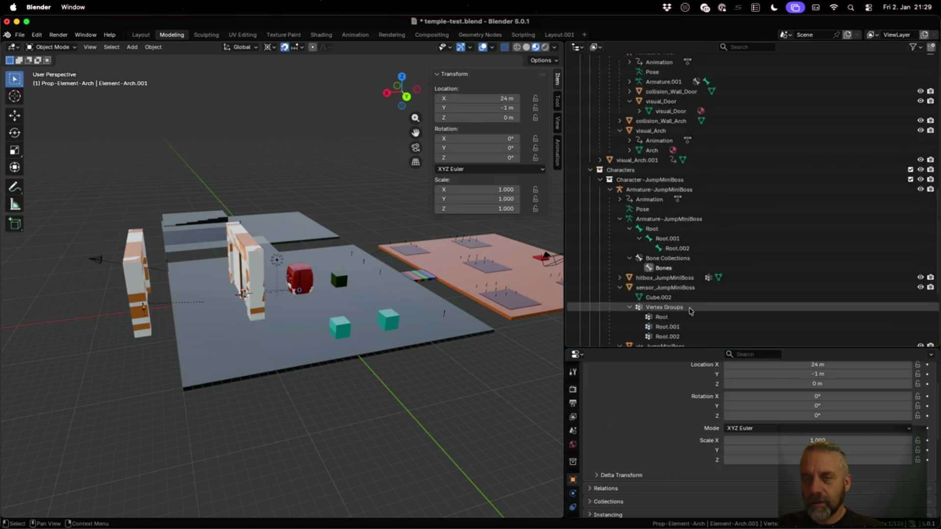
scroll(688, 274, "up", 6)
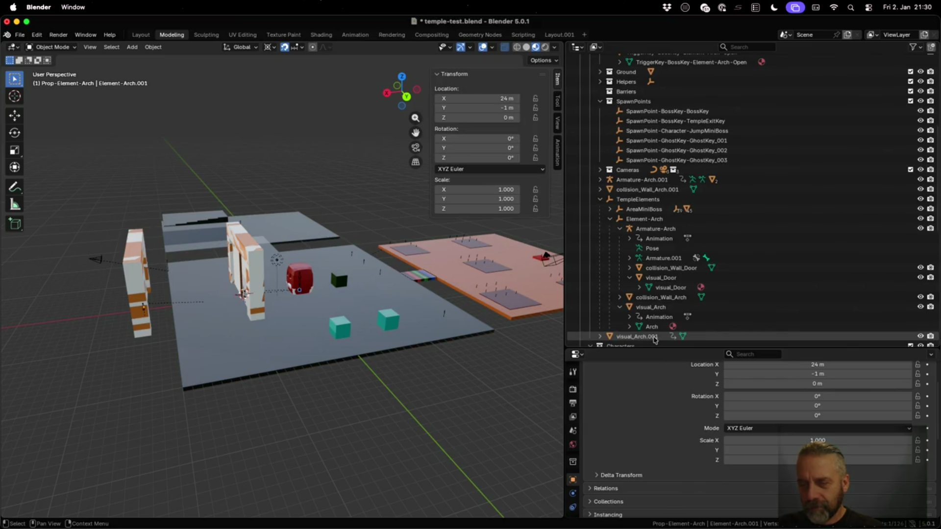
Expand Element-Arch.001 to inspect its armature, door and visual_Arch.001 children.
scroll(655, 339, "down", 15)
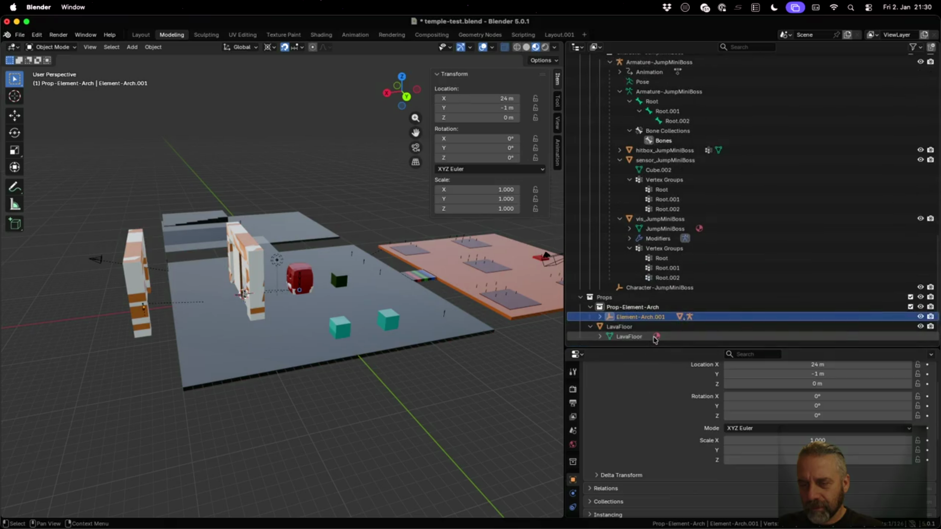
left_click(600, 317)
scroll(702, 302, "down", 2)
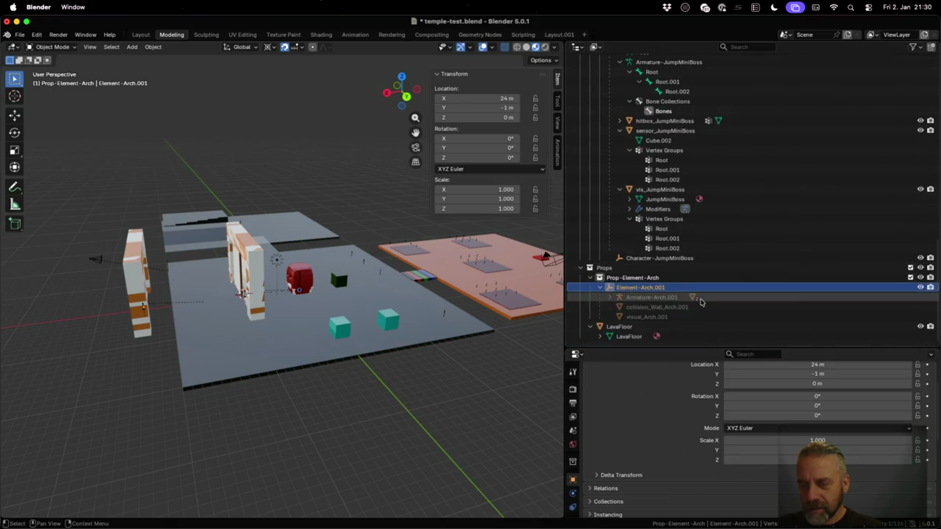
left_click(674, 318)
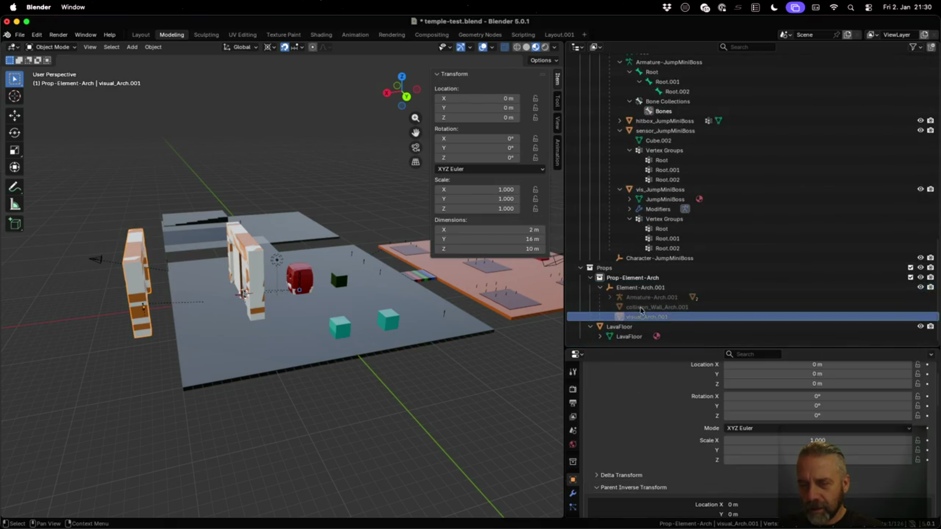
left_click(611, 297)
left_click(610, 297)
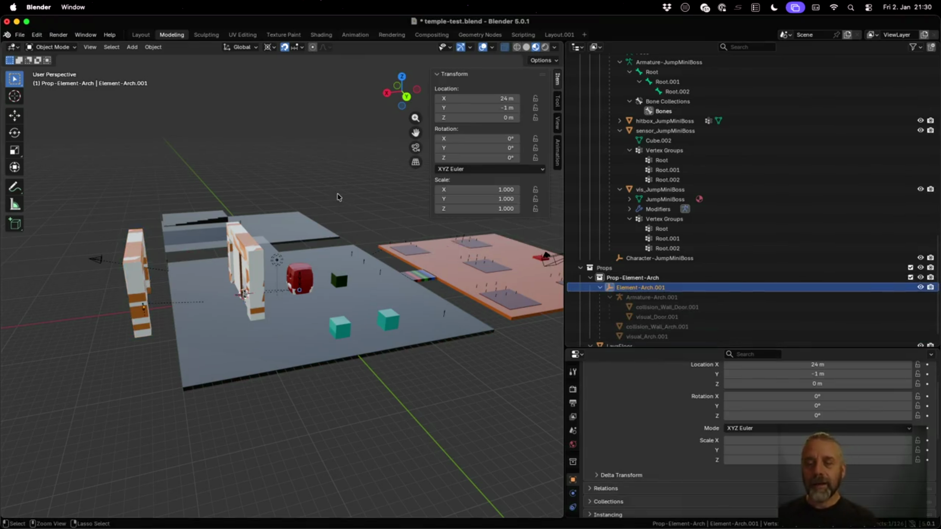
key("bracketleft")
scroll(731, 197, "up", 8)
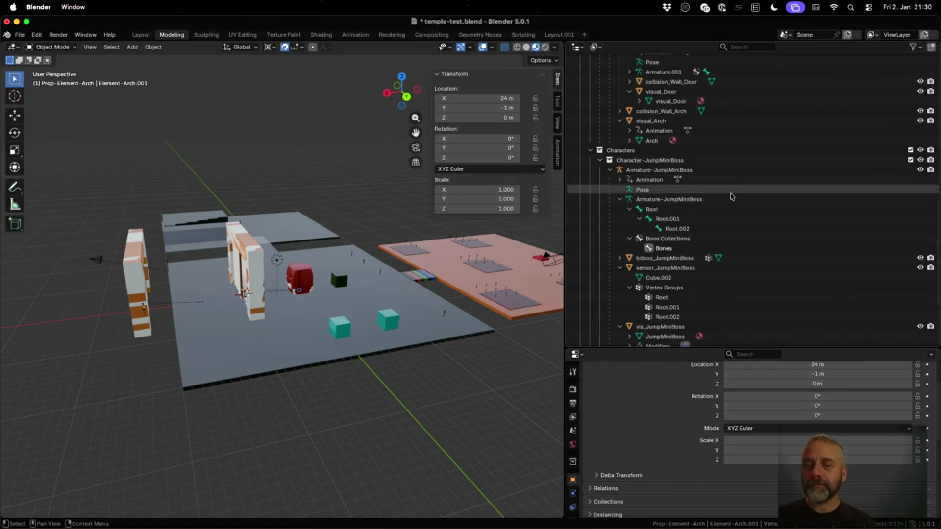
scroll(731, 197, "up", 6)
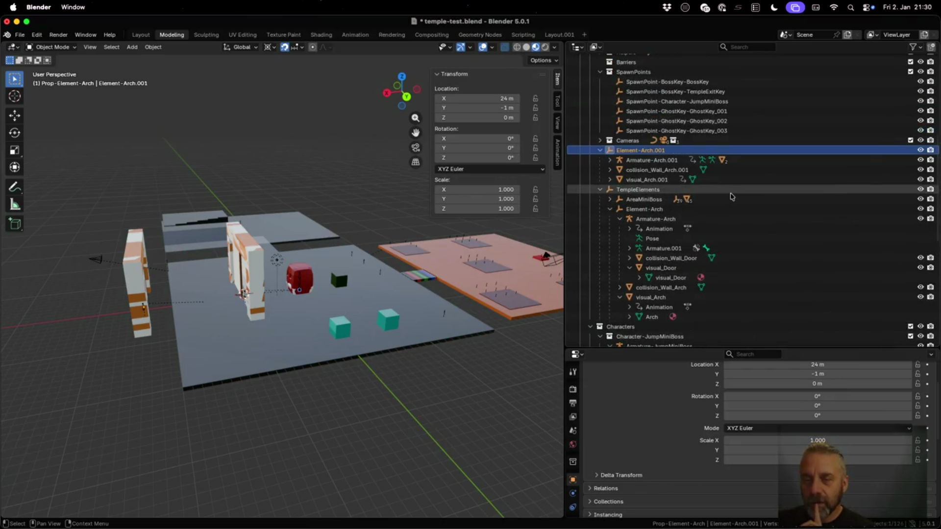
Select Element-Arch.001 with all its children and move the whole hierarchy into Prop-Element-Arch.
right_click(624, 153)
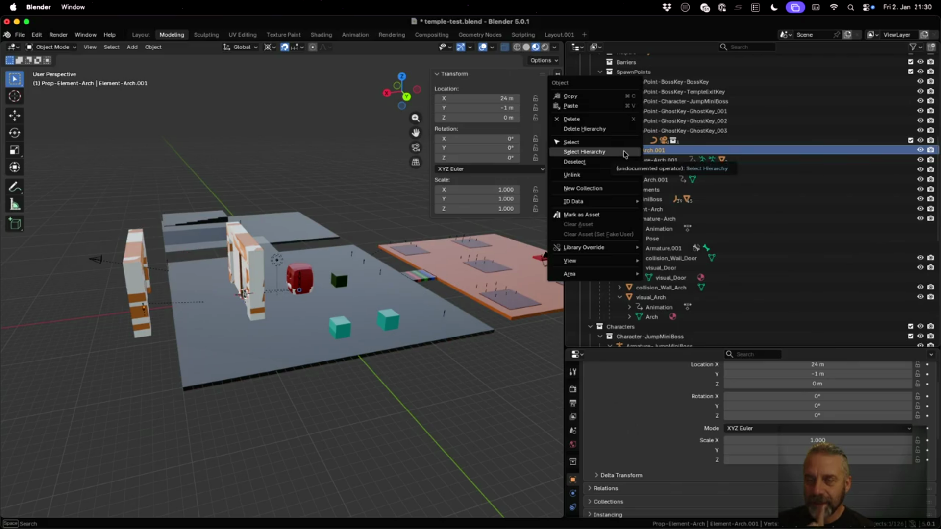
left_click(625, 151)
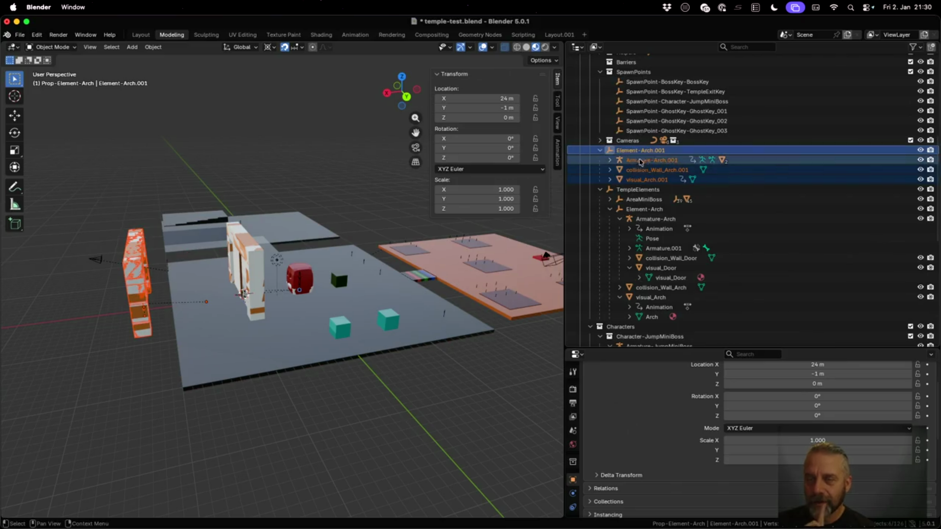
left_click(610, 160)
left_click(611, 160)
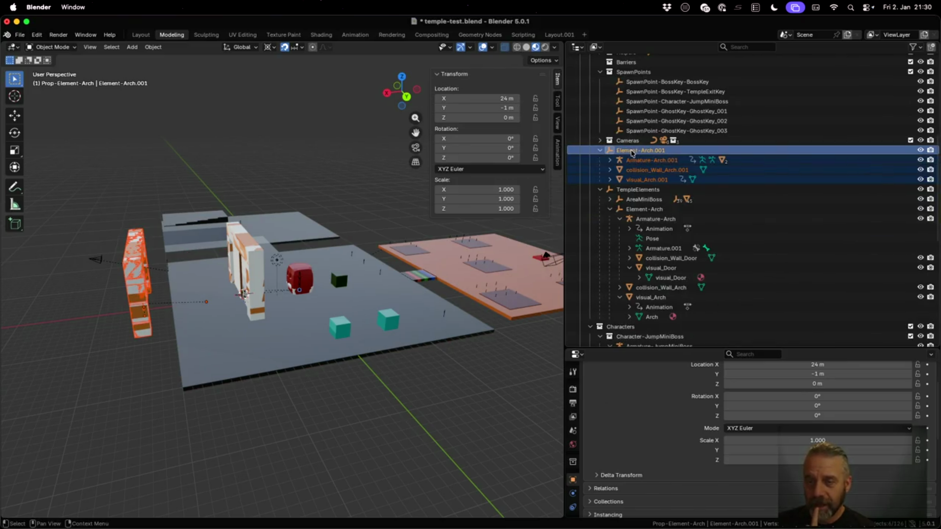
mouse_move(631, 152)
left_mouse_down()
mouse_move(654, 228)
mouse_move(645, 319)
left_mouse_up()
scroll(676, 313, "down", 2)
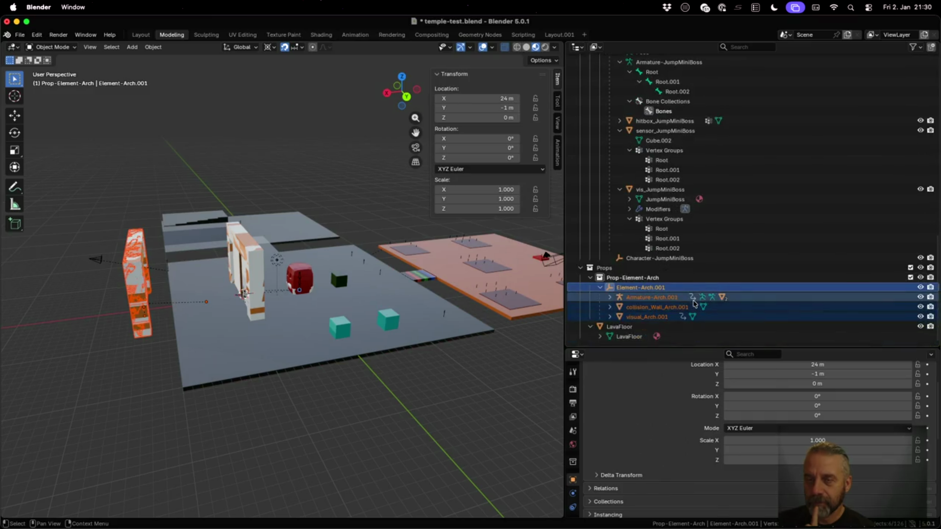
scroll(695, 303, "up", 5)
scroll(691, 294, "up", 5)
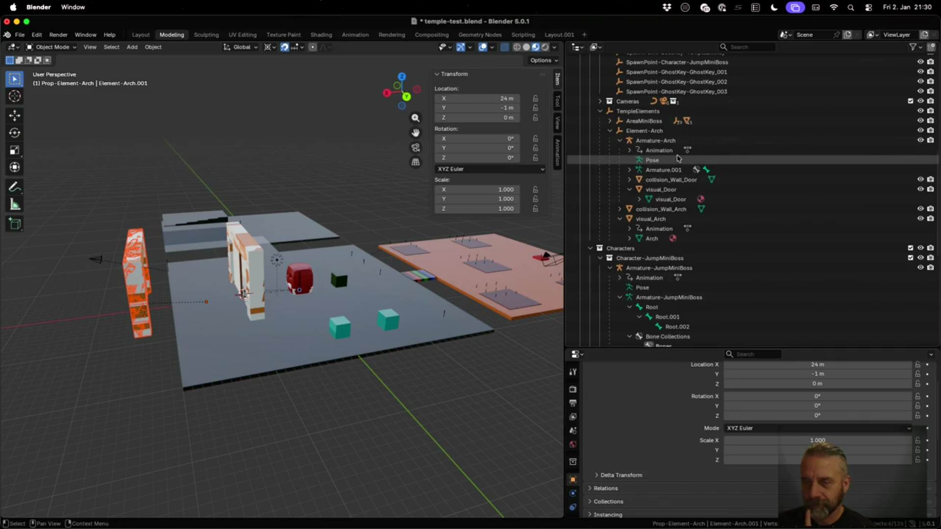
scroll(678, 158, "down", 10)
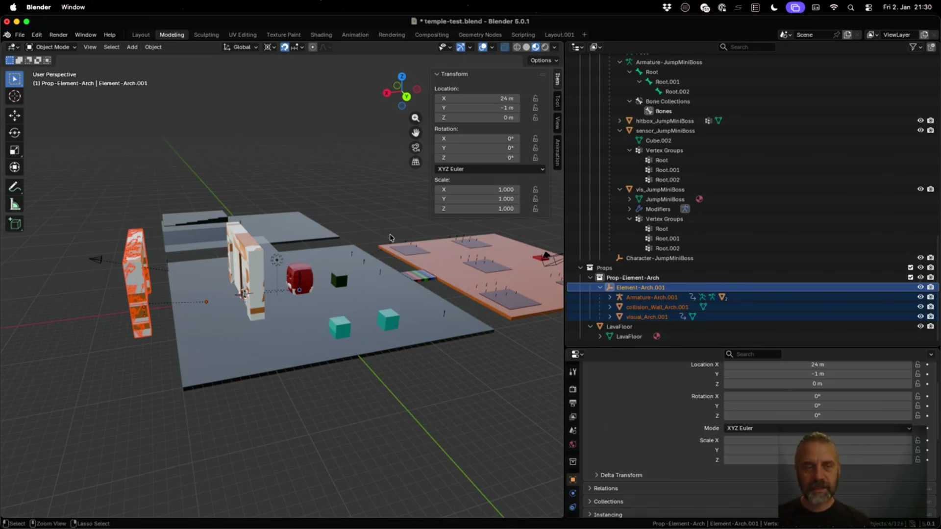
key("ctrl+Up")
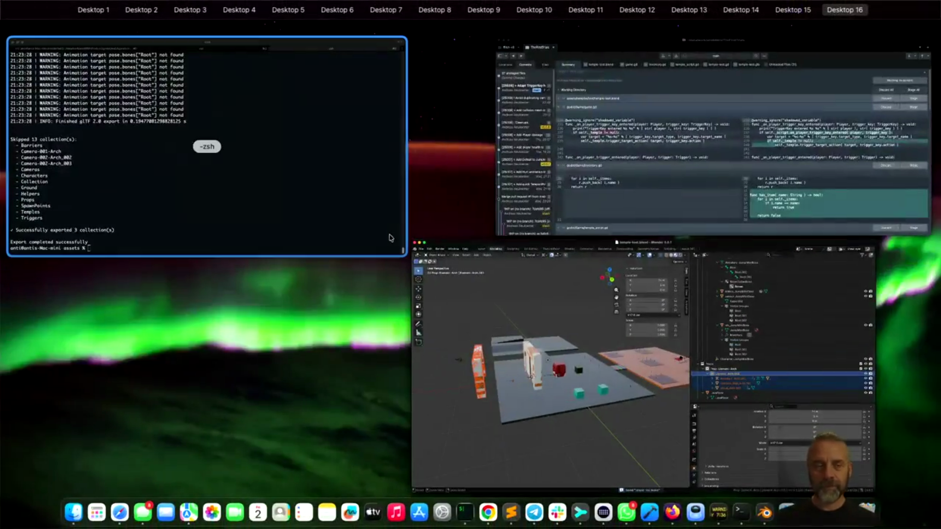
Rerun the reexport_v2.sh script in the terminal to export the collections again.
left_click(84, 189)
key("Up")
key("Return")
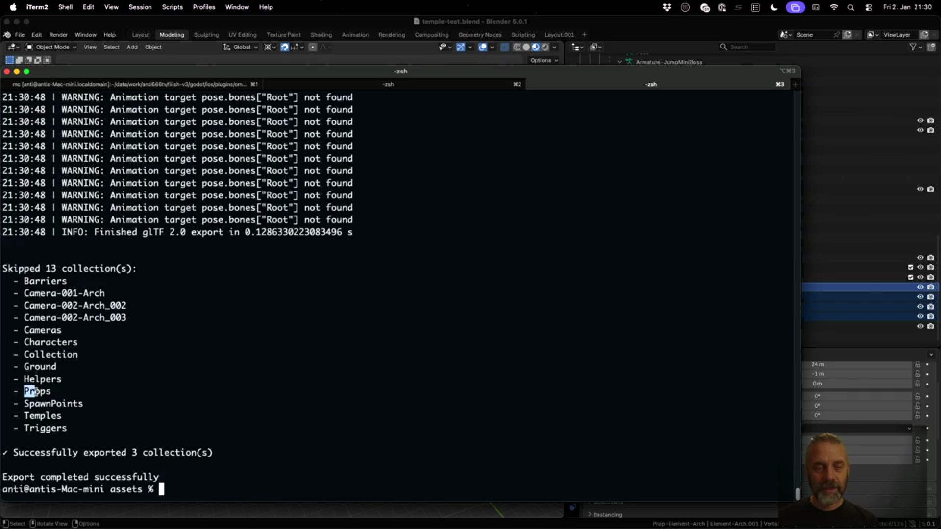
key("ctrl+Left")
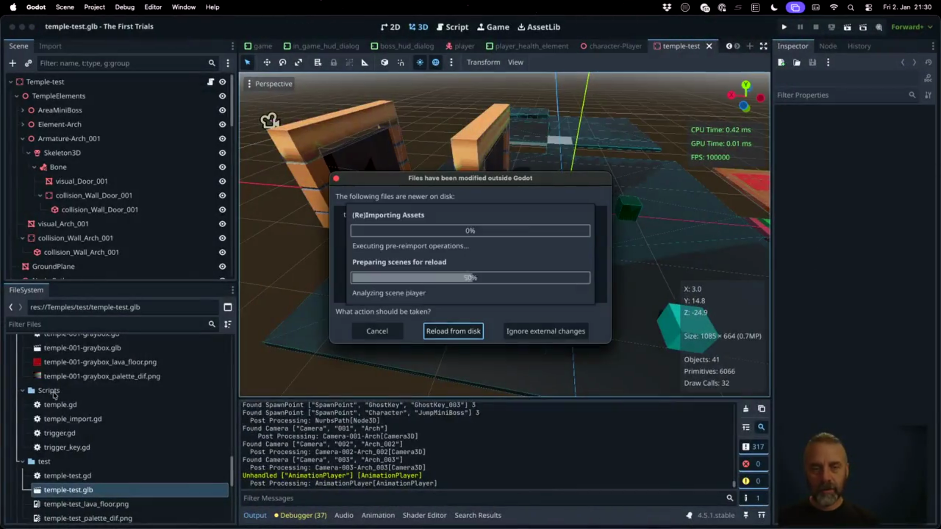
Reload the changed files from disk in Godot and reimport temple-test.glb.
left_click(450, 332)
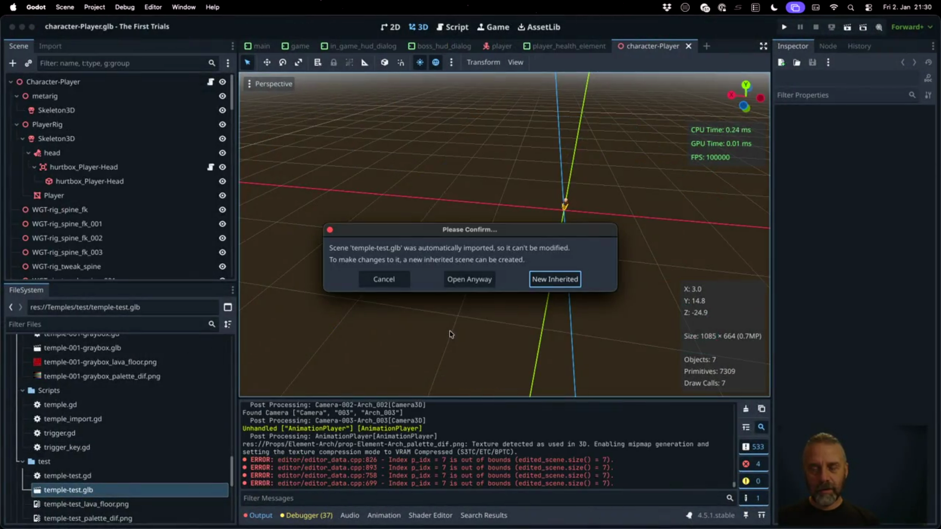
left_click(478, 283)
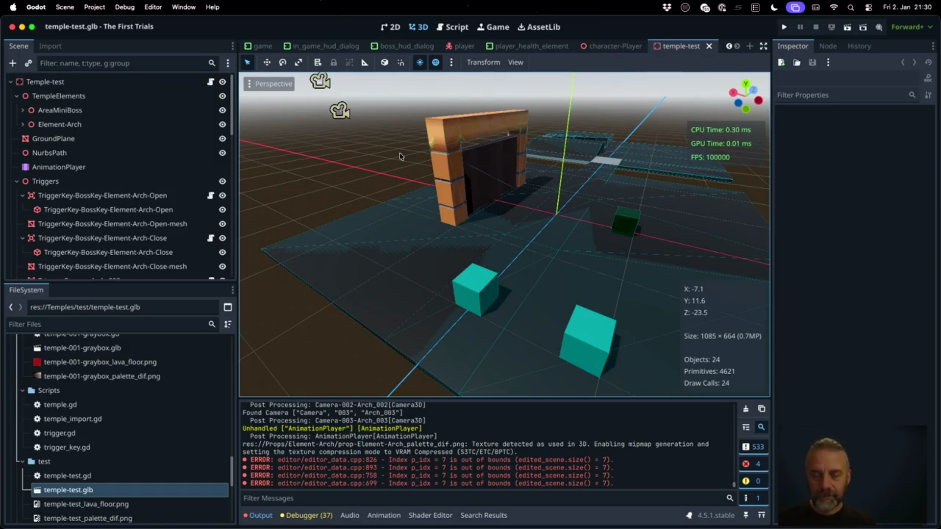
right_click(108, 490)
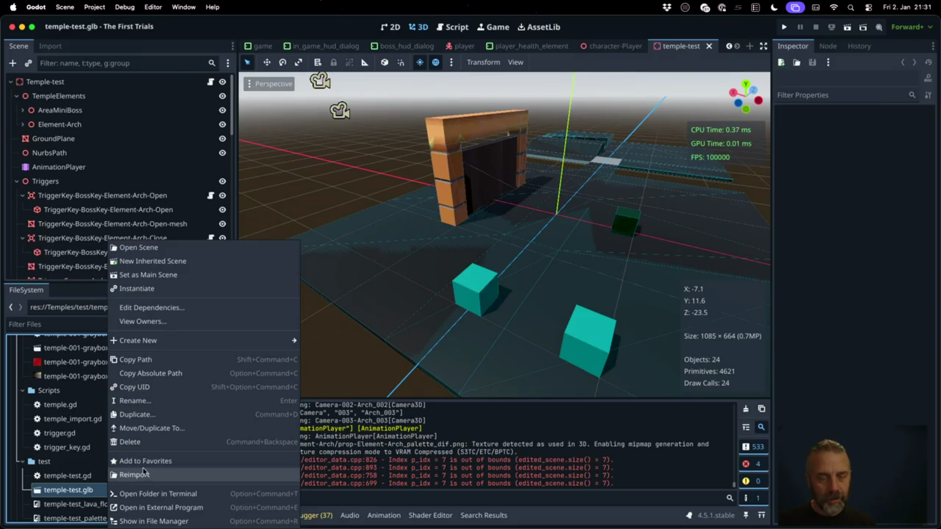
left_click(144, 472)
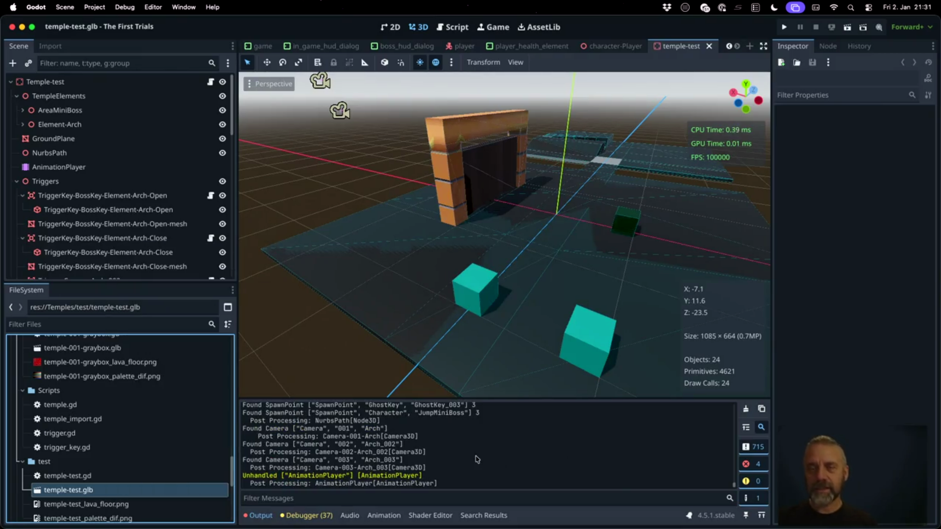
key("super+Tab")
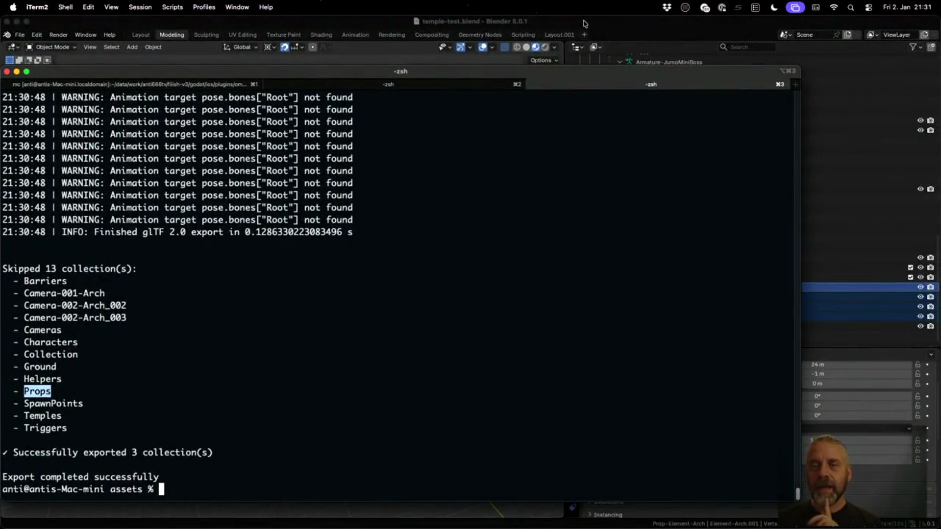
Open temple-001-graybox.blend from Blender's recent files list.
key("super+Tab")
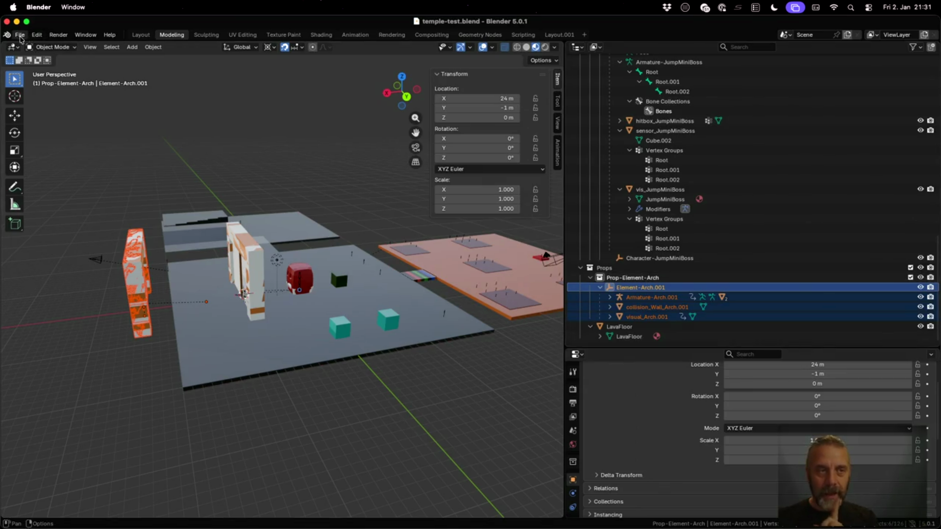
left_click(21, 38)
mouse_move(51, 70)
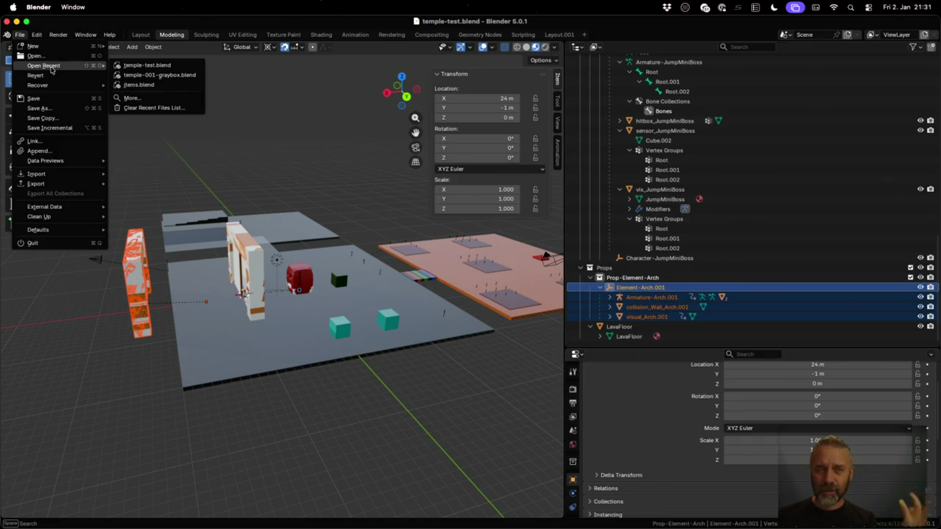
left_click(160, 75)
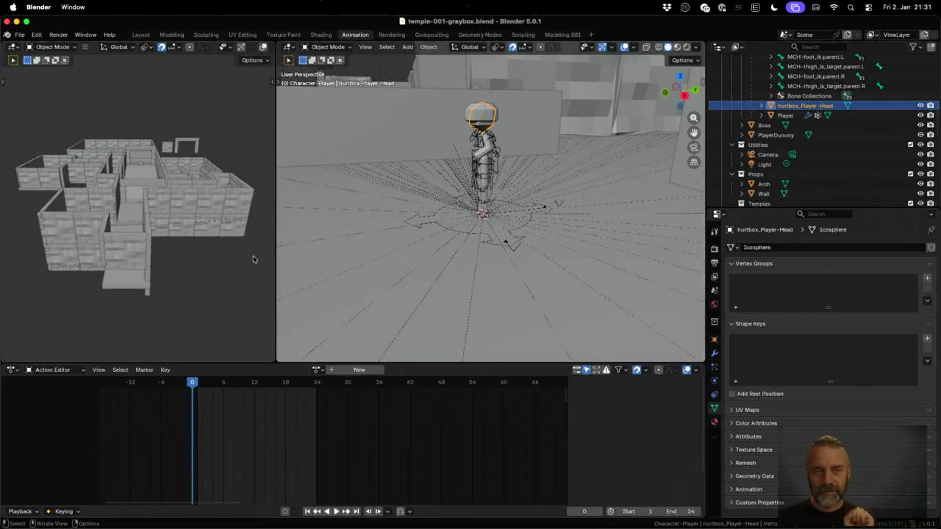
Switch to the Modeling workspace and fold up the Characters, Helpers and Cameras collections.
left_click(172, 35)
scroll(607, 207, "up", 3)
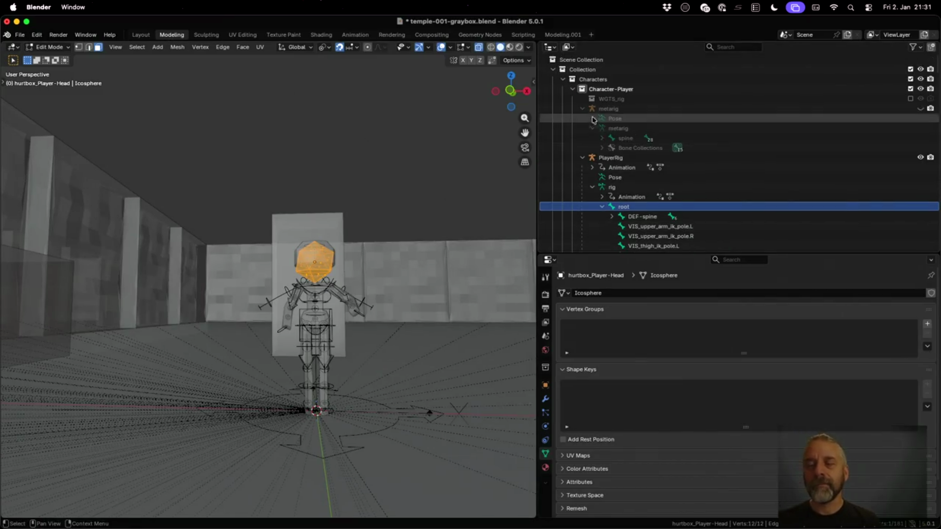
left_click(564, 79)
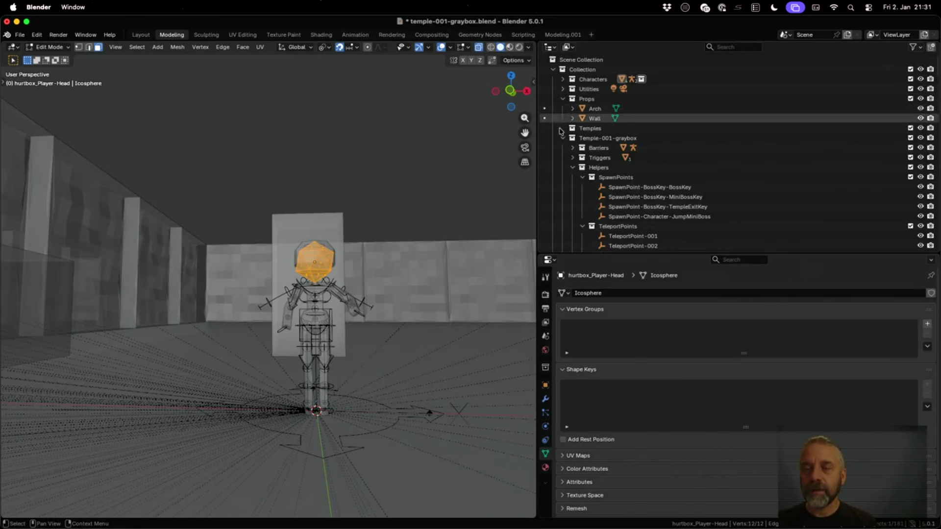
left_click(573, 167)
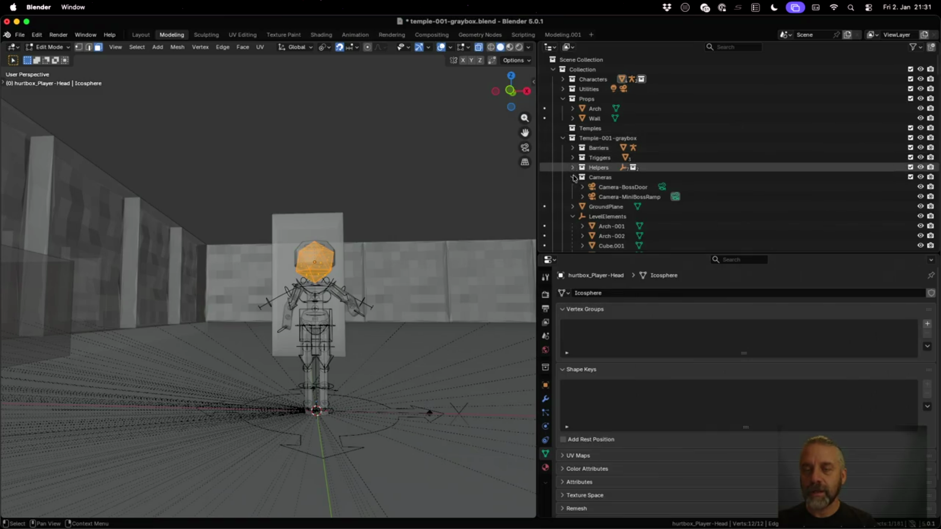
left_click(573, 178)
scroll(574, 181, "down", 2)
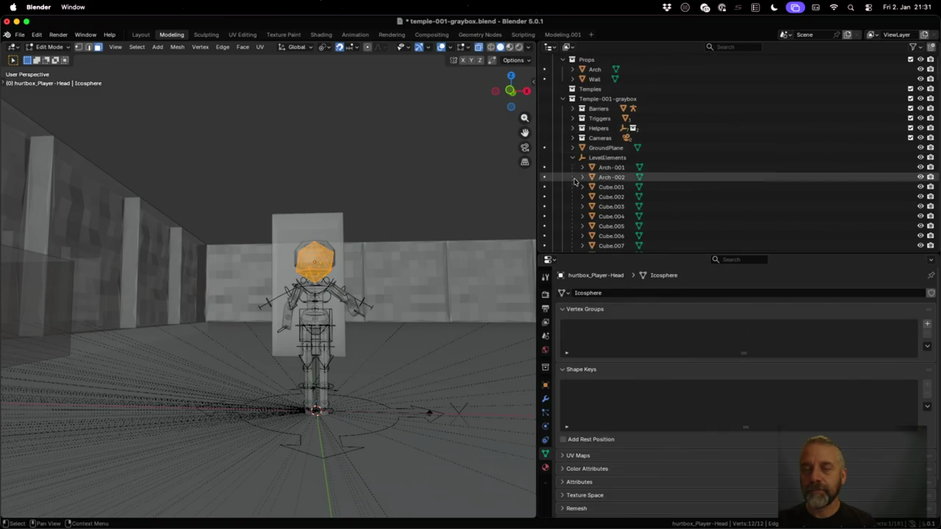
Create a new child collection under Temple-001-graybox and name it v2.
left_click(589, 100)
right_click(590, 102)
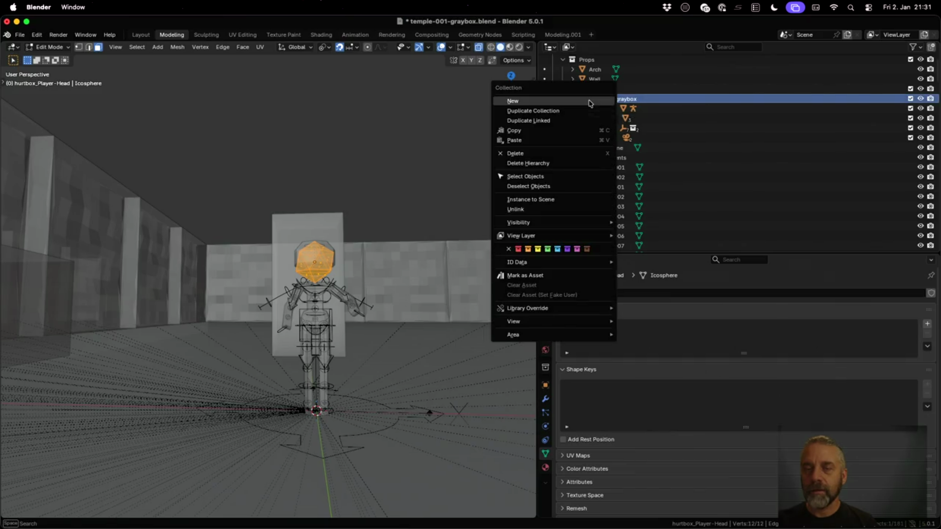
left_click(590, 101)
double_click(626, 148)
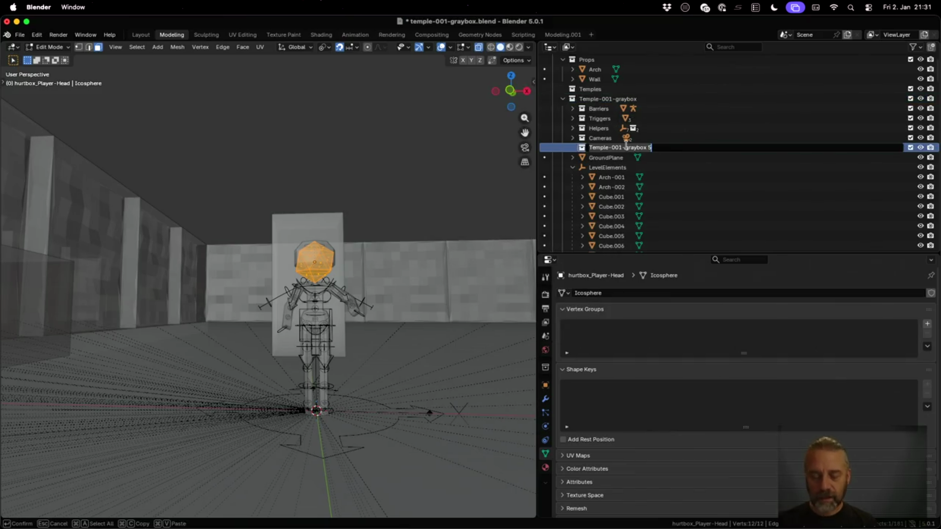
type("v2")
key("Return")
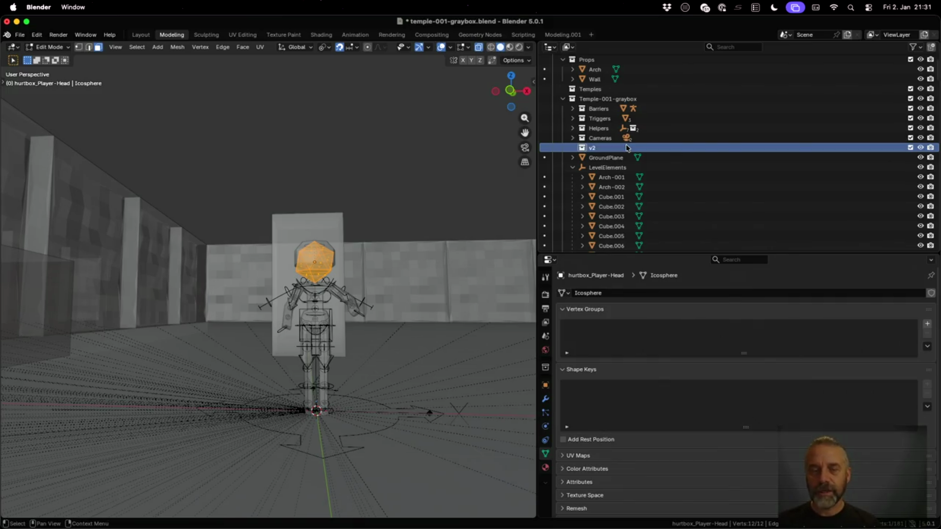
scroll(340, 216, "down", 5)
mouse_move(341, 216)
left_mouse_down()
mouse_move(235, 210)
mouse_move(217, 227)
mouse_move(315, 284)
mouse_move(303, 274)
left_mouse_up()
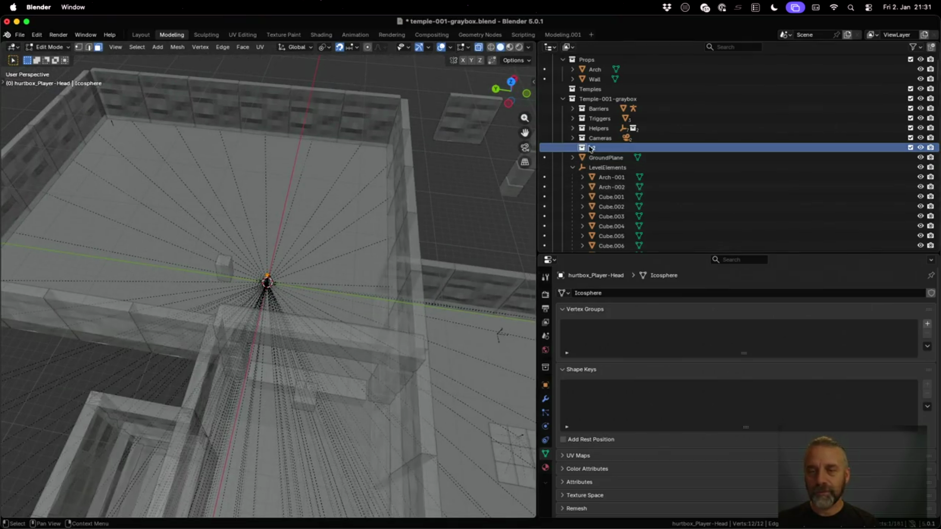
Collapse the Characters collection, leaving Props and Temple-001-graybox expanded.
scroll(616, 149, "down", 10)
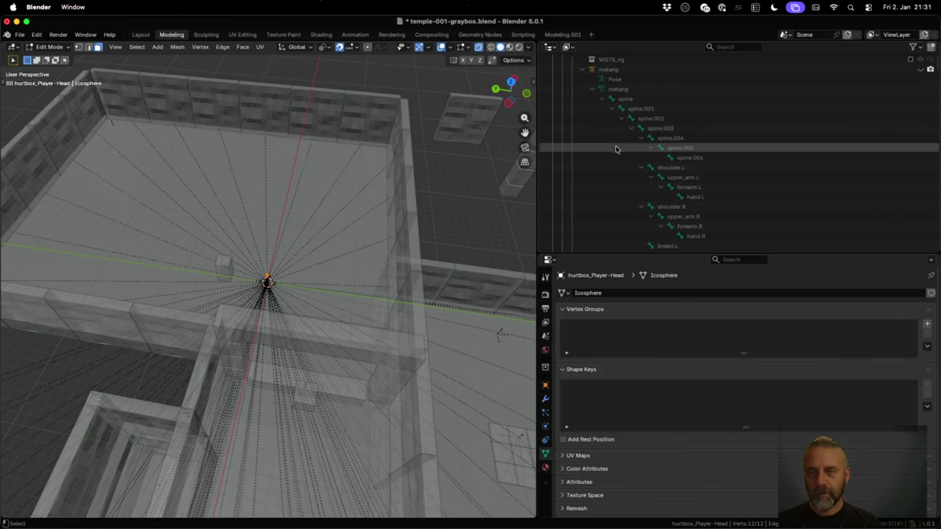
scroll(625, 171, "up", 2)
left_click(563, 80)
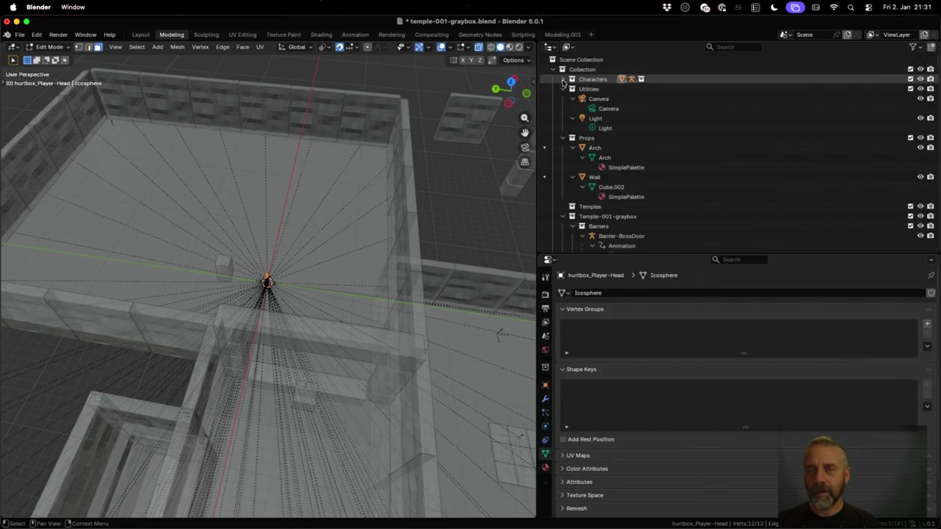
left_click(564, 100)
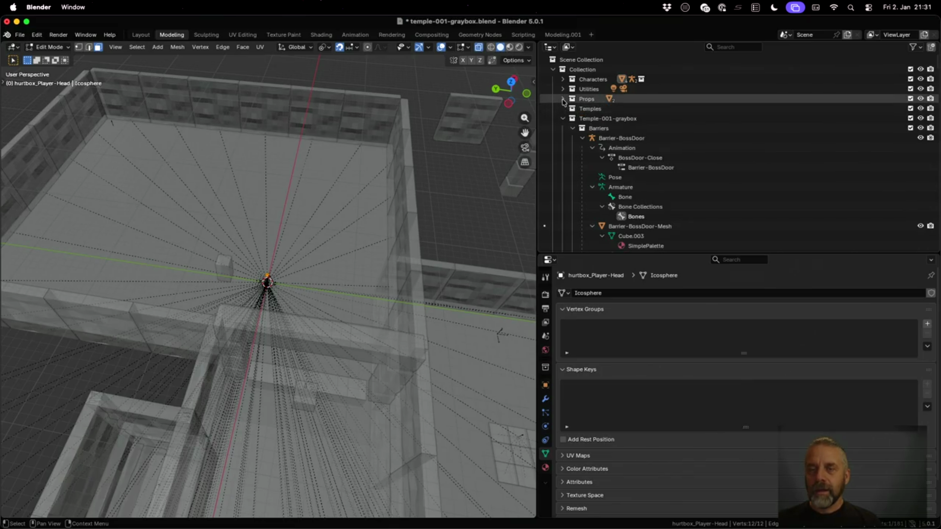
left_click(564, 100)
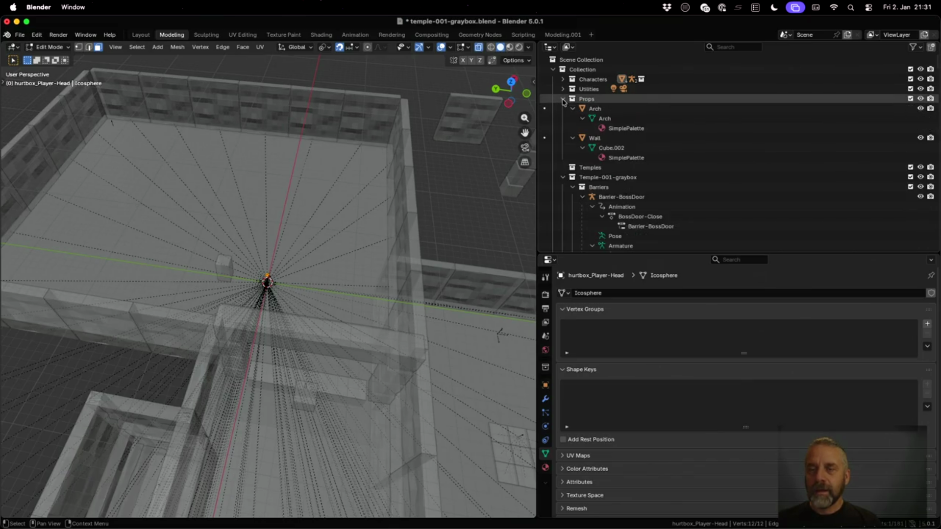
left_click(564, 178)
left_click(564, 177)
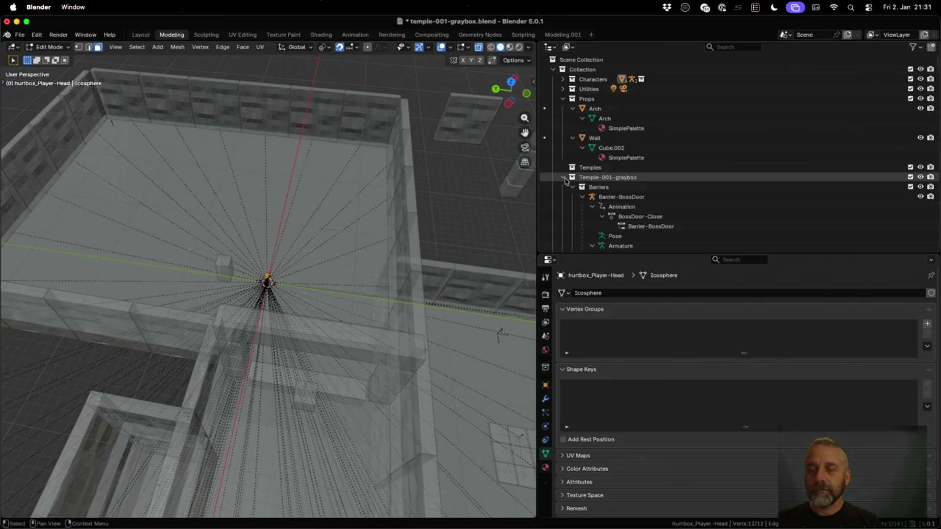
scroll(565, 180, "down", 3)
Fold up Barriers, Triggers, Helpers, Cameras, GroundPlane, LevelElements and Walls, then select v2 and Props.
left_click(572, 128)
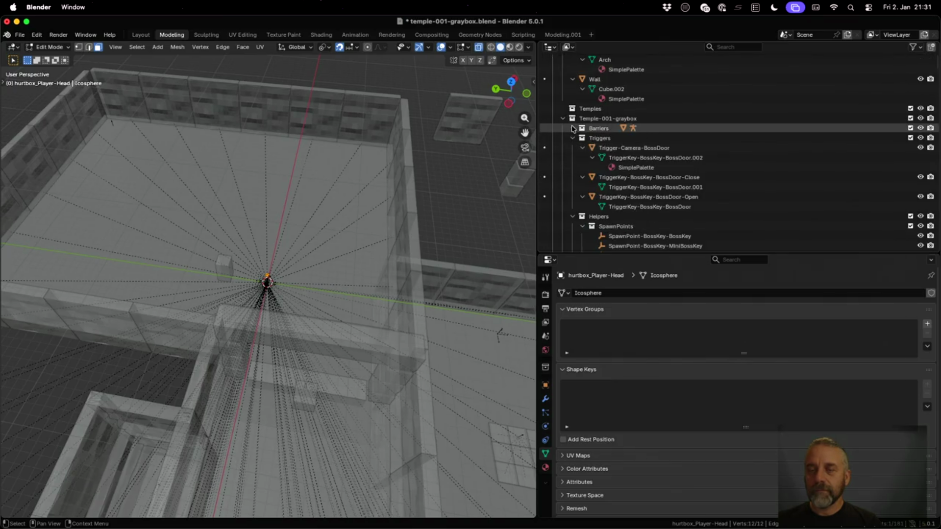
left_click(573, 138)
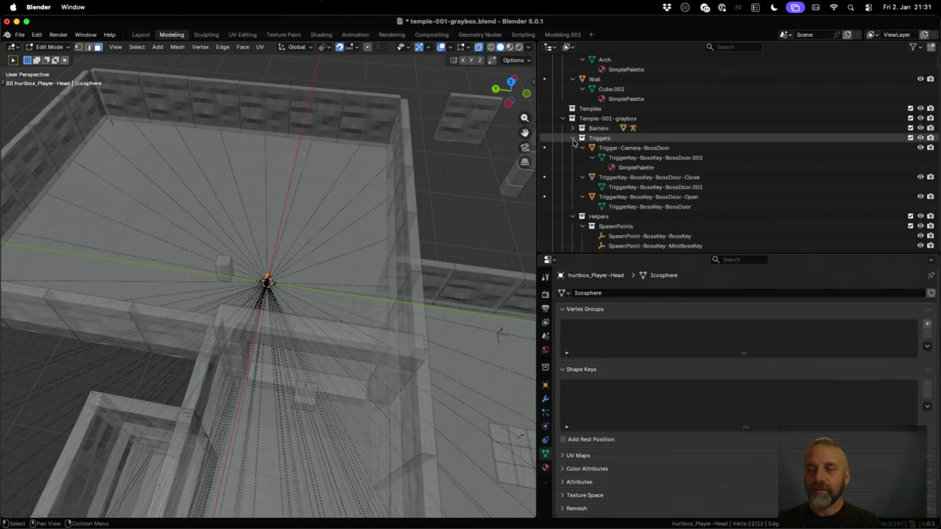
left_click(573, 148)
left_click(573, 158)
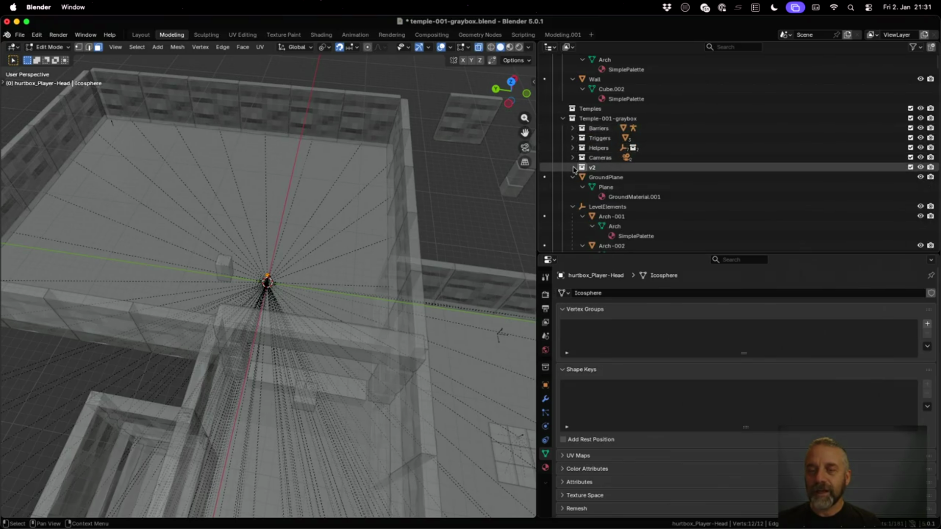
left_click(572, 177)
left_click(572, 187)
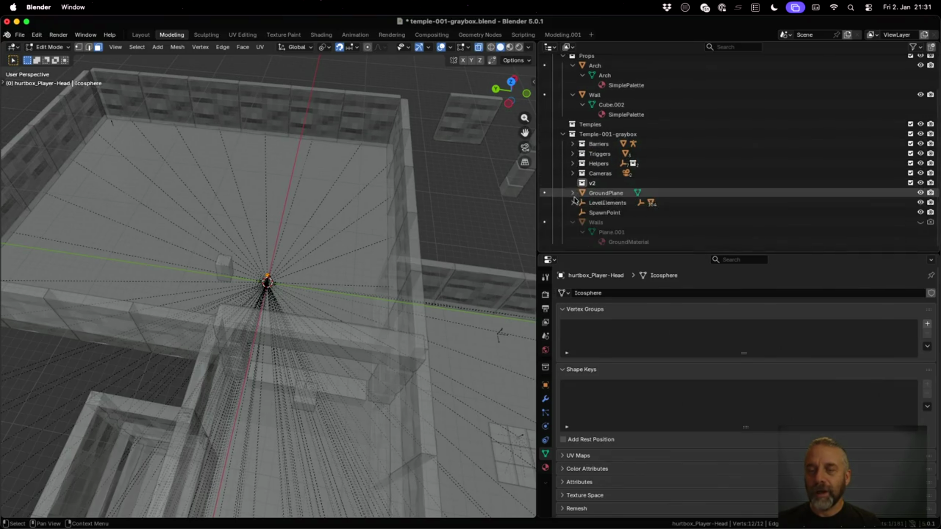
left_click(572, 222)
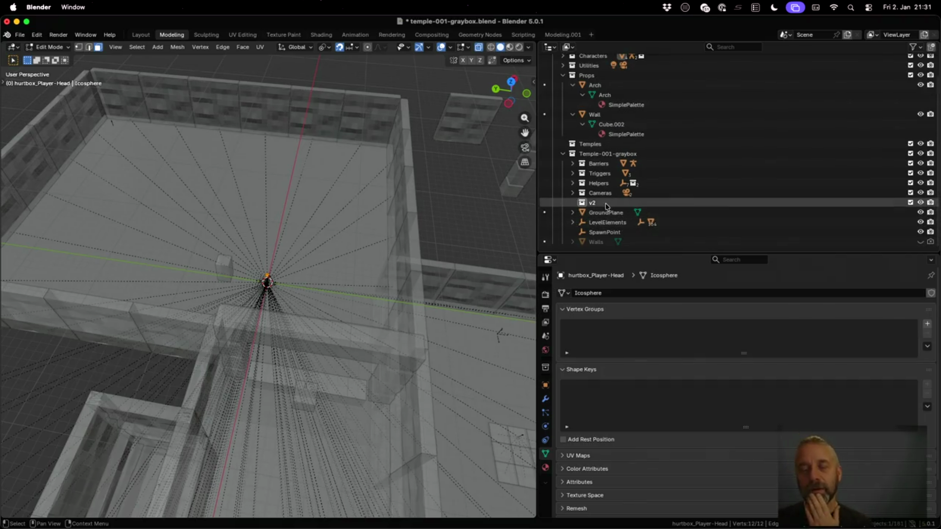
left_click(603, 206)
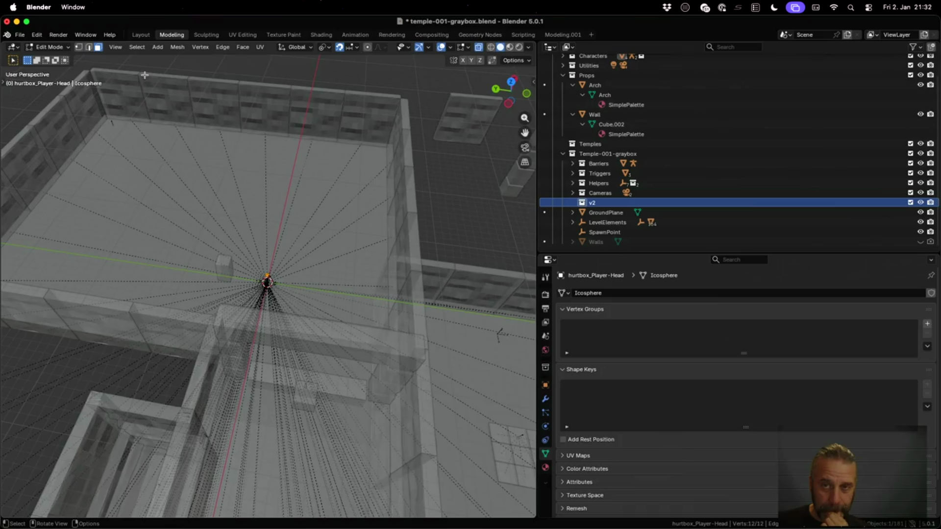
left_click(587, 75)
left_click(19, 34)
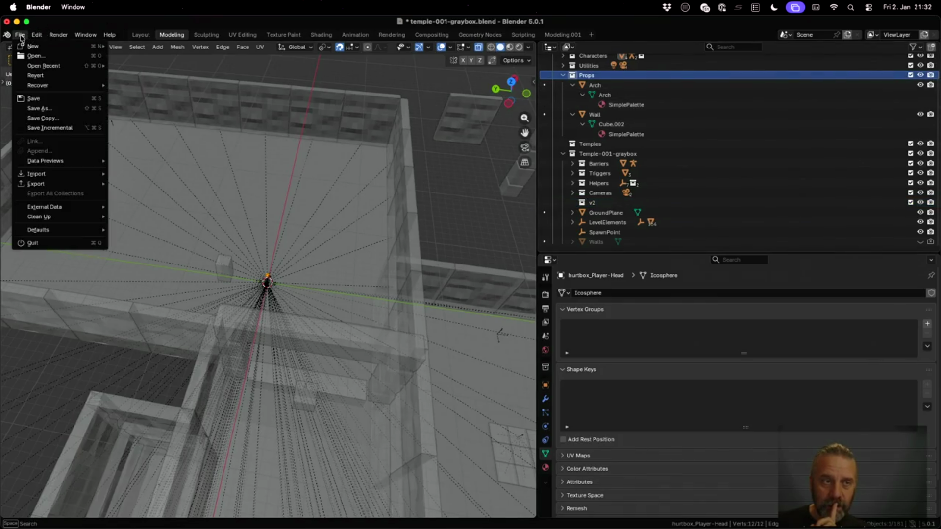
Make the Props collection active again and return from Edit Mode to Object Mode.
mouse_move(65, 183)
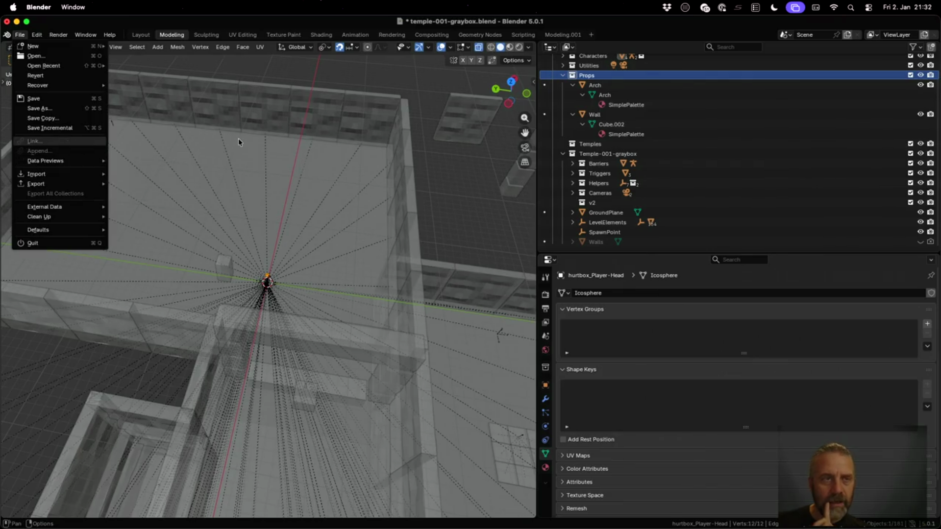
left_click(239, 139)
left_click(571, 87)
left_click(20, 34)
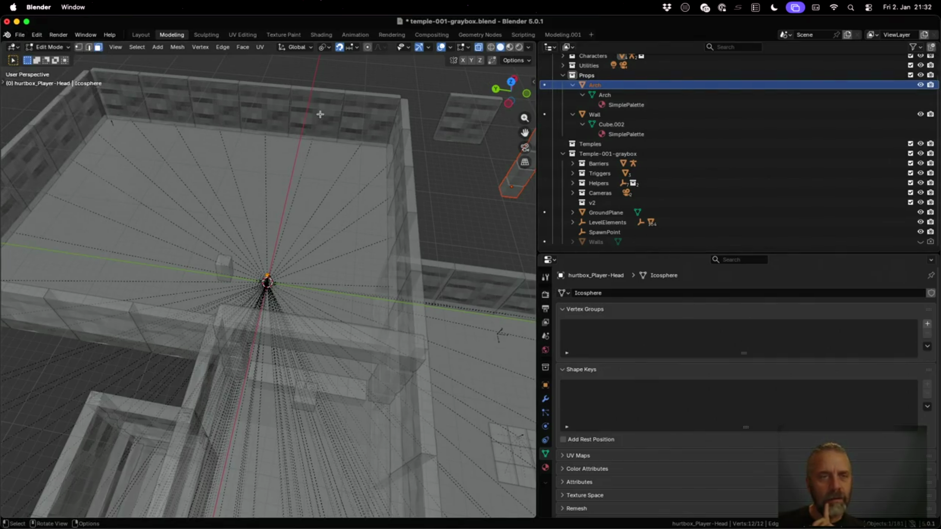
left_click(607, 76)
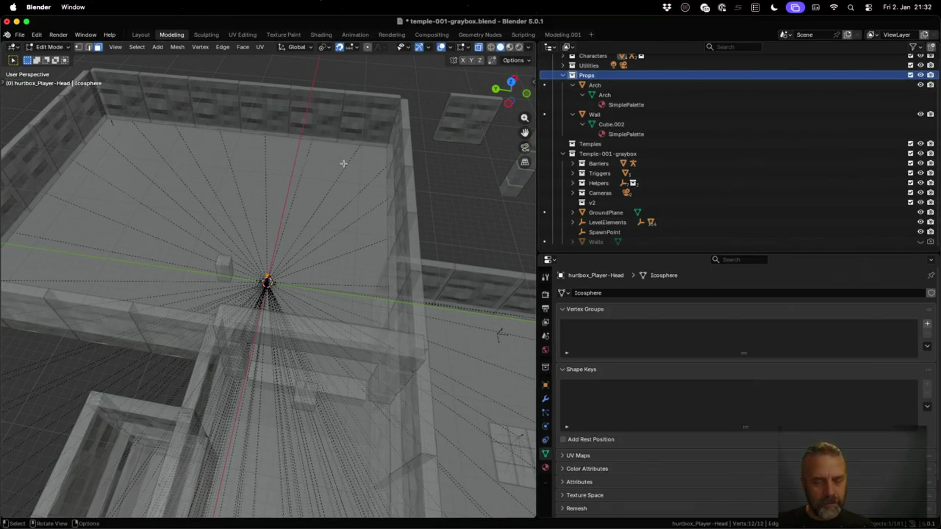
key("Tab")
Bring up the File > Append browser to pick data from another blend file.
left_click(20, 35)
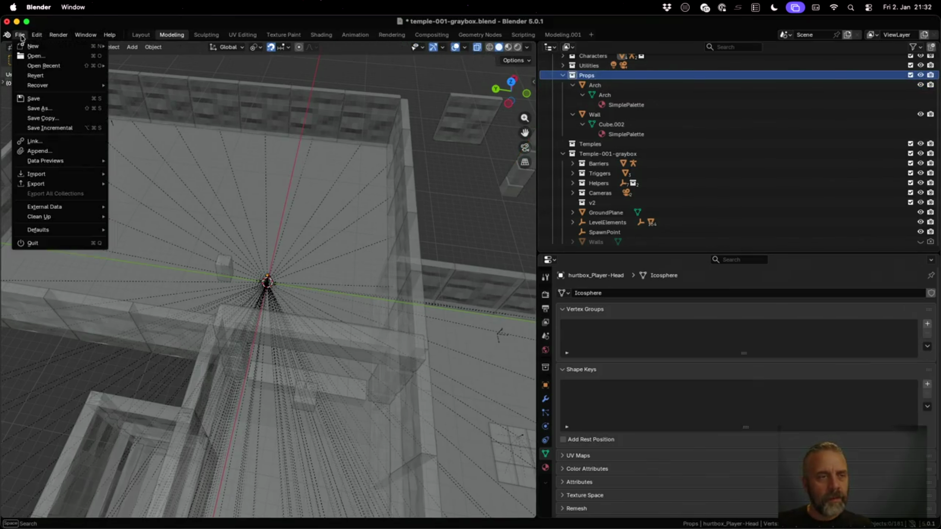
left_click(72, 152)
key("Escape")
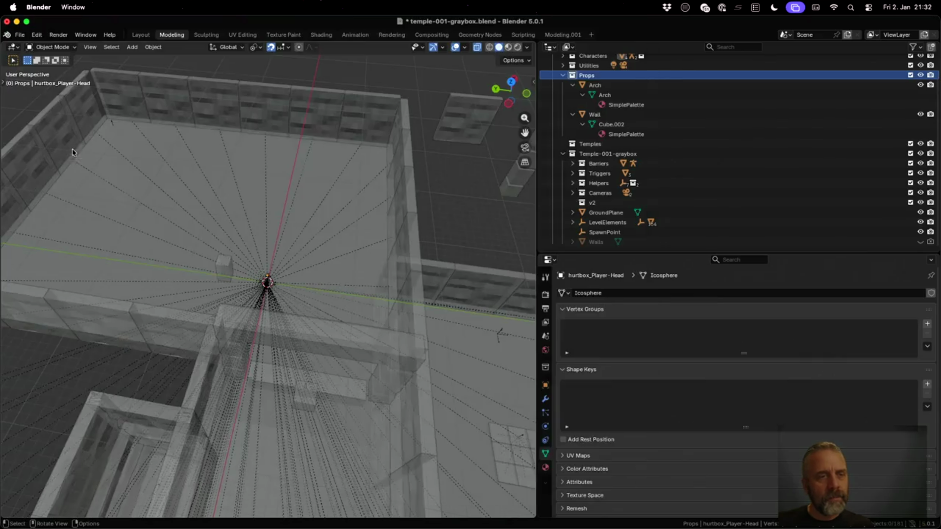
left_click(19, 35)
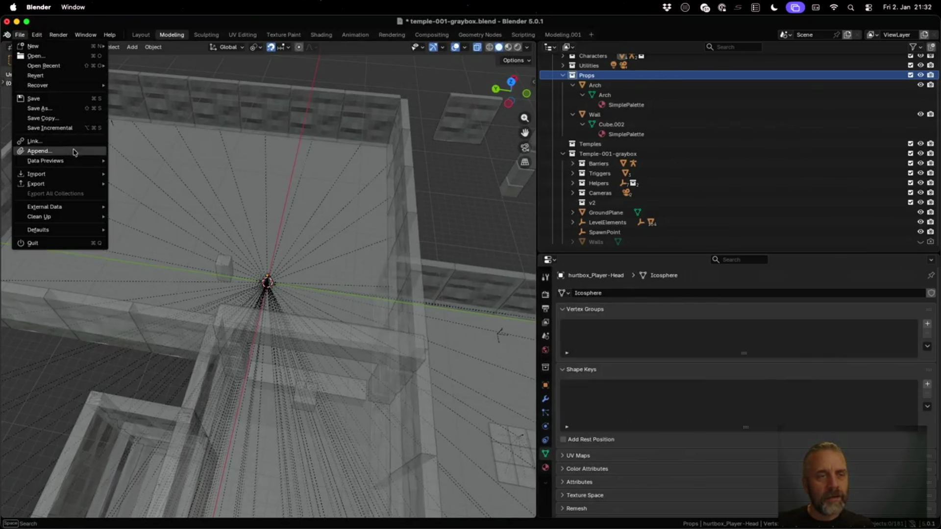
left_click(73, 152)
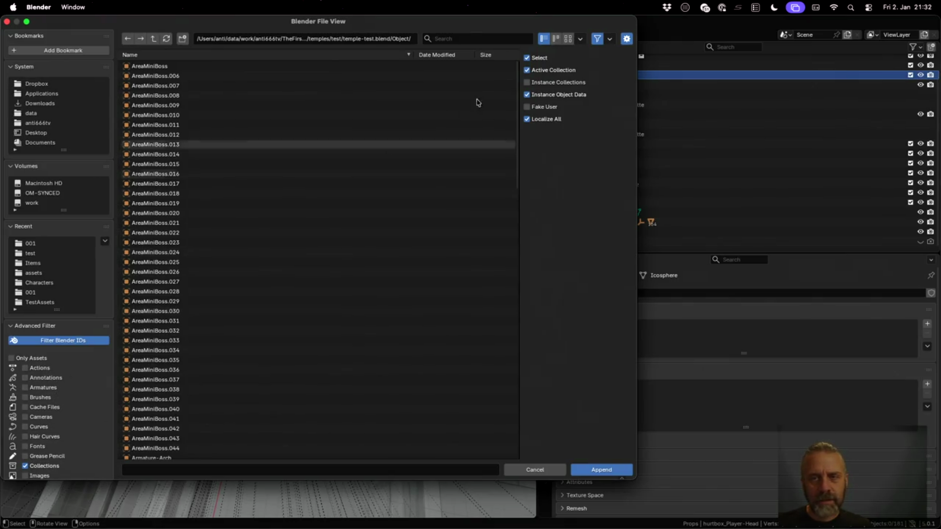
Append the Prop-Element-Arch collection from temple-test.blend's Collection folder.
scroll(331, 245, "down", 5)
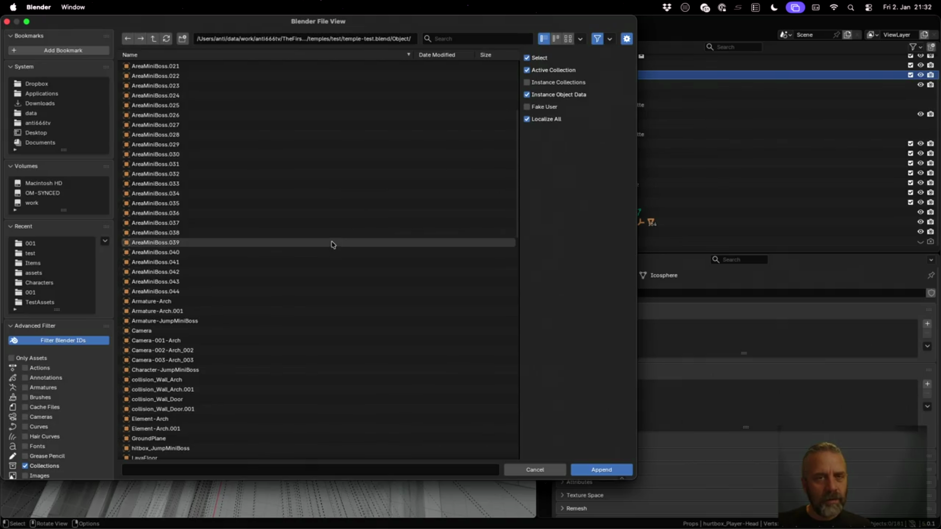
left_click(153, 38)
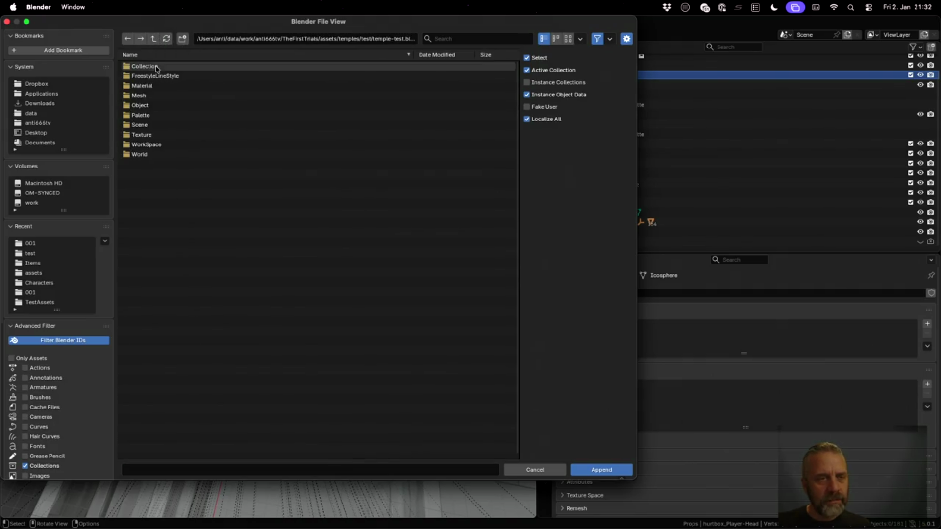
left_click(157, 68)
left_click(216, 164)
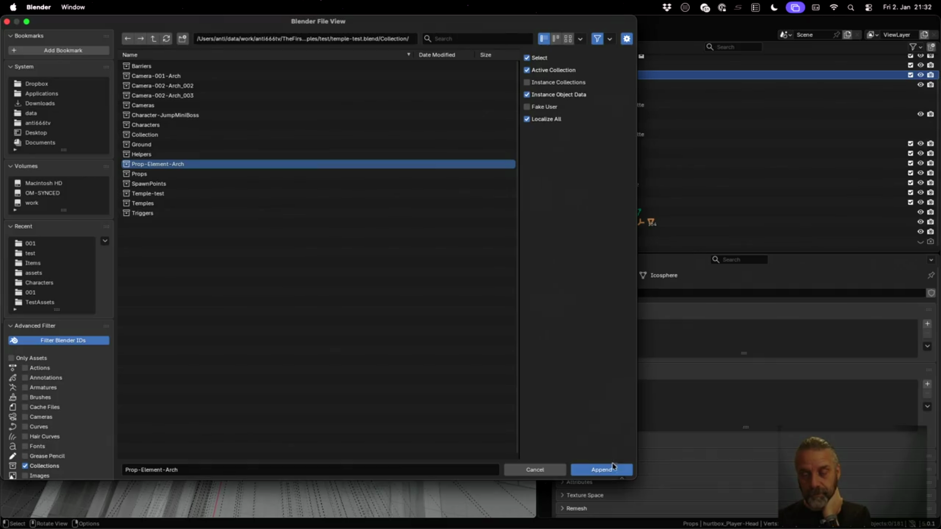
left_click(611, 470)
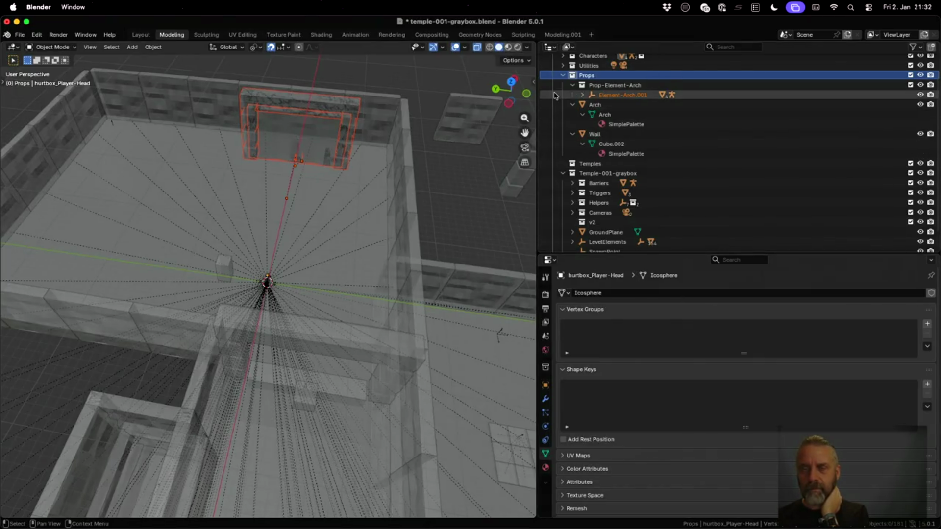
Expand Element-Arch.001 to inspect its armature, collision_Wall_Arch.001 and visual_Arch.001 parts.
left_click(583, 95)
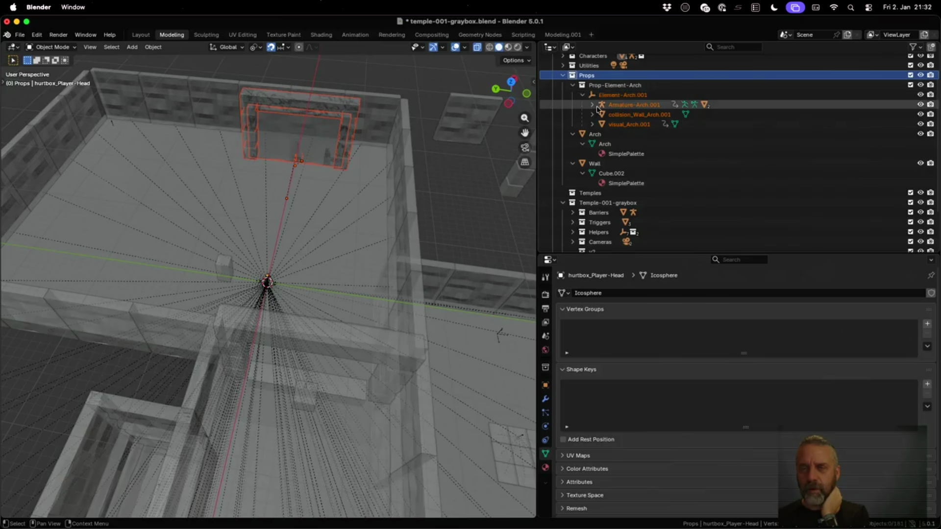
left_click(592, 105)
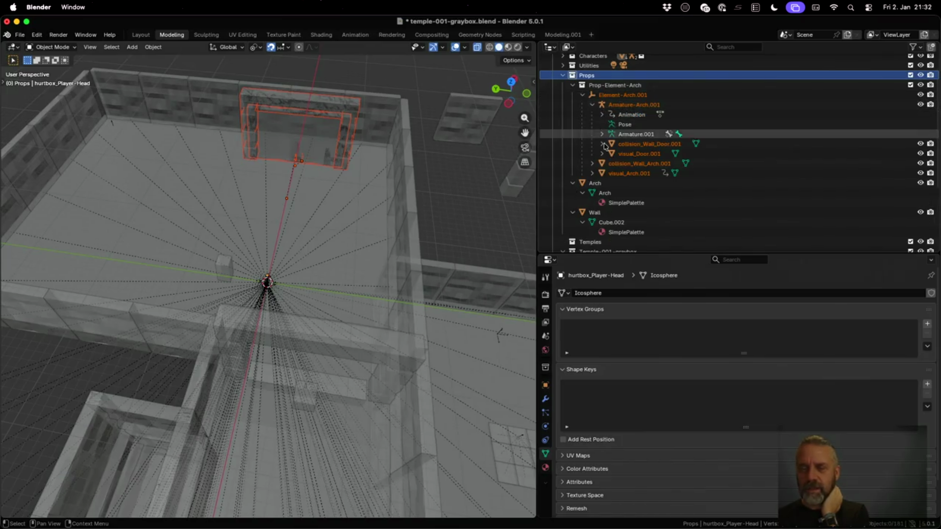
left_click(592, 163)
left_click(592, 182)
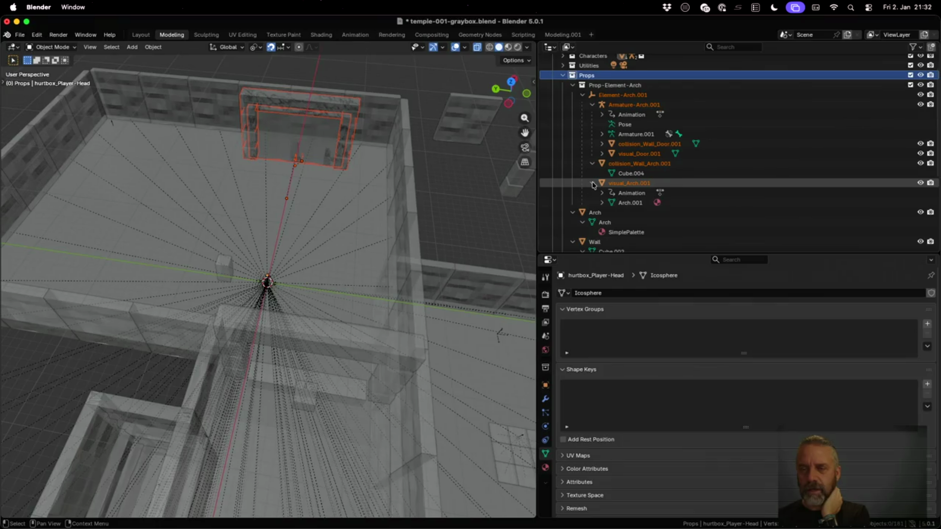
left_click(582, 96)
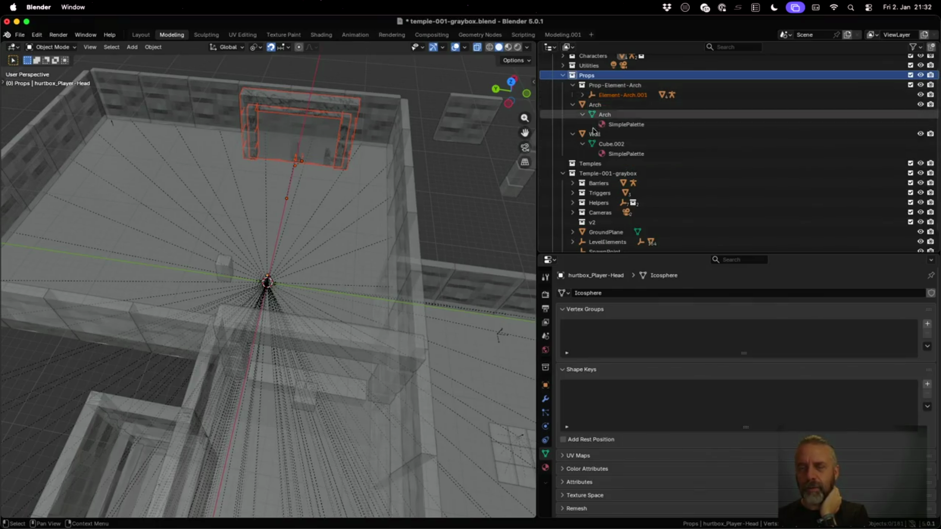
Begin renaming Element-Arch.001, placing the cursor at the end of its name.
double_click(620, 94)
scroll(618, 93, "up", 2)
key("End")
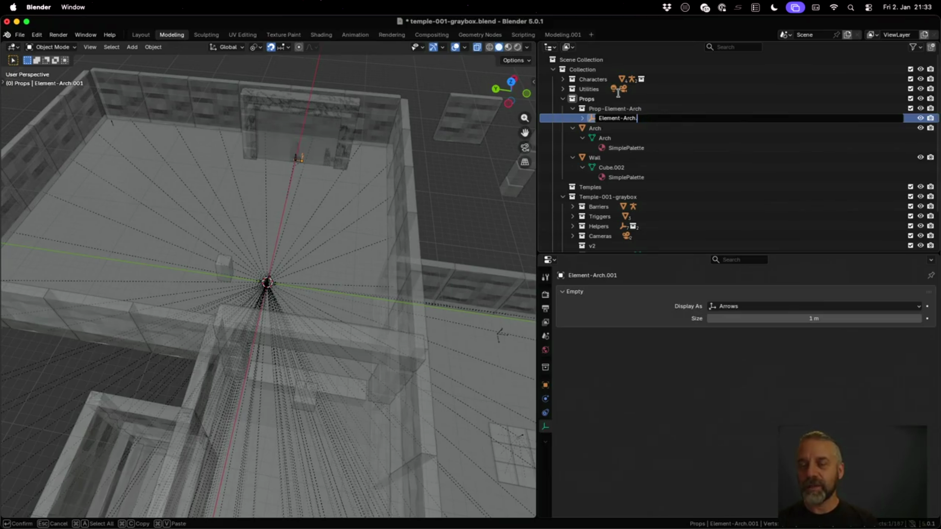
Rename the appended arch to Element-Arch by removing the .001 suffix.
key("BackSpace")
key("Return")
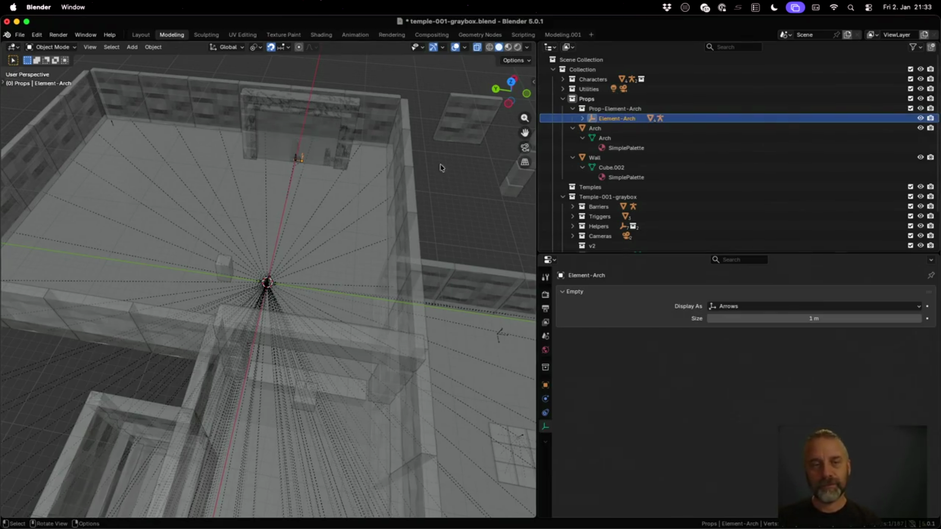
scroll(406, 162, "down", 5)
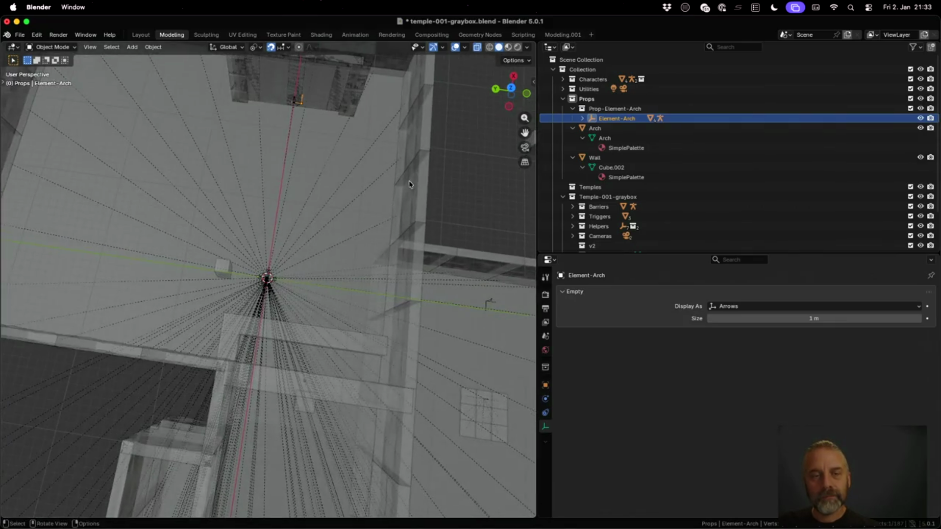
scroll(413, 155, "down", 3)
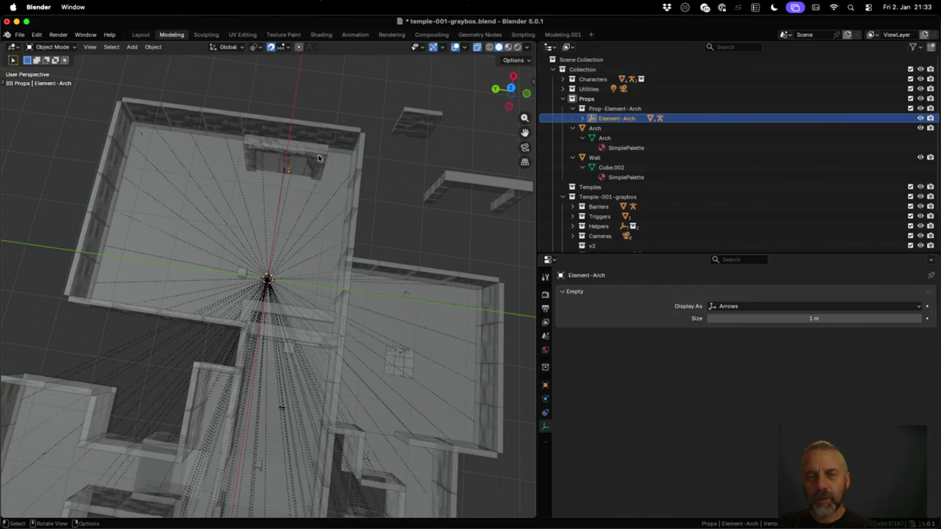
Move Element-Arch 22 m in X and −16 m in Y on the ground plane, then save temple-001-graybox.blend.
key("g")
key("shift+z")
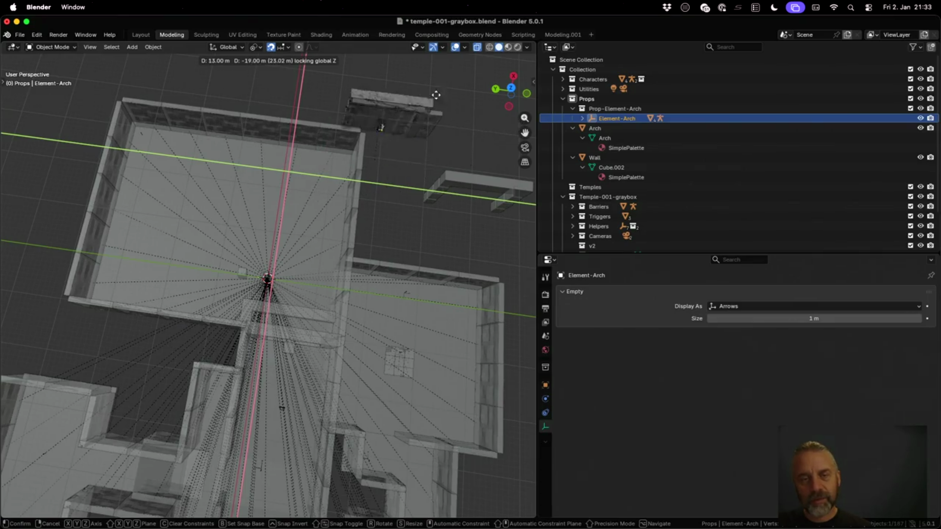
left_click(443, 69)
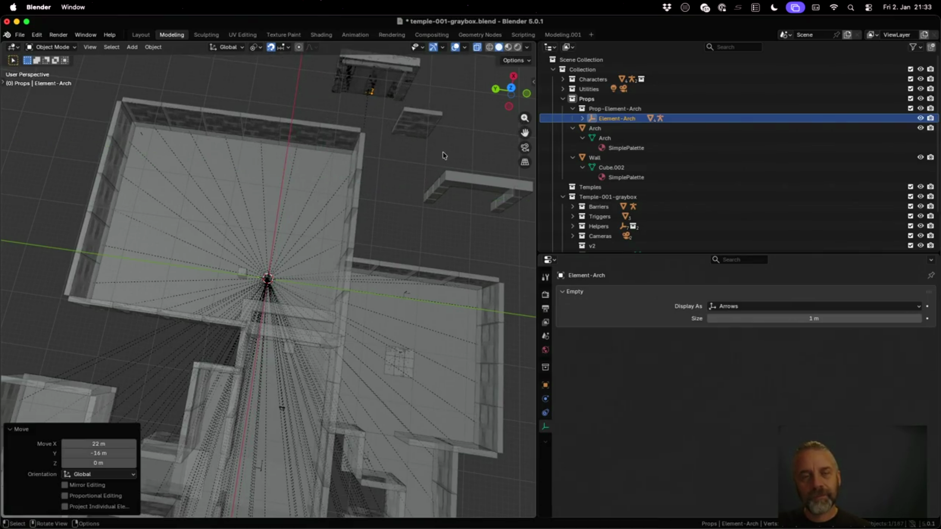
key("cmd+s")
key("super+s")
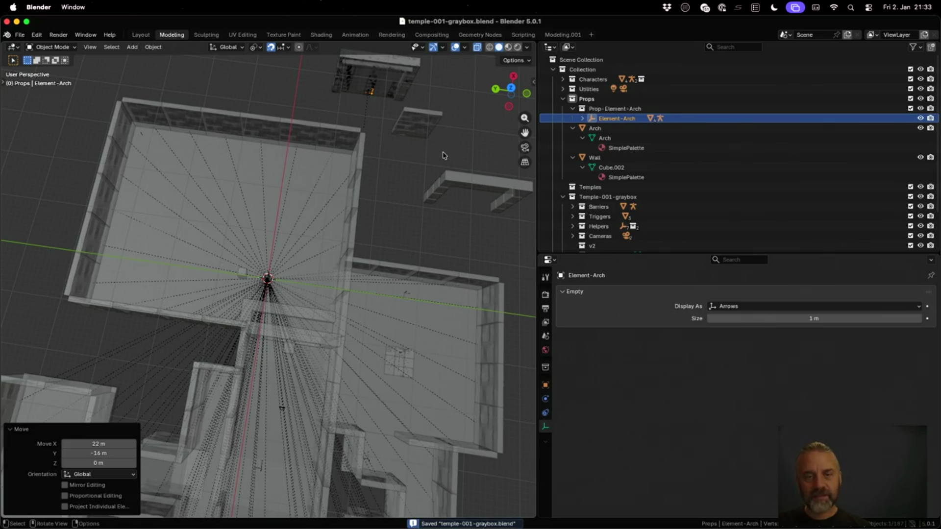
key("ctrl+Up")
Re-run rexport_v2.sh on temples/001/temple-001-graybox.blend to export it into the ../godot project.
left_click(252, 164)
key("Up")
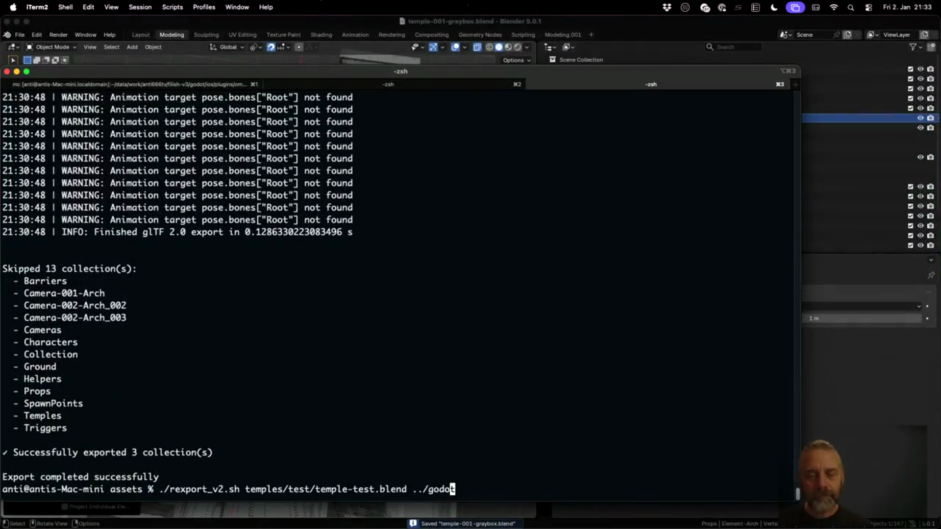
key("BackSpace")
key("BackSpace")
key("BackSpace")
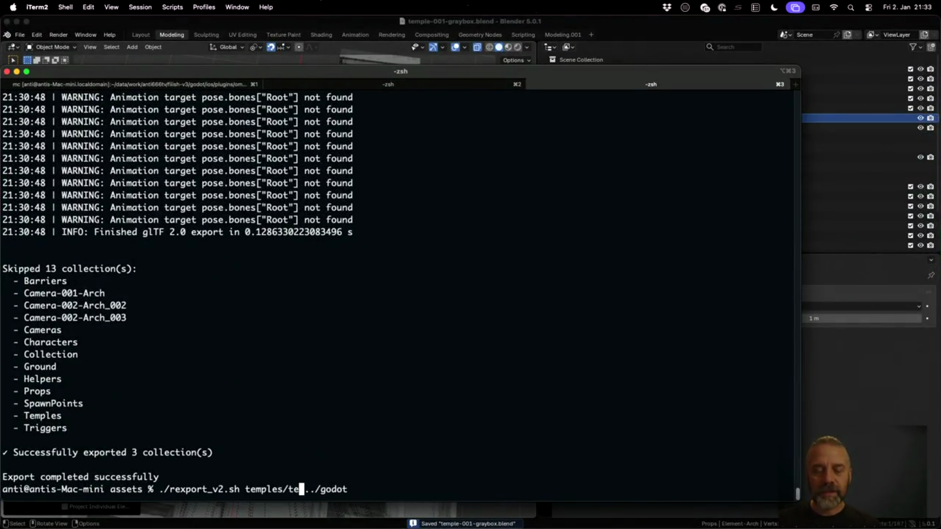
type("001/")
key("Tab")
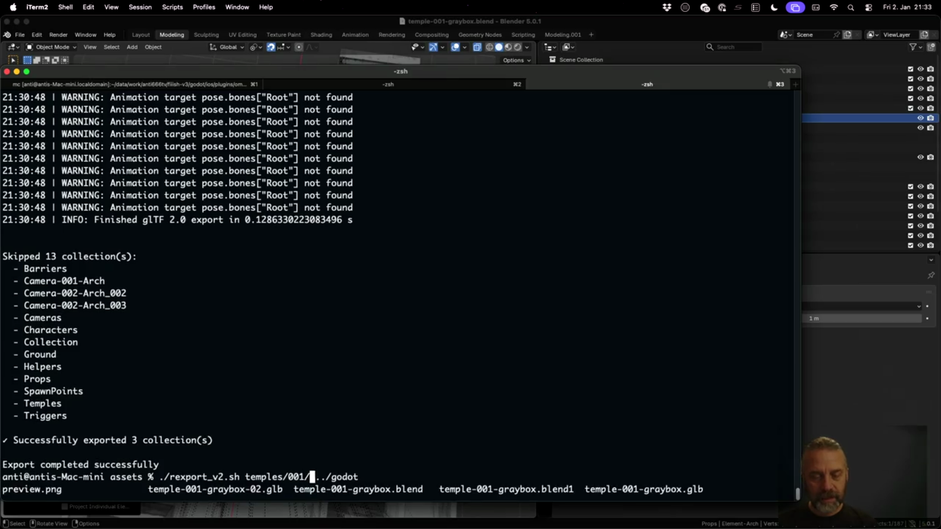
type("te")
key("Tab")
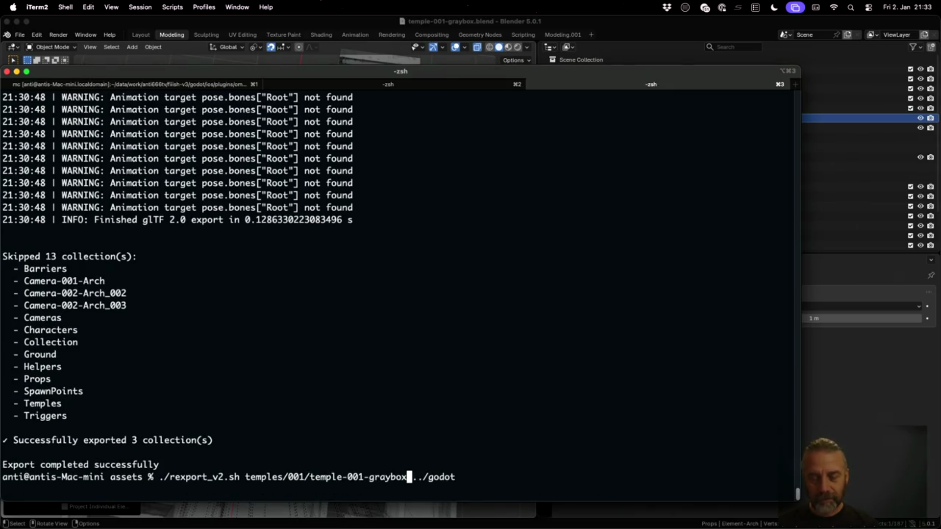
type("b")
key("Tab")
key("Return")
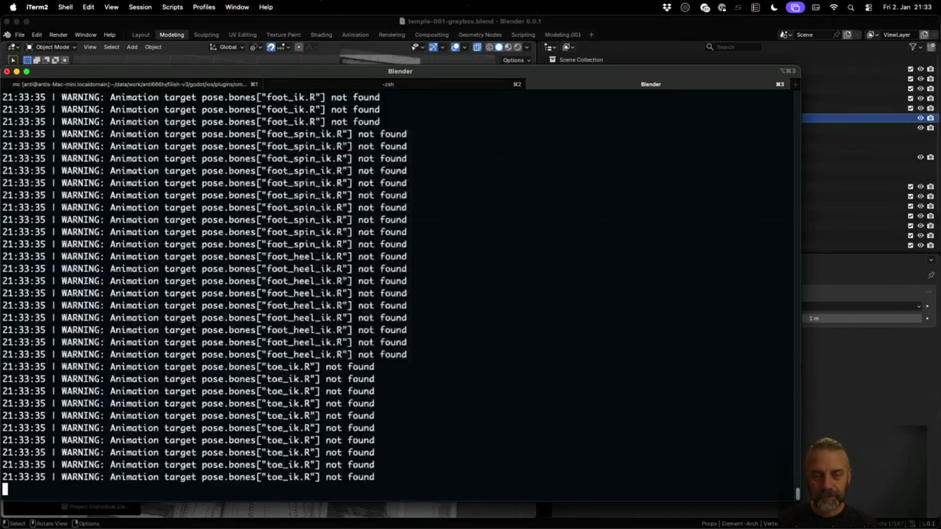
key("super+Tab")
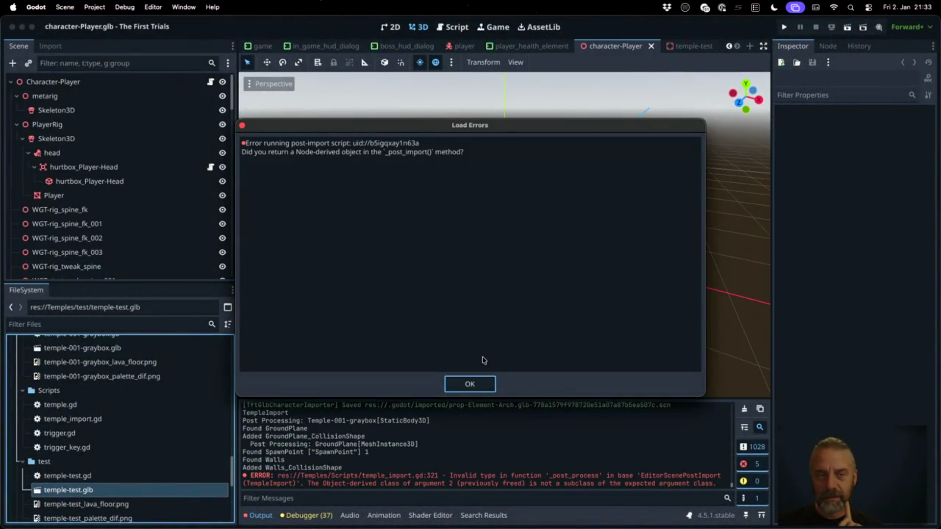
Dismiss the load errors, reload the changed files from disk, and enlarge the output log.
left_click(485, 385)
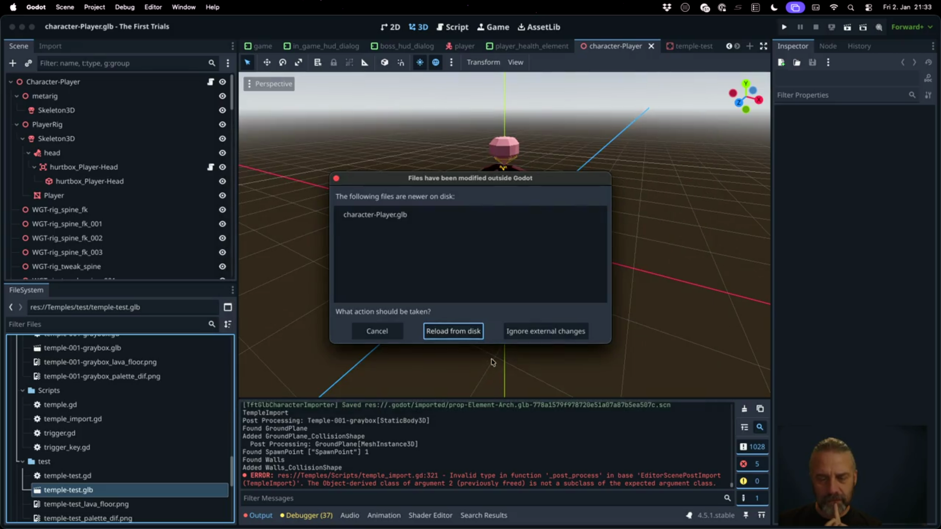
left_click(466, 335)
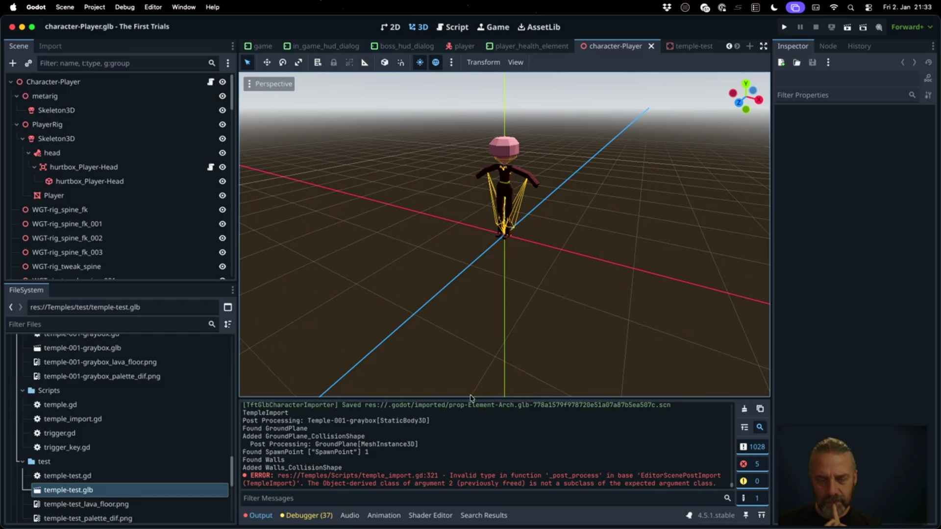
left_click_drag(471, 398, 472, 186)
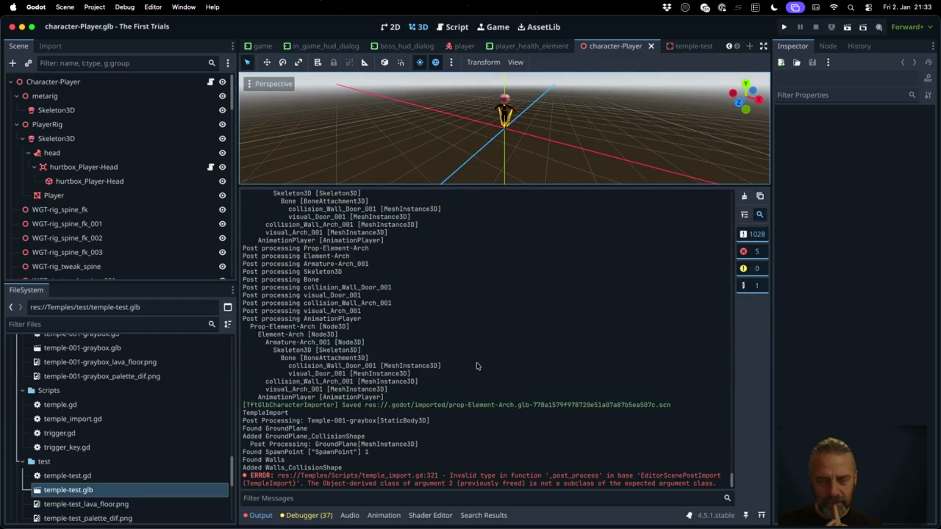
Close the temple-test scene and bring up the file actions for temple-001-graybox.glb.
left_click(700, 47)
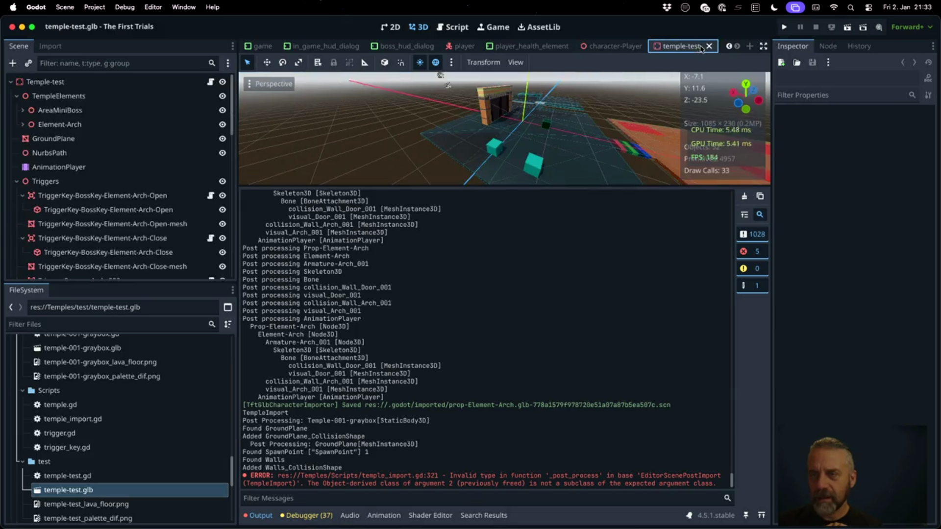
left_click(709, 47)
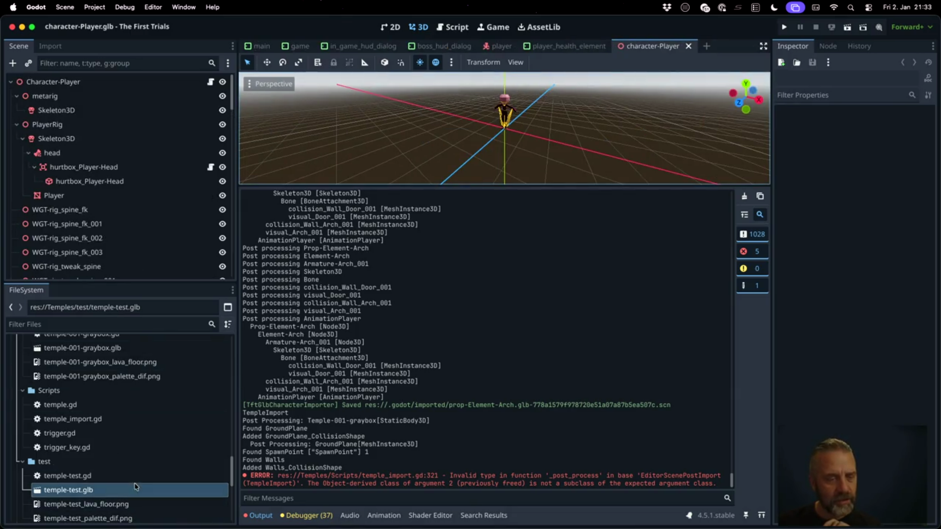
scroll(117, 432, "up", 2)
right_click(107, 379)
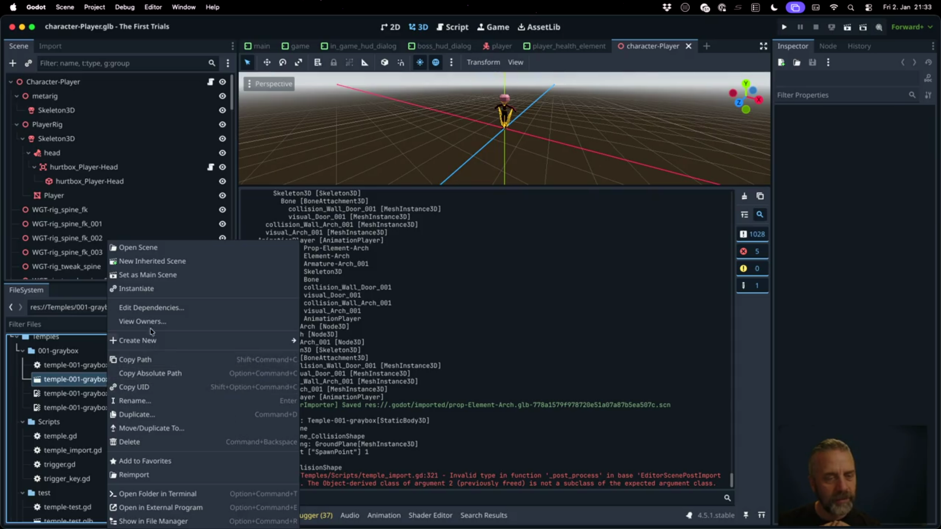
Reimport temple-001-graybox.glb and clear the output log.
left_click(137, 475)
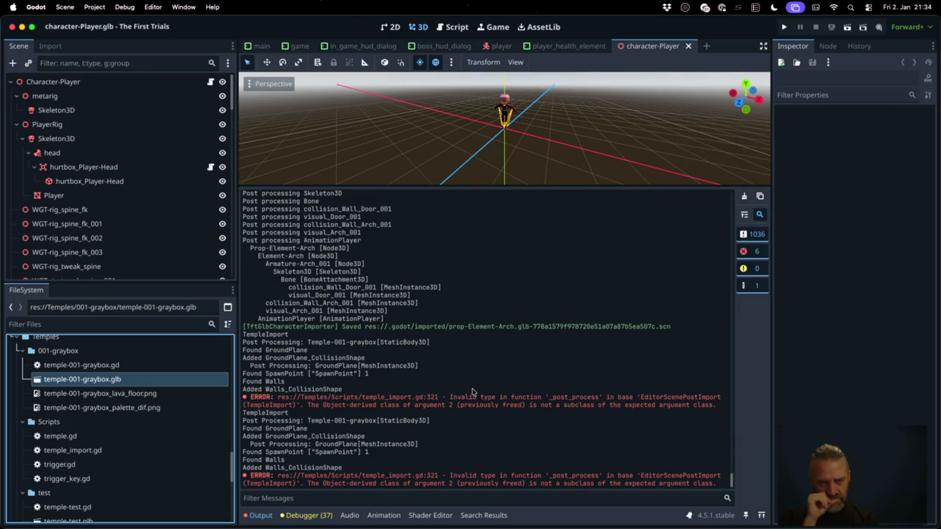
scroll(474, 392, "up", 5)
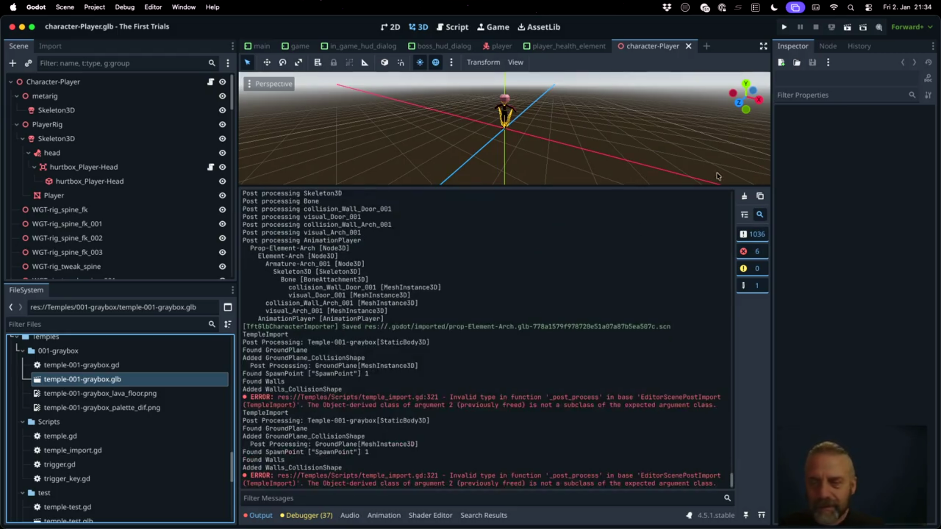
key("ctrl+alt+k")
Reimport temple-001-graybox.glb again and highlight the Walls_CollisionShape entry before the temple_import.gd:321 error.
right_click(120, 380)
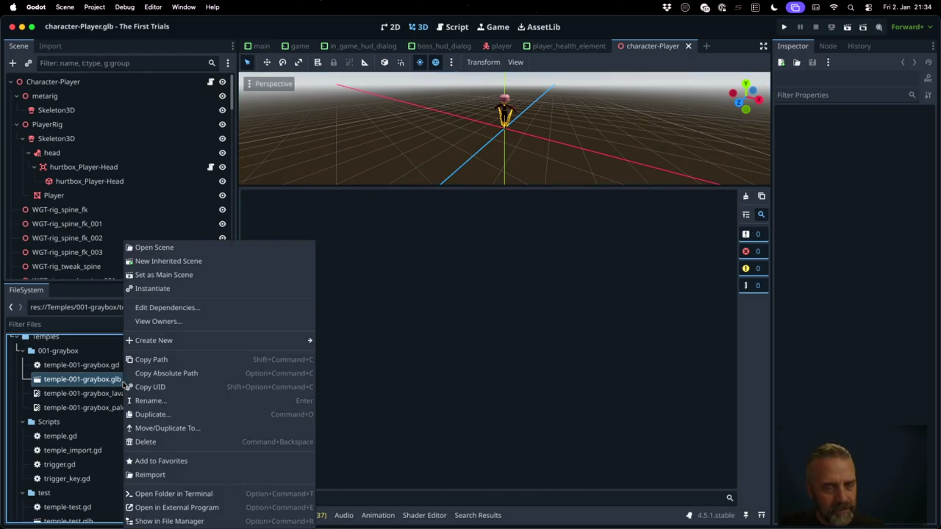
left_click(180, 401)
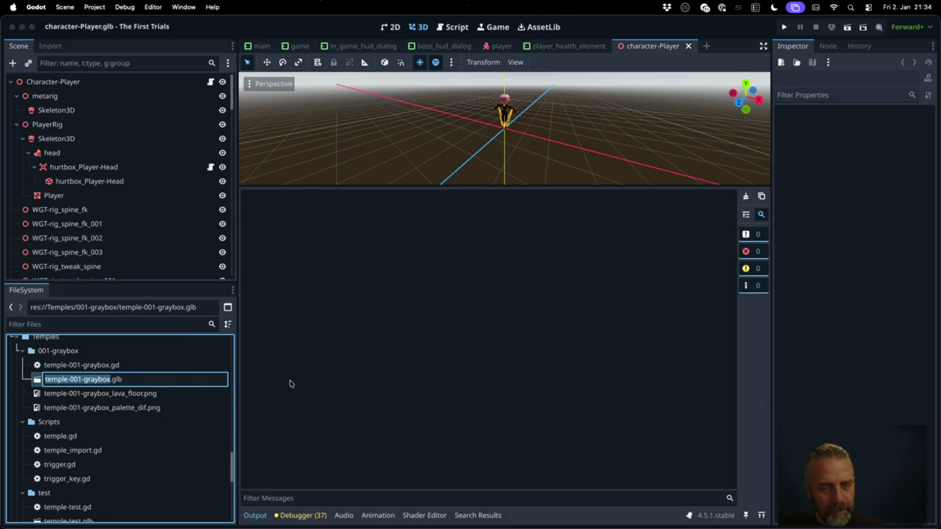
key("Escape")
right_click(96, 383)
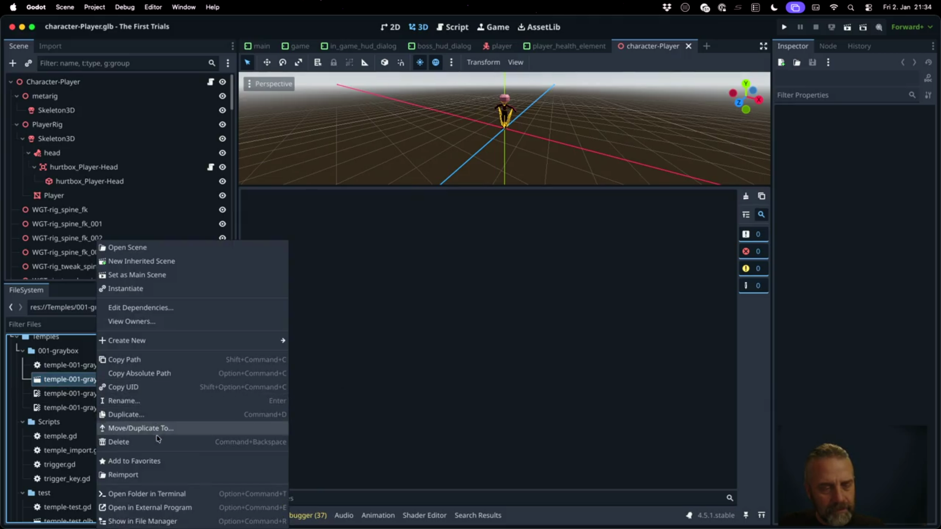
left_click(179, 476)
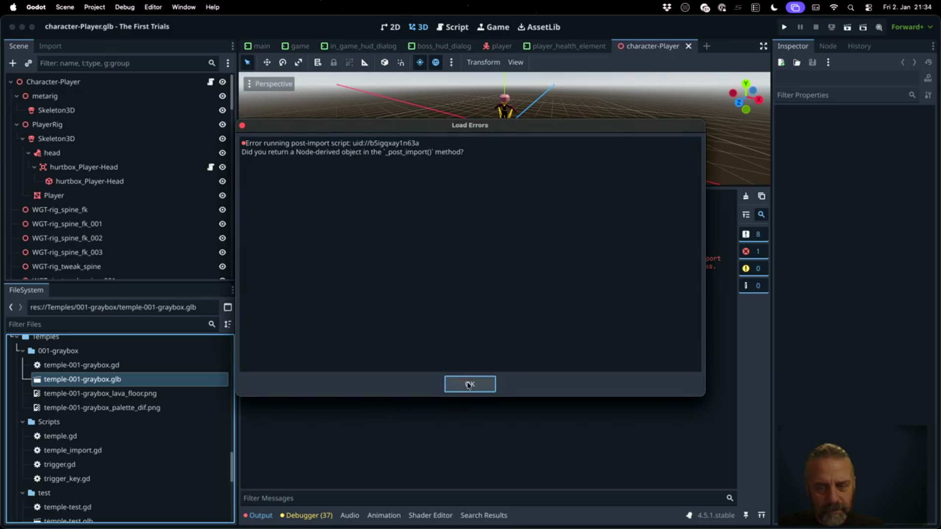
left_click(468, 384)
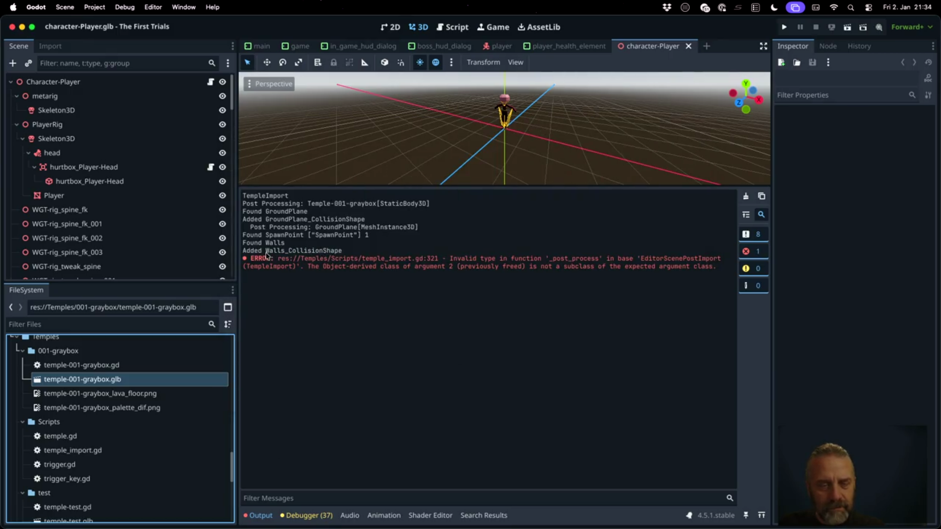
left_click_drag(265, 253, 341, 251)
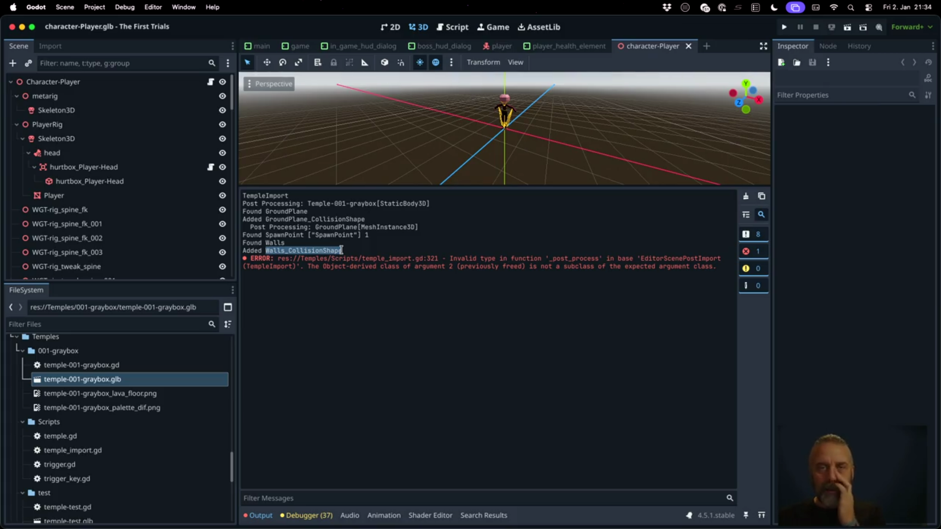
Open temple_import.gd in the Script workspace and go to error line 321.
left_click(455, 26)
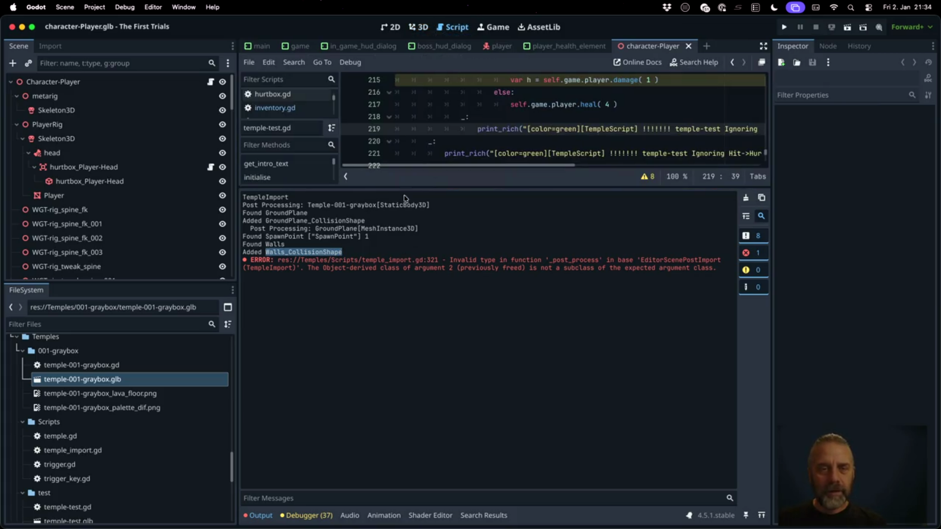
mouse_move(418, 189)
left_mouse_down()
mouse_move(412, 402)
mouse_move(412, 346)
left_mouse_up()
left_click(285, 196)
scroll(489, 217, "down", 10)
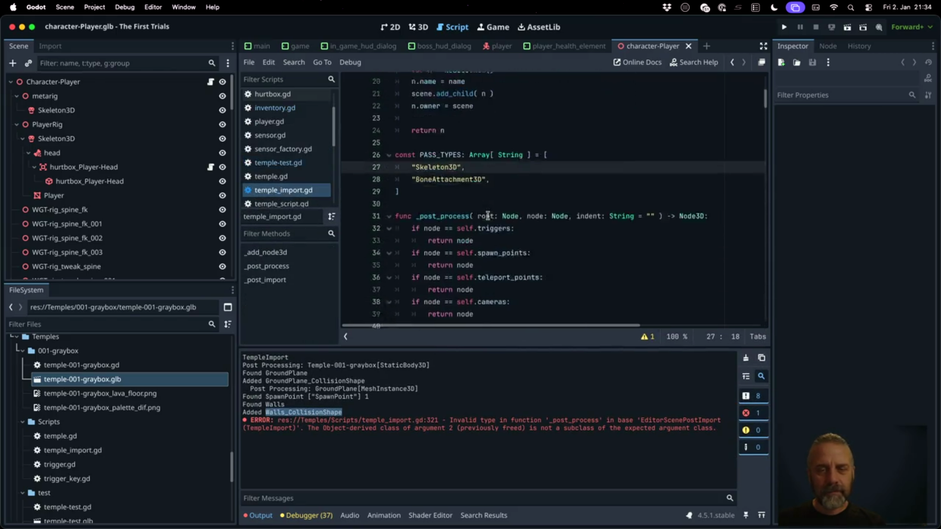
scroll(489, 217, "down", 20)
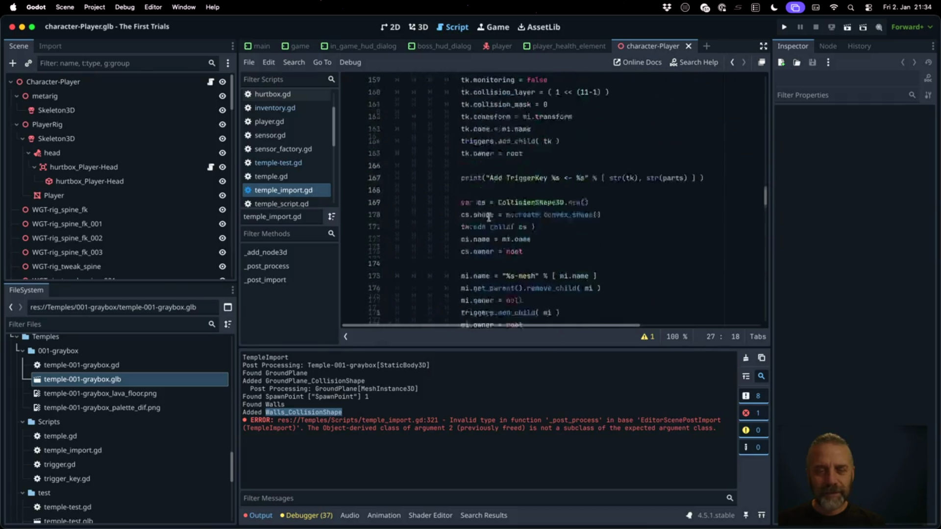
scroll(489, 217, "down", 9)
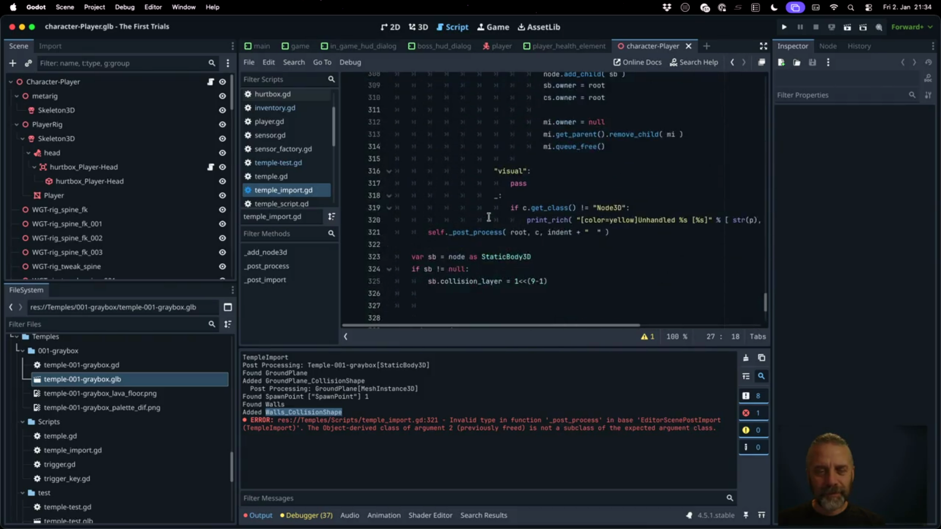
left_click(498, 237)
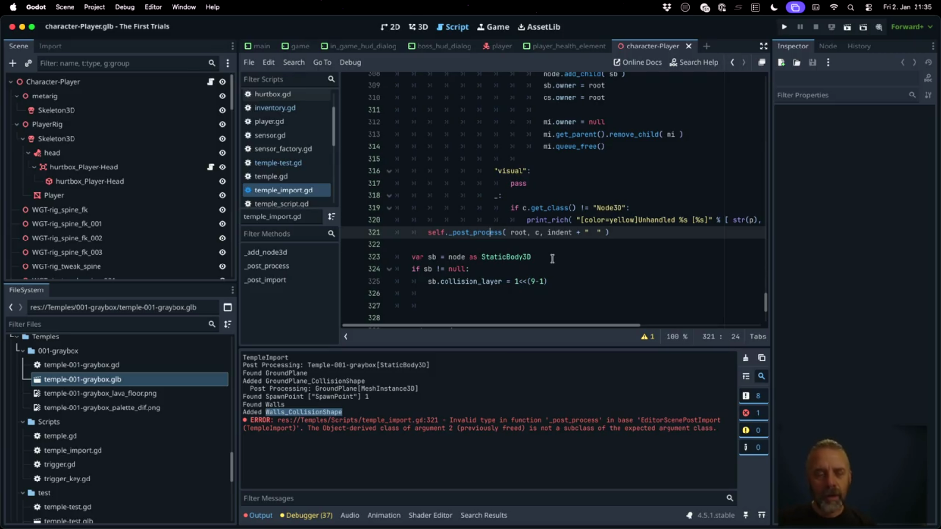
Add an indented continue after mi.queue_free() on line 315 in the collision branch.
scroll(547, 245, "up", 10)
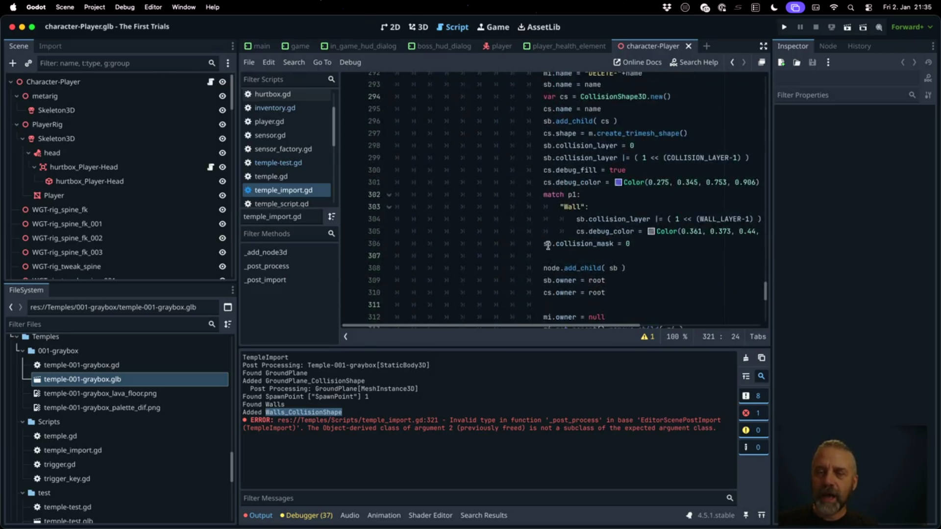
scroll(548, 246, "up", 2)
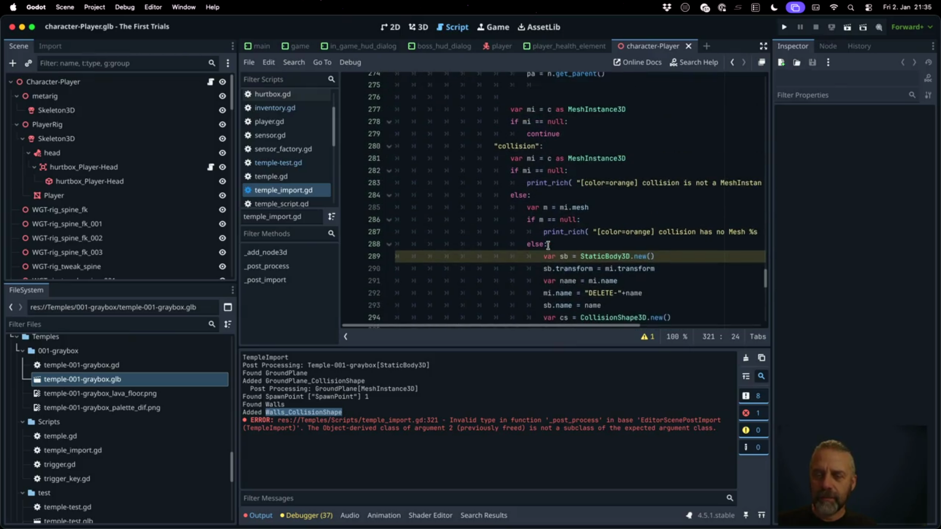
scroll(548, 246, "down", 1)
left_click(548, 156)
scroll(548, 160, "down", 4)
scroll(547, 160, "up", 3)
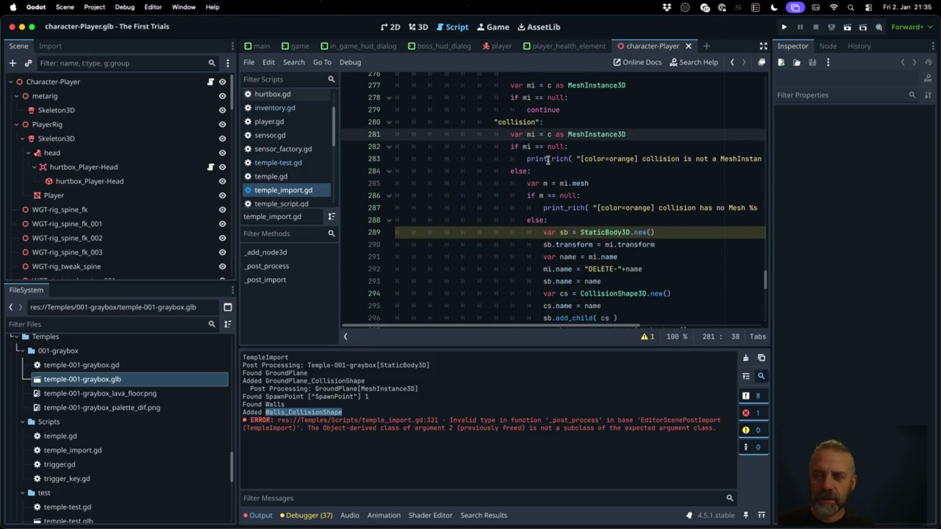
scroll(547, 160, "down", 1)
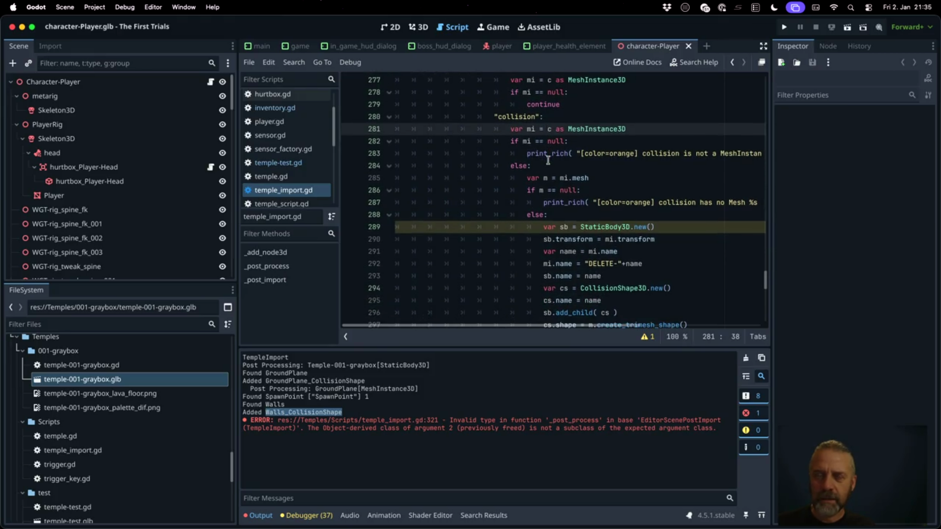
scroll(548, 160, "down", 8)
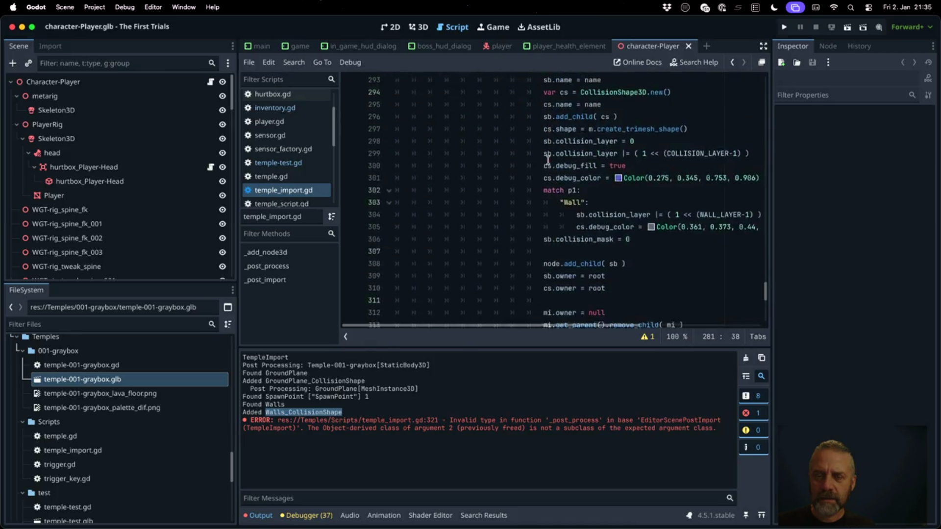
left_click(554, 248)
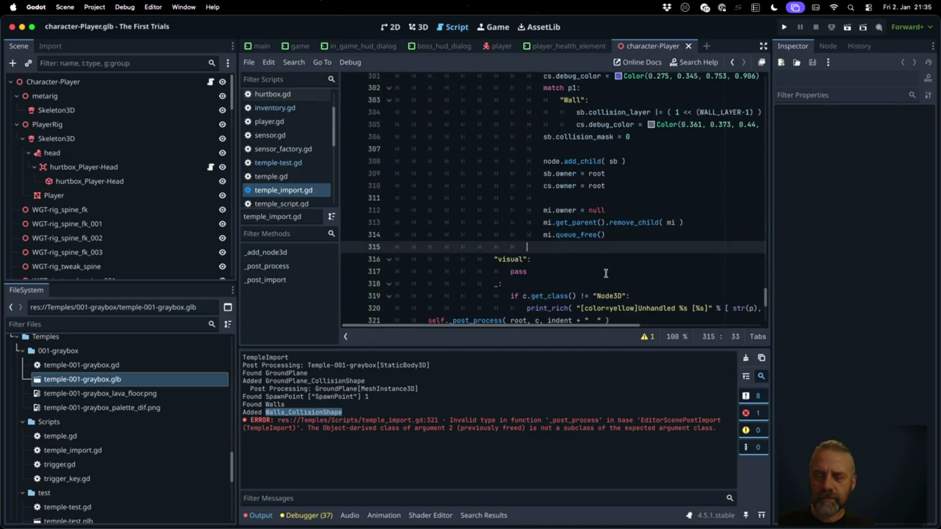
scroll(608, 274, "up", 7)
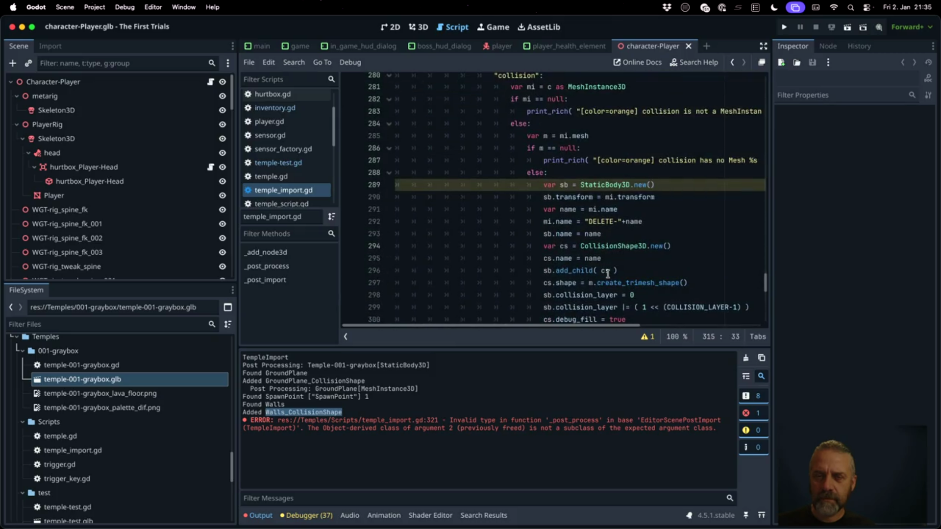
key("Tab")
type("continue")
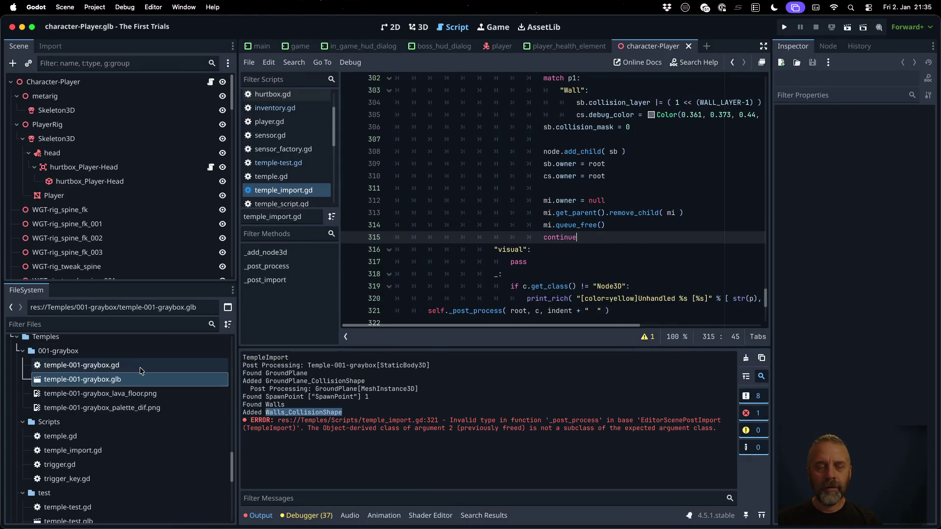
right_click(141, 379)
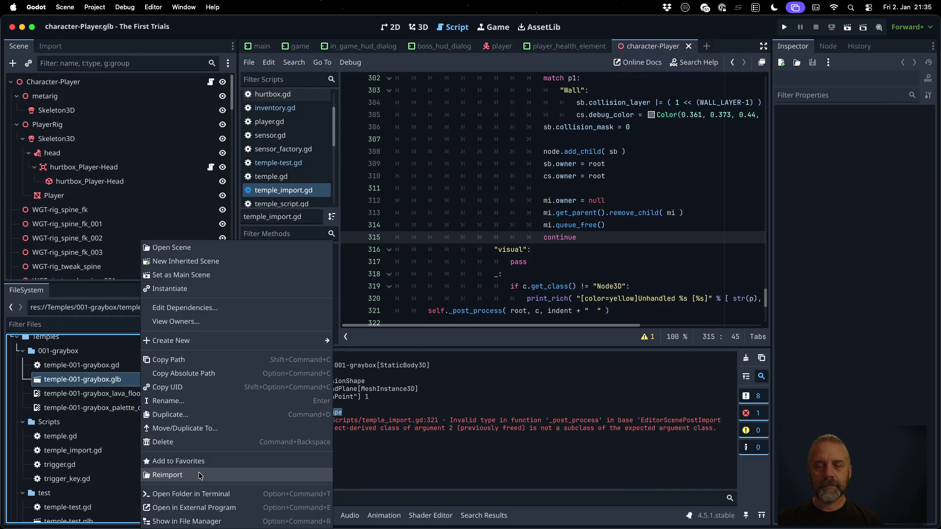
Reimport the graybox with the edited script, dismiss the load errors, and review the code around line 317.
left_click(200, 475)
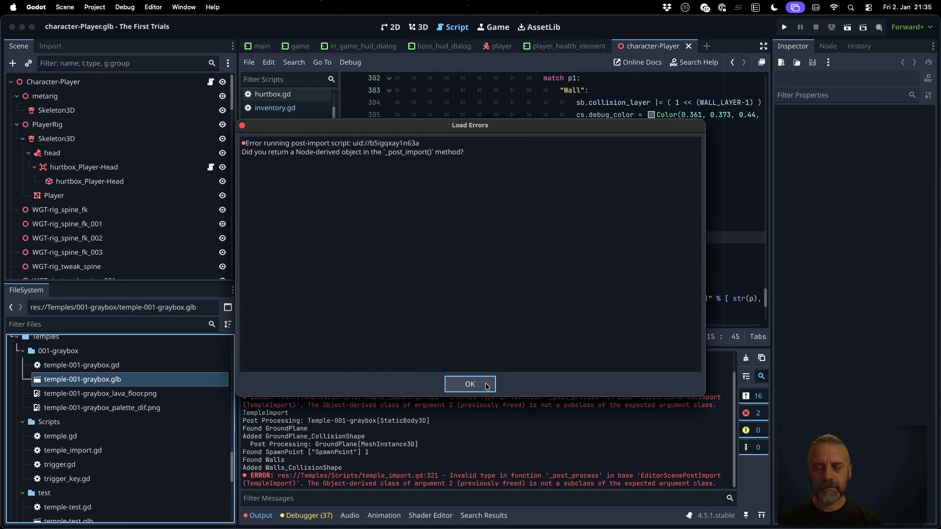
left_click(487, 385)
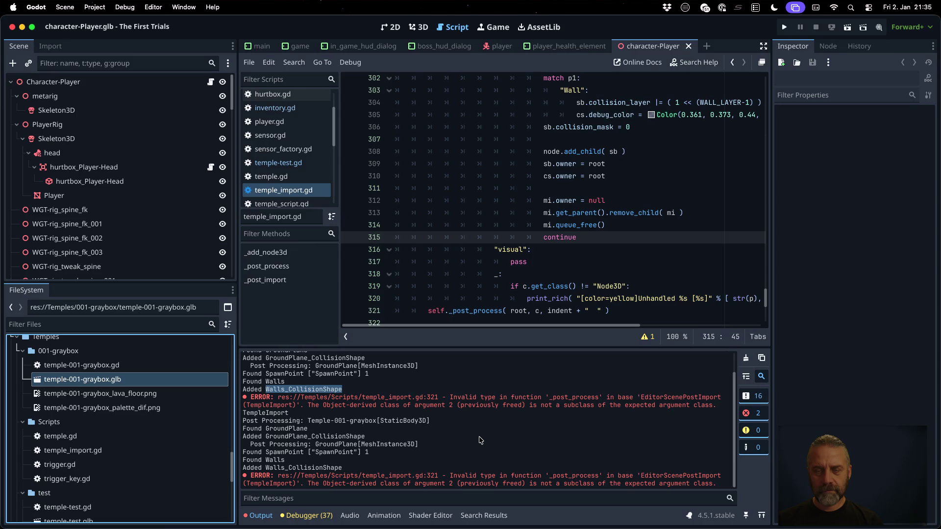
left_click(549, 256)
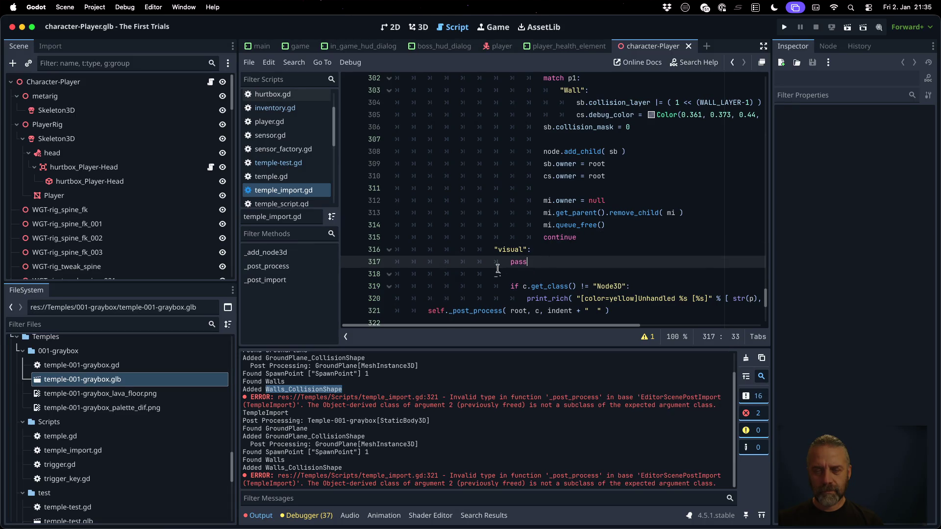
scroll(497, 268, "up", 6)
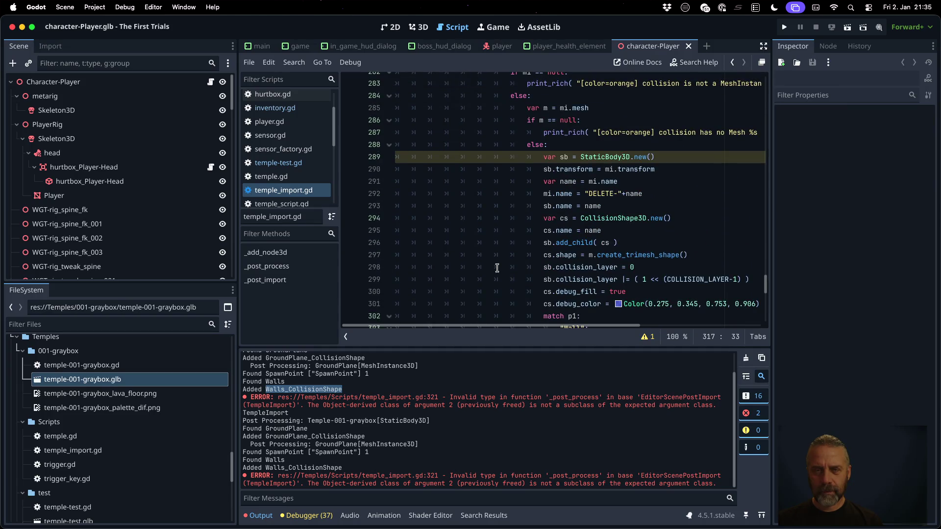
scroll(497, 268, "up", 1)
scroll(497, 268, "down", 6)
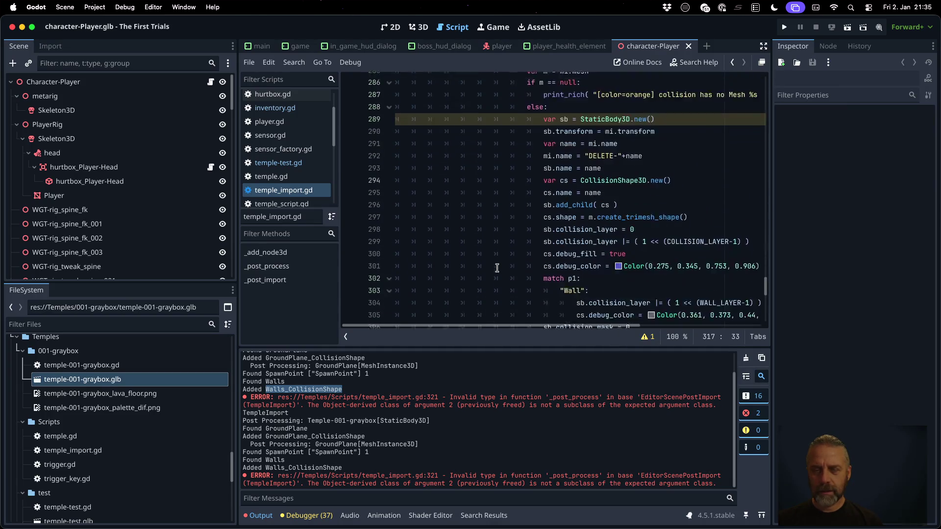
scroll(557, 240, "up", 5)
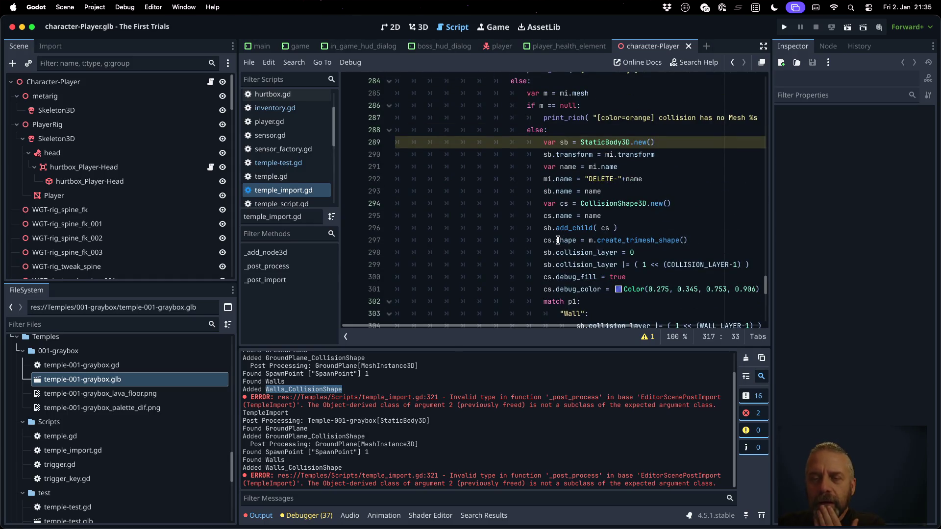
scroll(558, 240, "up", 3)
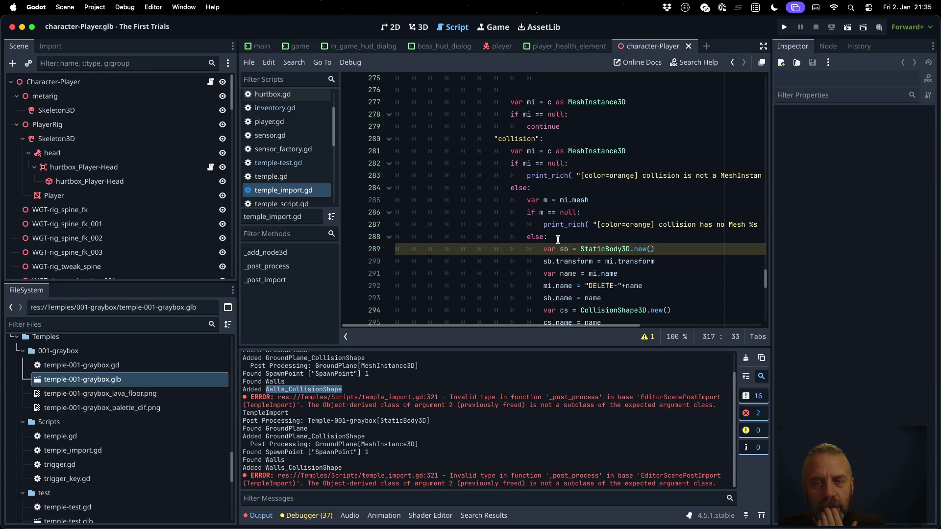
scroll(558, 240, "up", 9)
scroll(558, 240, "down", 13)
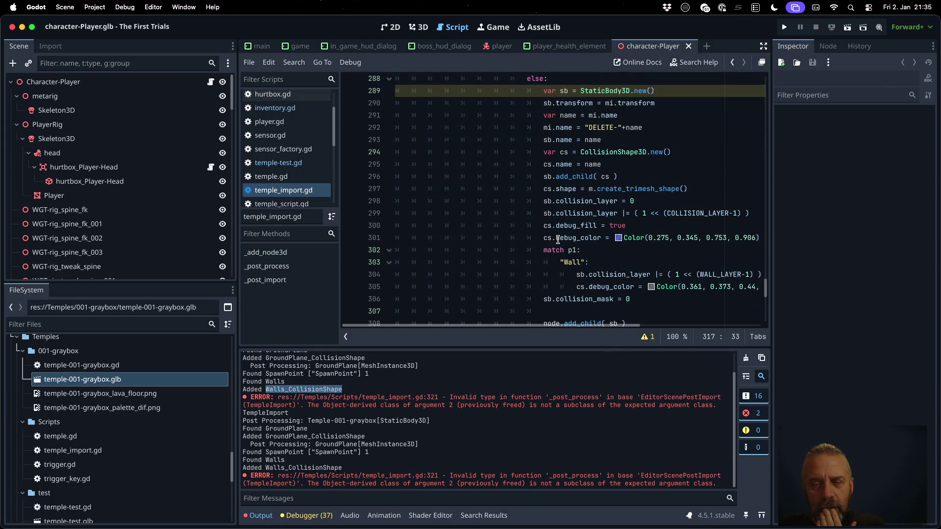
scroll(557, 241, "down", 1)
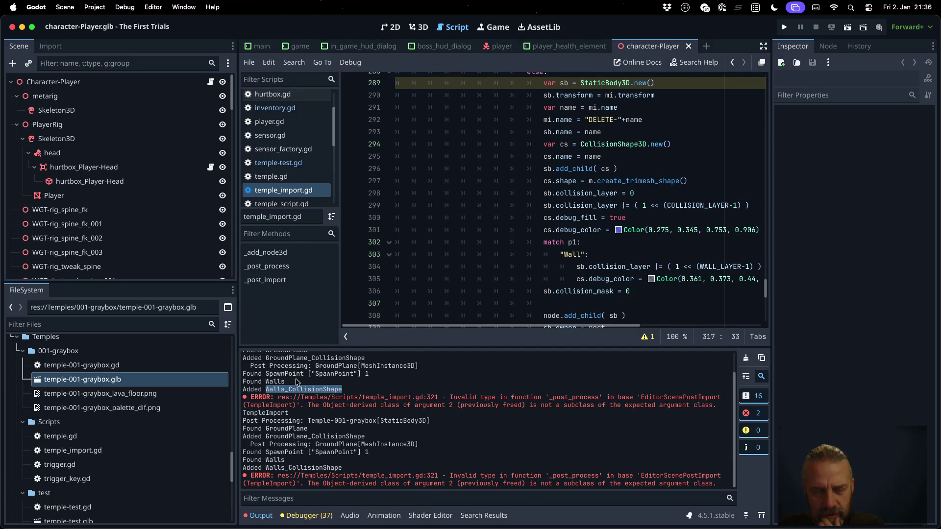
Find where 'Found Walls' is printed in temple_import.gd by searching for the log text.
left_click_drag(287, 383, 241, 383)
key("super+c")
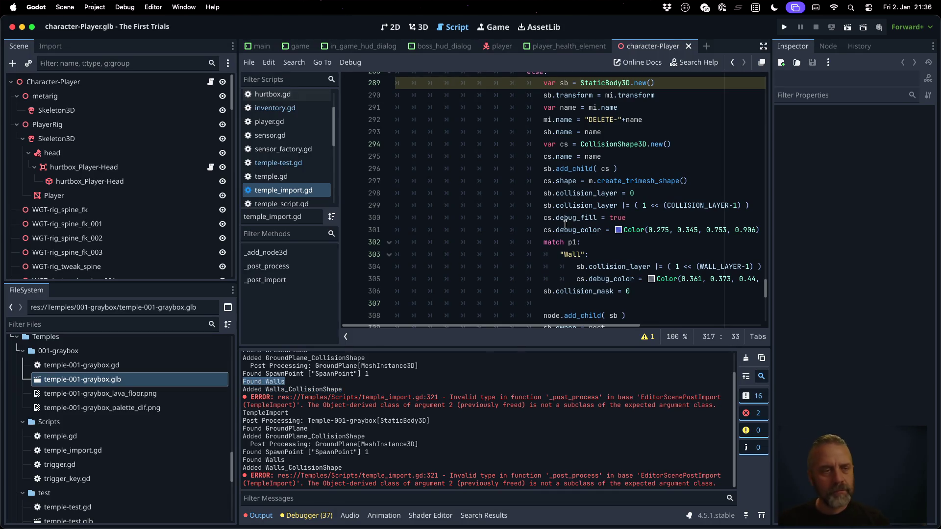
left_click(560, 194)
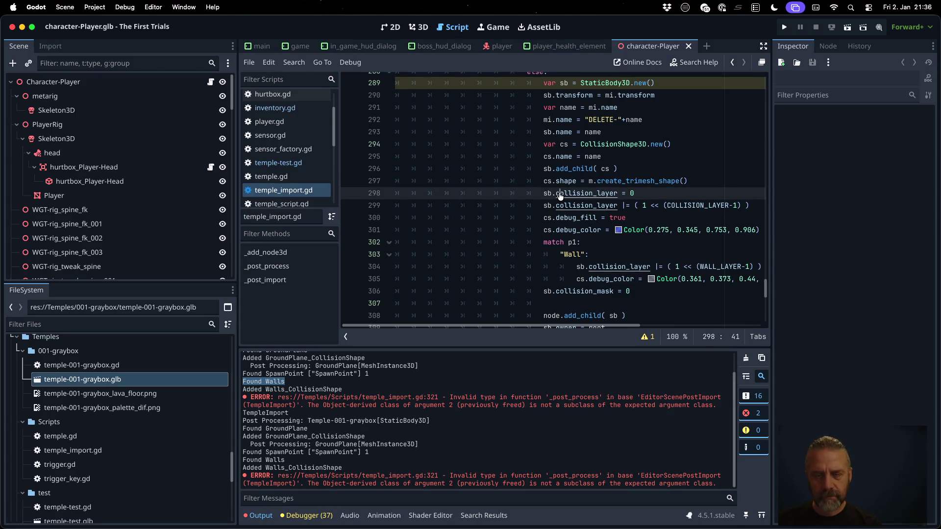
key("super+f")
key("super+v")
key("Escape")
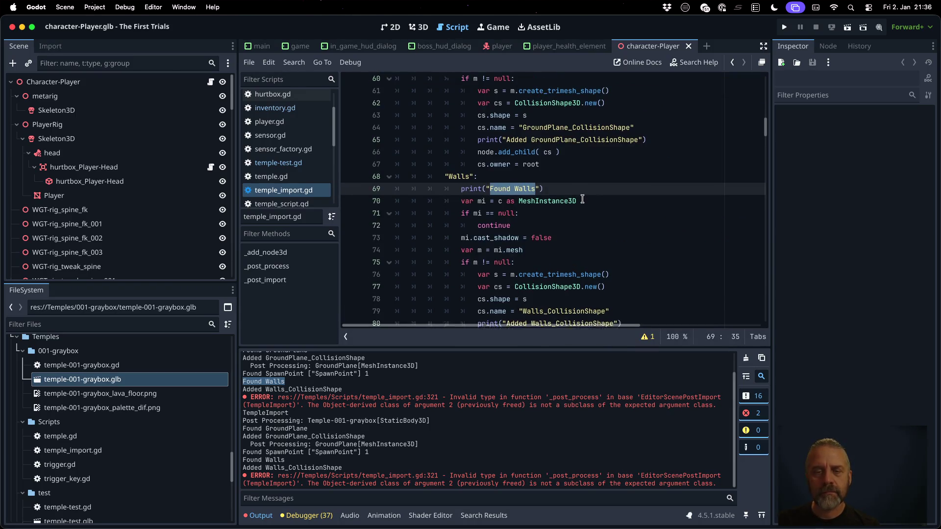
scroll(563, 196, "down", 5)
scroll(583, 199, "up", 3)
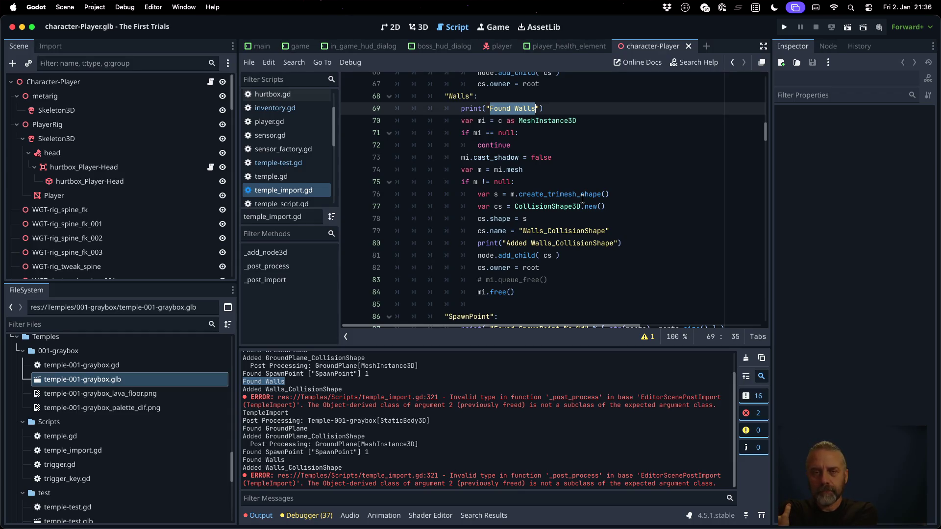
Add continue after mi.free() in the Walls branch and save temple_import.gd.
left_click(541, 289)
key("Return")
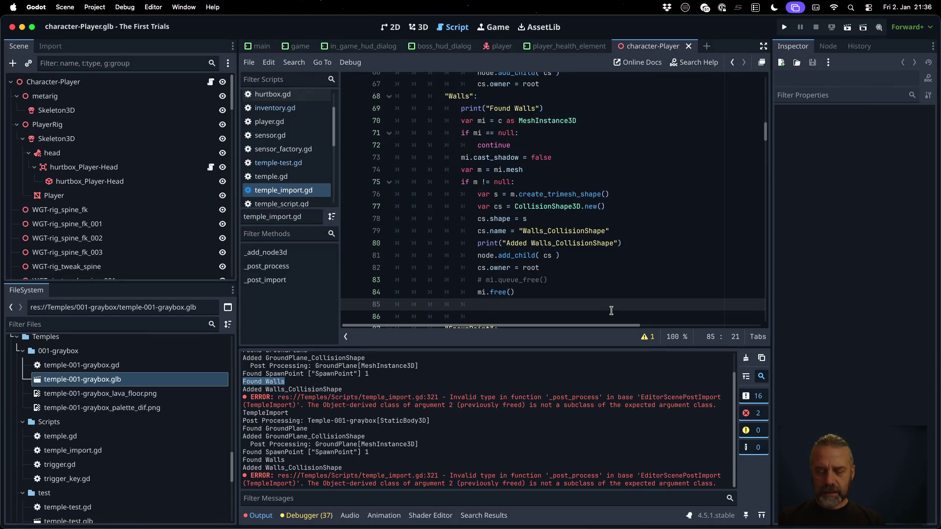
type("continue")
key("super+s")
key("Return")
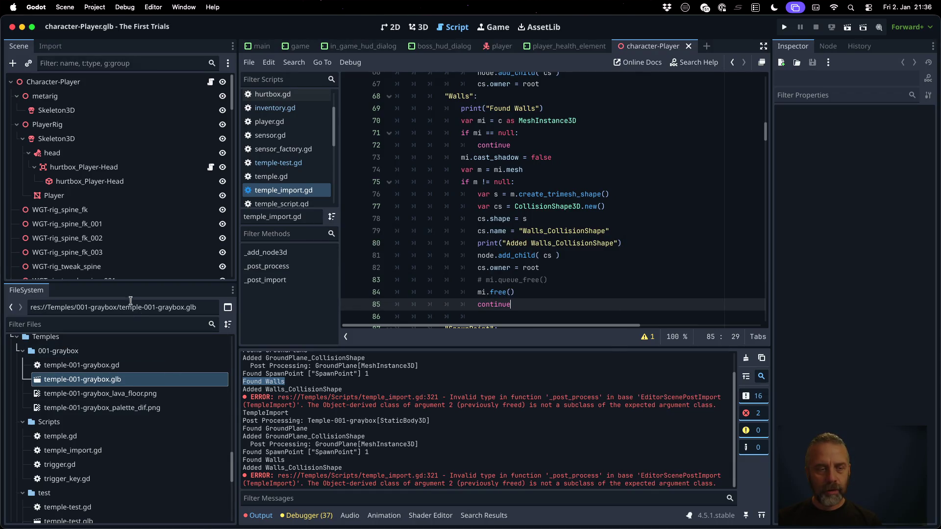
right_click(101, 380)
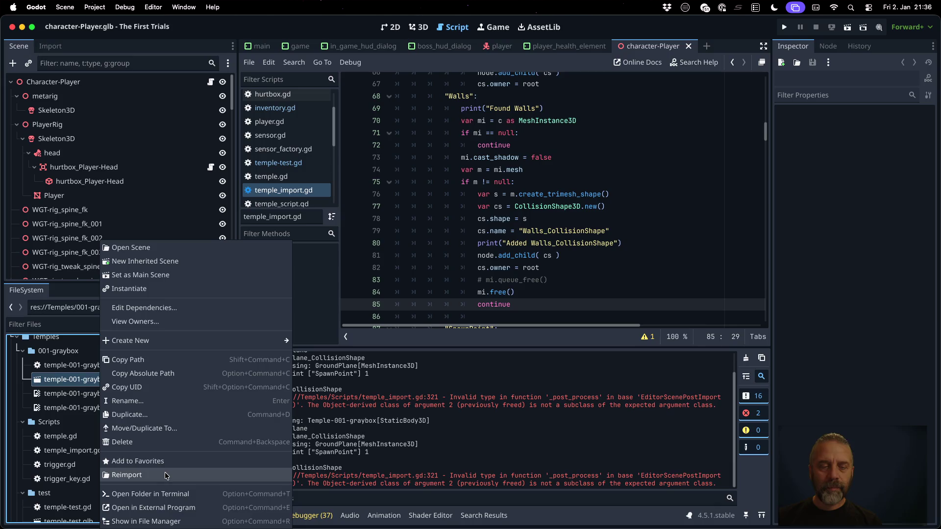
Reimport temple-001-graybox.glb, clear the output log, and reimport again for a clean zero-error run.
left_click(167, 474)
scroll(464, 416, "up", 15)
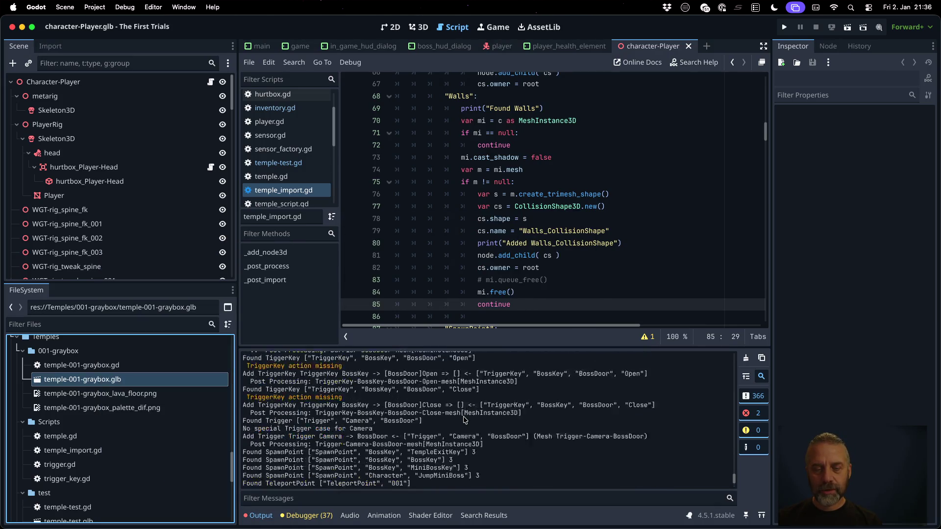
scroll(463, 409, "up", 5)
scroll(466, 427, "down", 20)
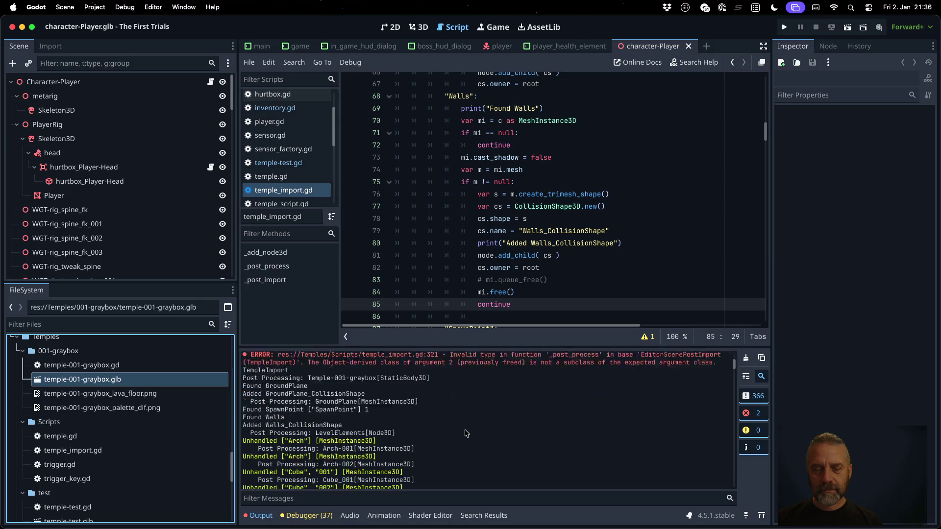
left_click(746, 357)
right_click(179, 385)
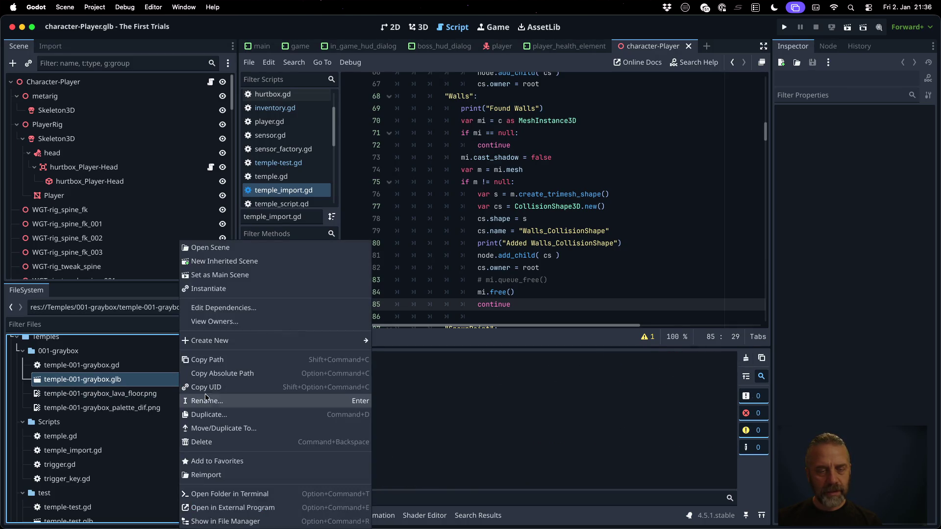
left_click(206, 463)
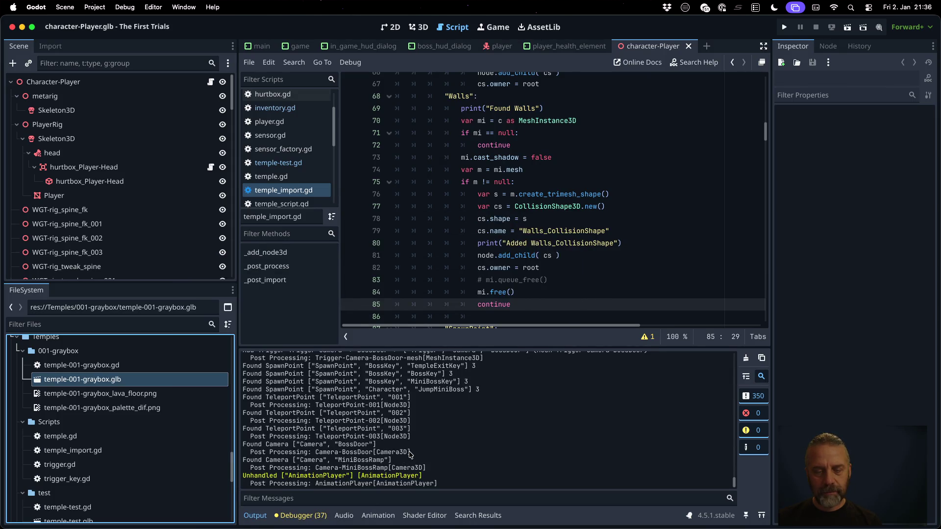
left_click(430, 273)
scroll(539, 220, "up", 20)
scroll(582, 226, "down", 3)
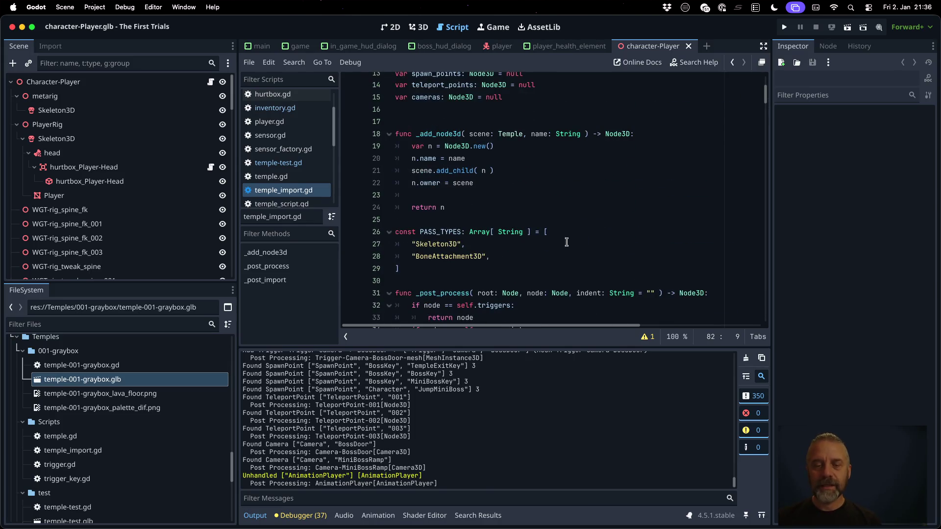
Add "AnimationPlayer" after "BoneAttachment3D" in PASS_TYPES and save temple_import.gd.
left_click(530, 256)
key("Return")
type("\"AnimationPlayer\",")
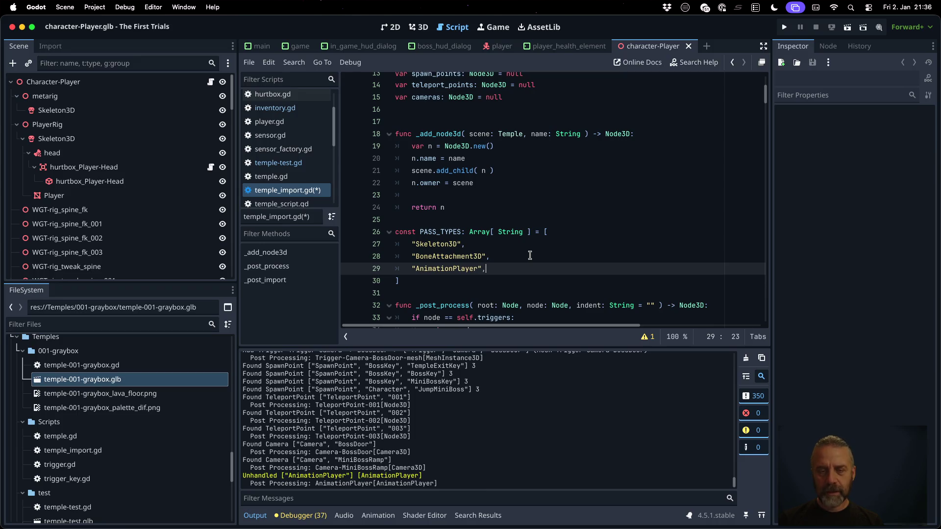
key("super+s")
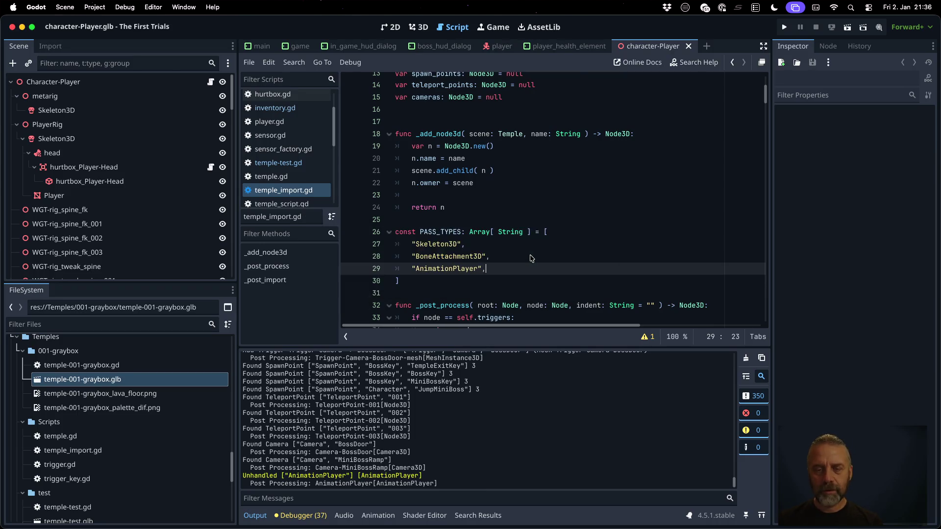
Clear the output log and reimport temple-001-graybox.glb with the updated script.
left_click(746, 357)
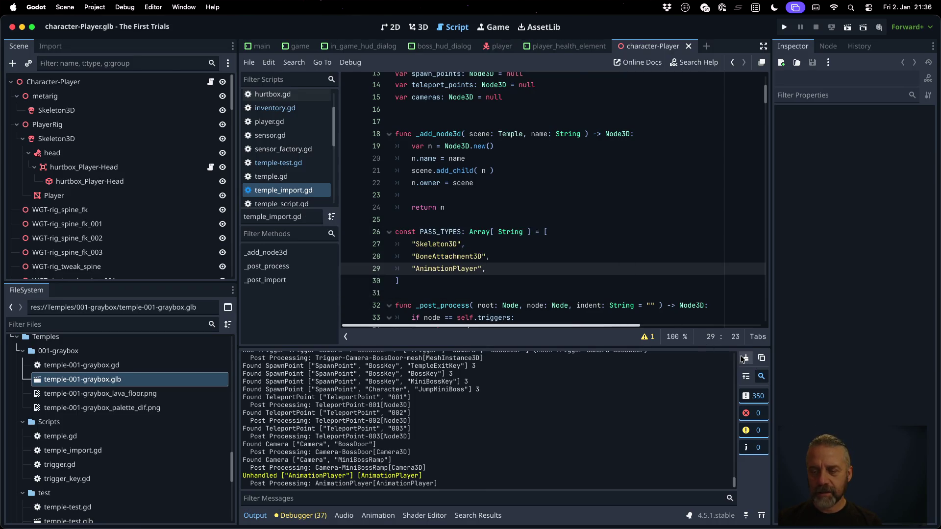
right_click(89, 381)
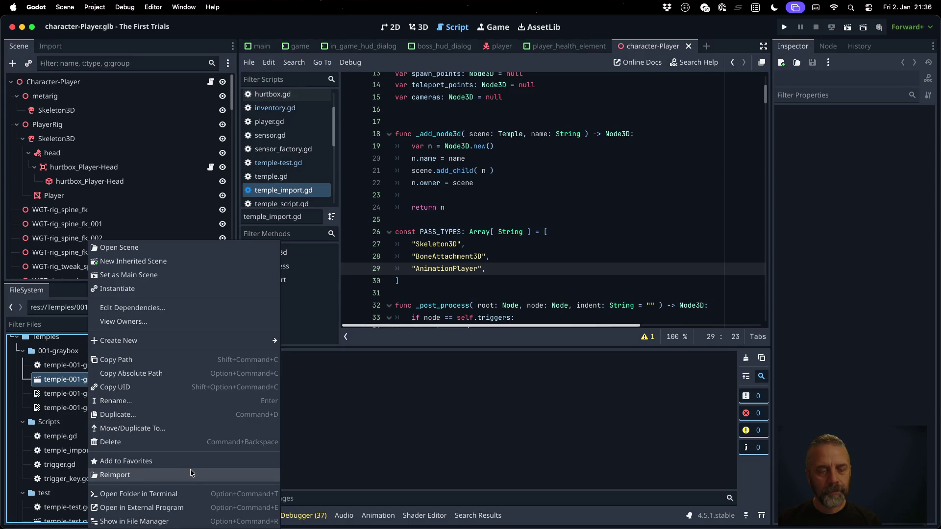
left_click(206, 473)
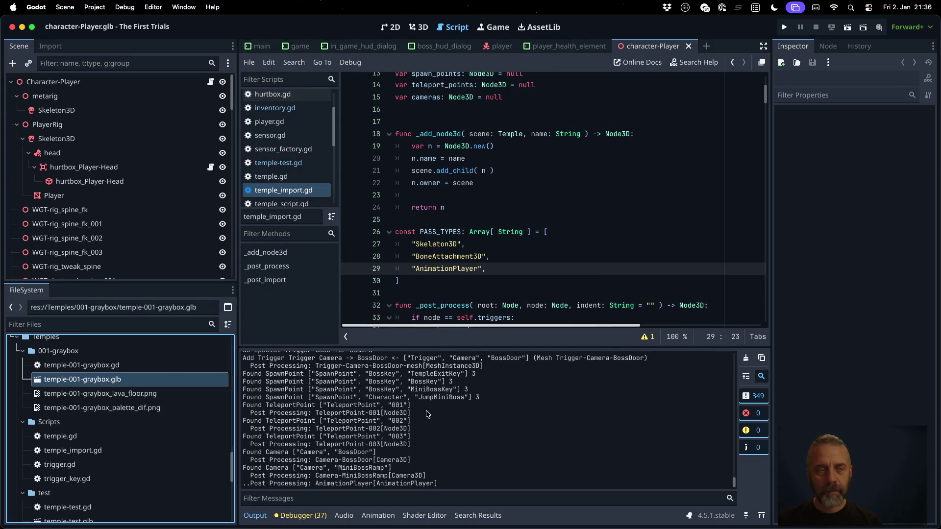
left_click(290, 47)
Open the imported temple-001-graybox scene from the game scene.
scroll(117, 221, "down", 3)
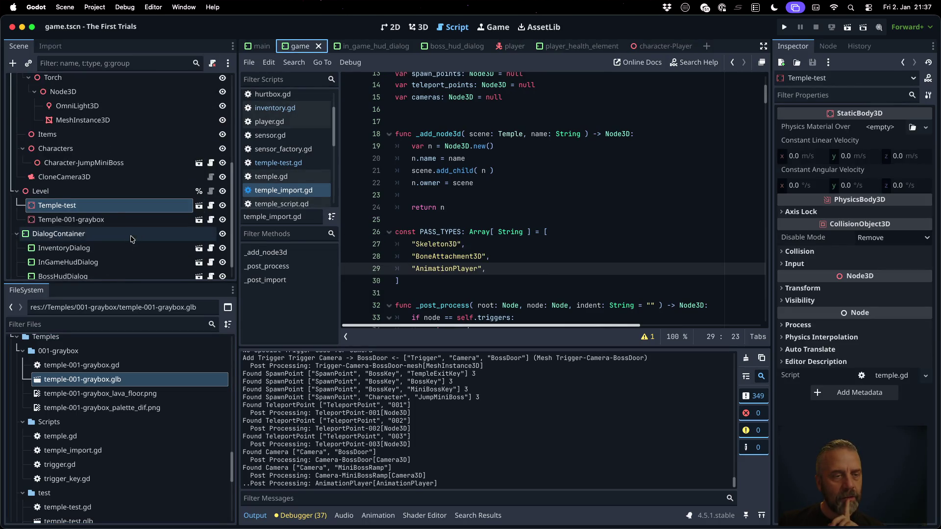
double_click(116, 224)
left_click(198, 220)
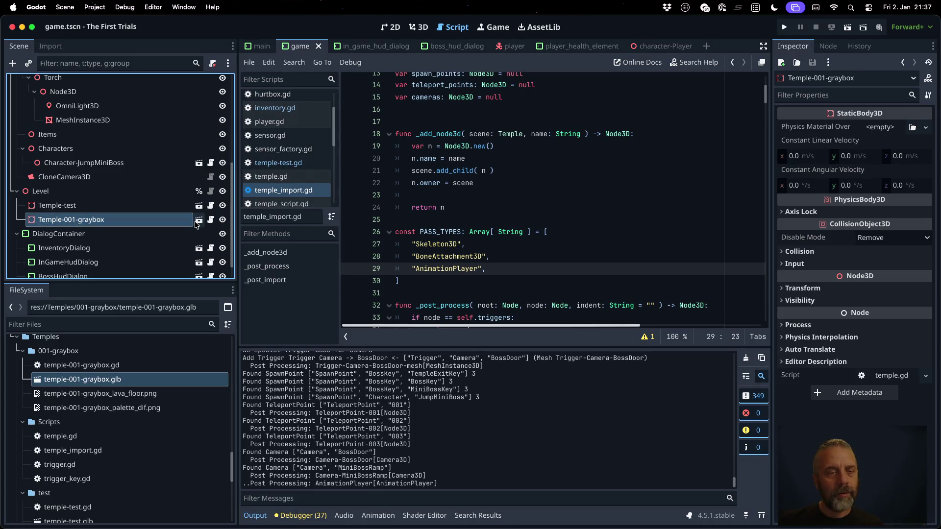
left_click(474, 279)
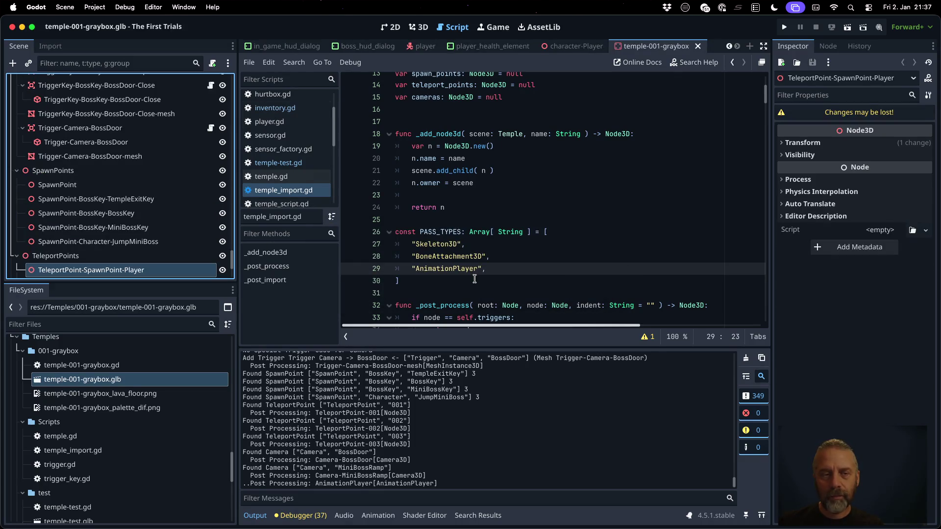
View the graybox level in 3D, then run the game to test it and stop it.
left_click(419, 28)
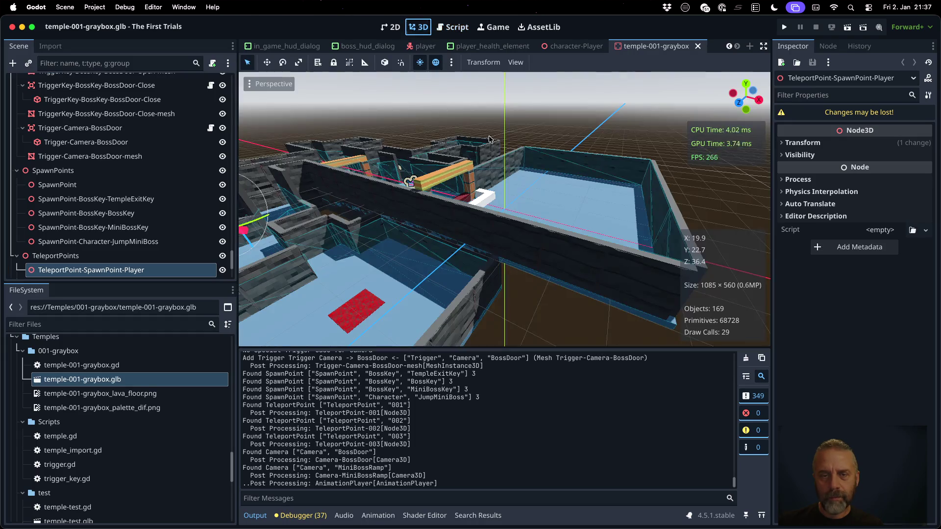
scroll(550, 229, "up", 5)
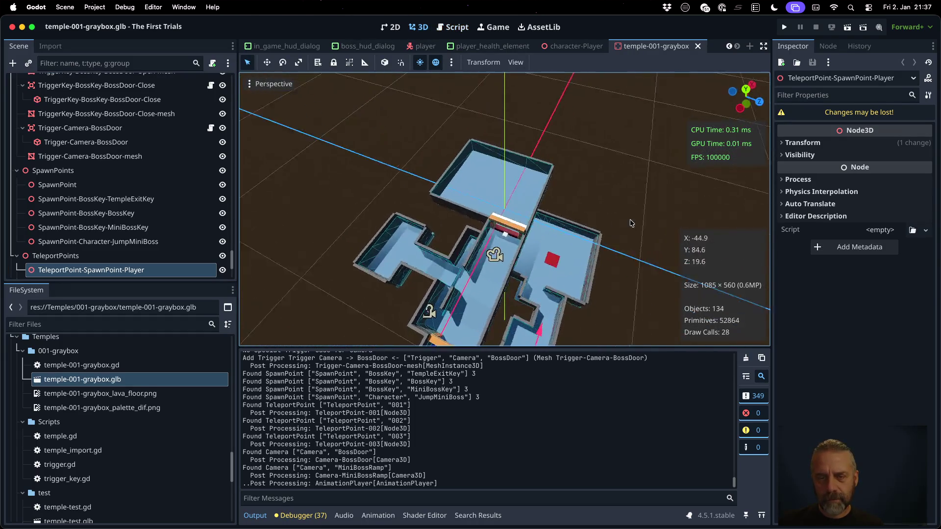
scroll(514, 222, "up", 4)
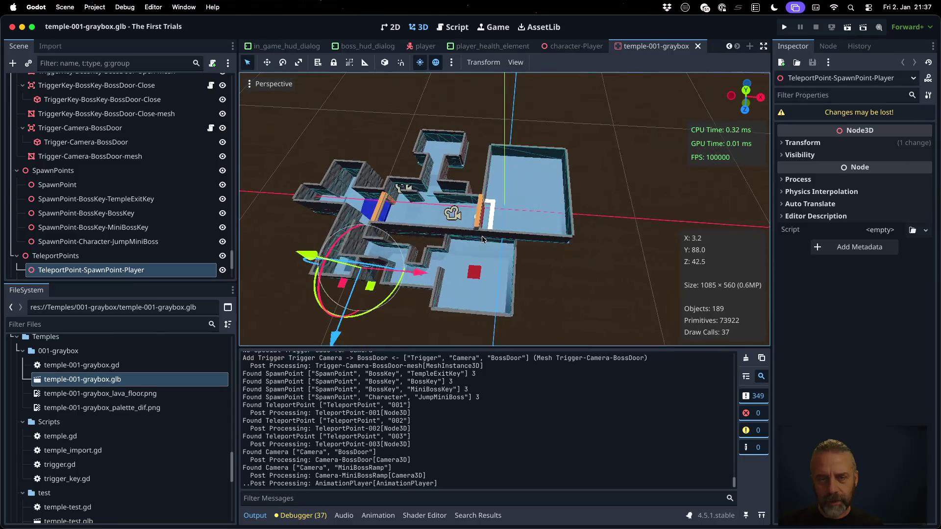
left_click(782, 28)
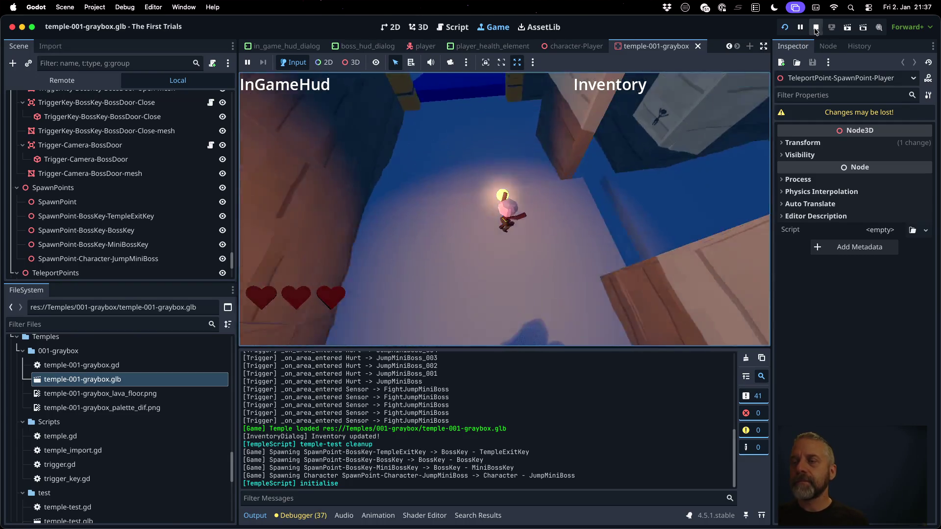
key("super+period")
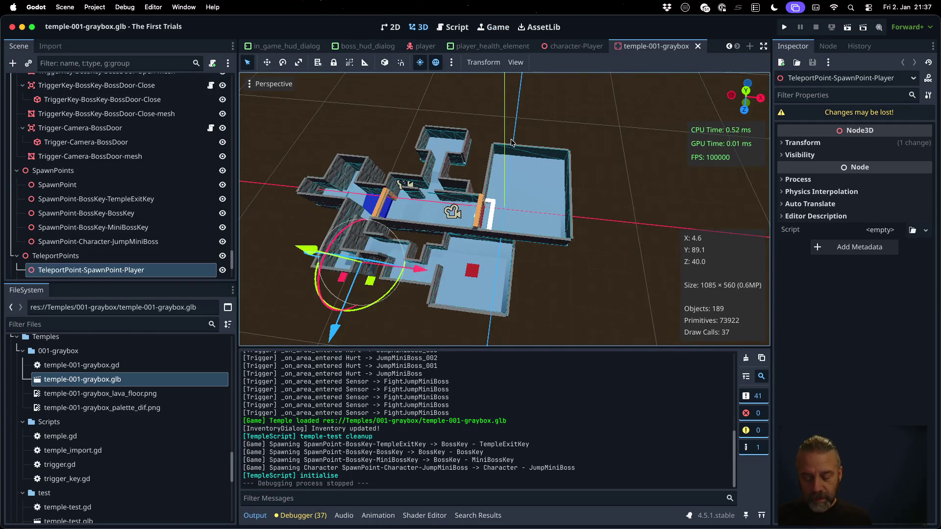
key("super+Tab")
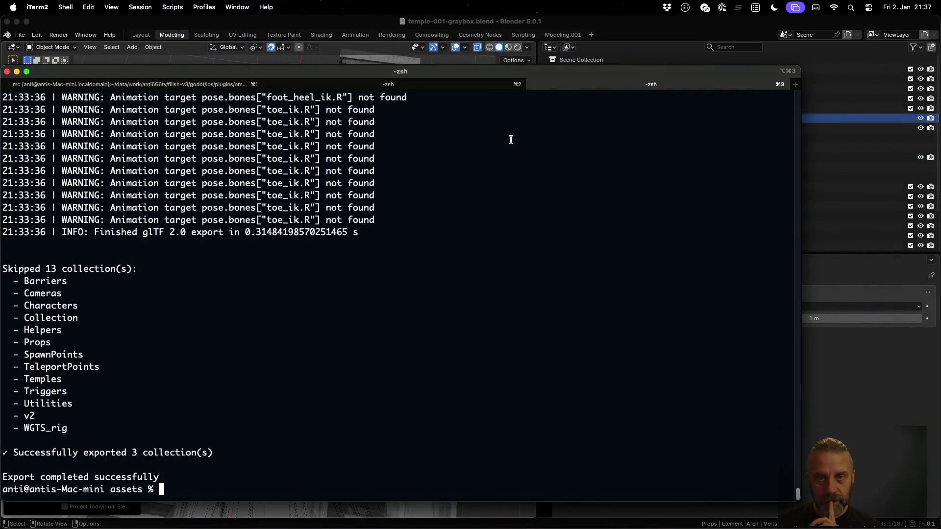
left_click(577, 23)
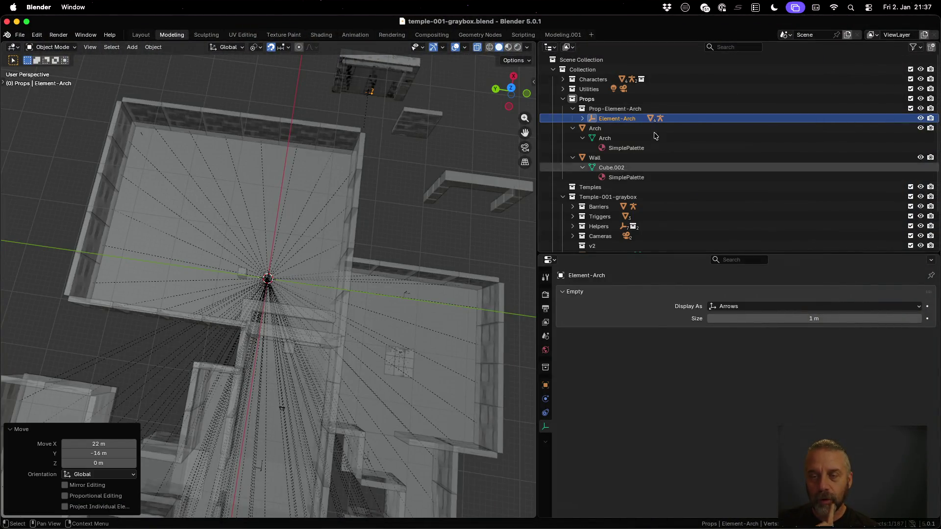
left_click(583, 119)
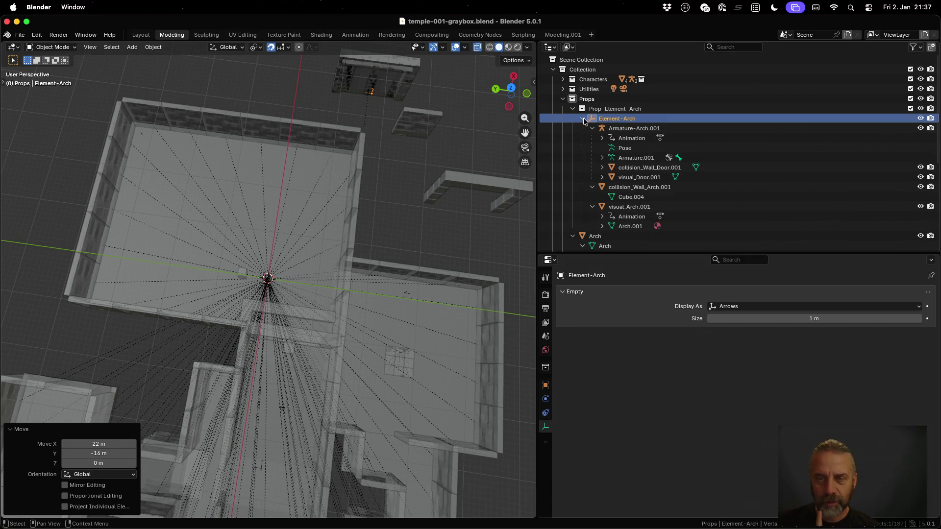
right_click(609, 119)
left_click(608, 118)
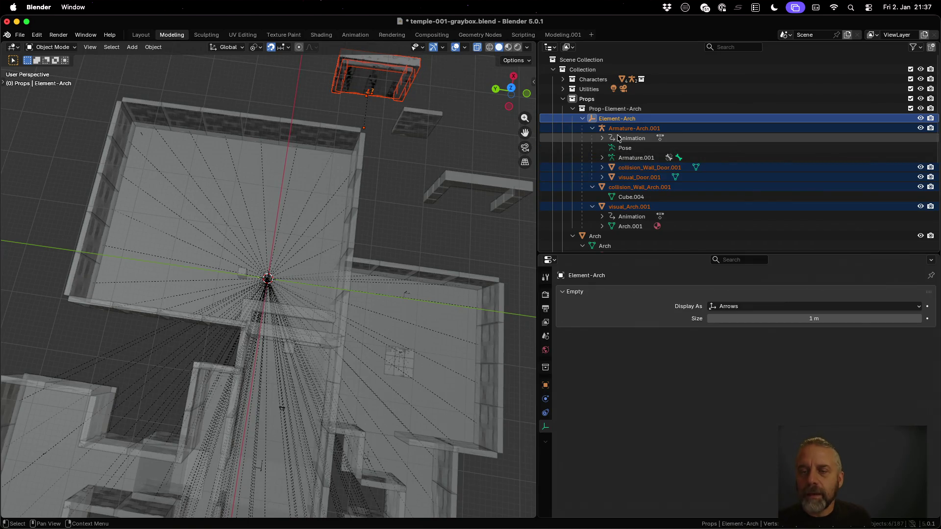
left_click(603, 139)
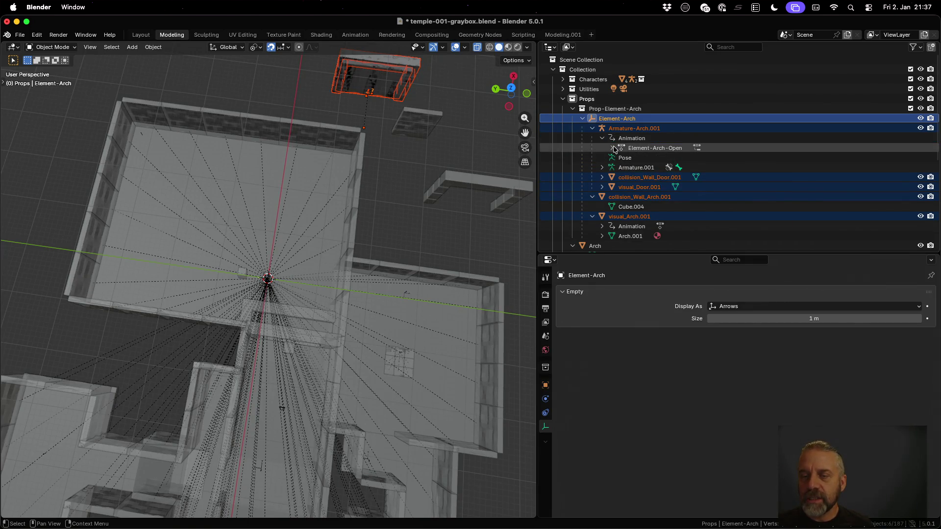
left_click(612, 148)
left_click(612, 148)
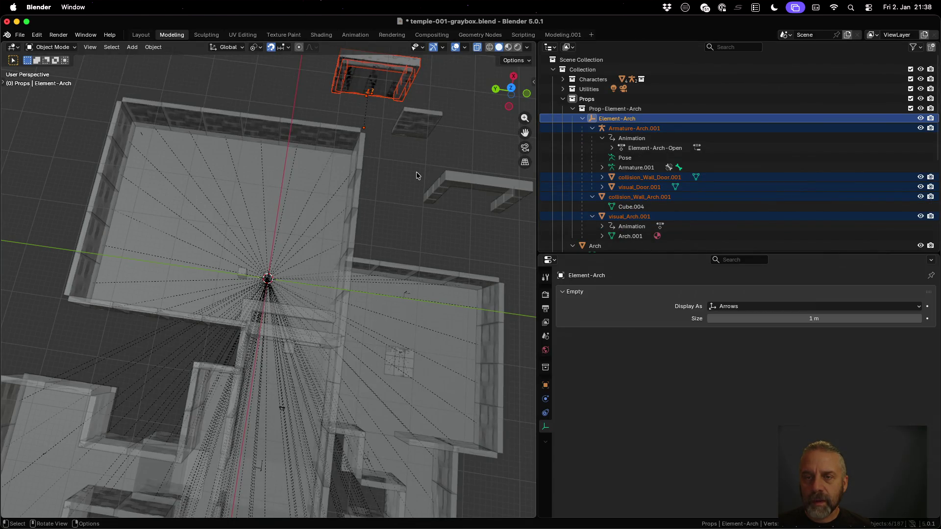
scroll(416, 175, "down", 2)
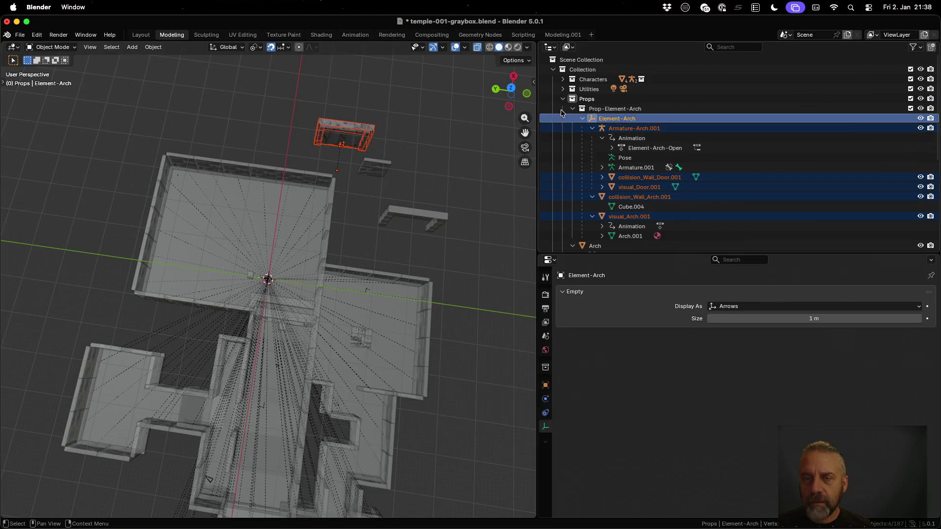
Place a copy of the arch prop at the temple's central floor, kept flat on the ground.
key("shift+d")
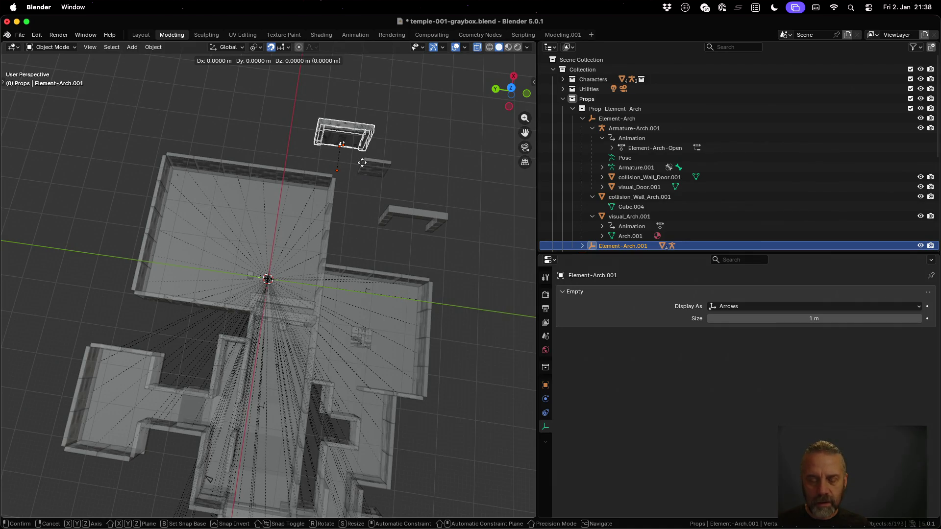
key("shift+z")
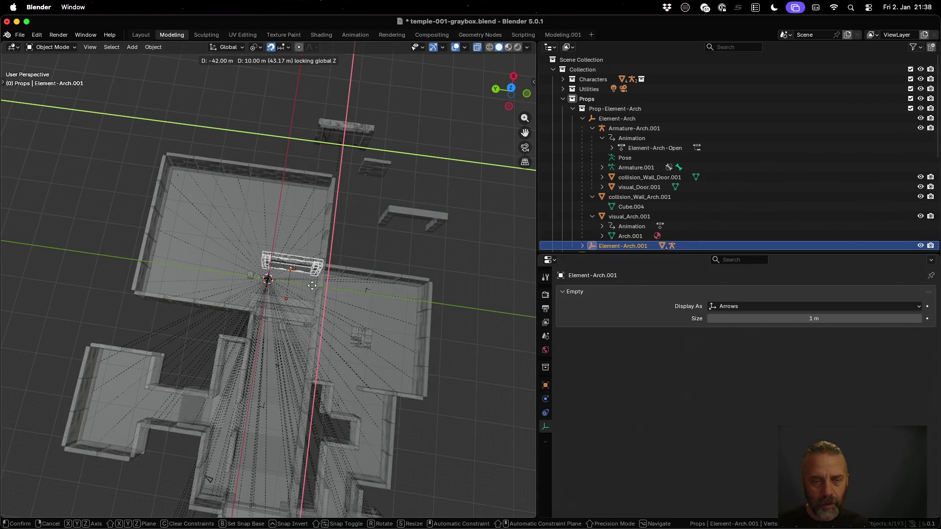
left_click(312, 285)
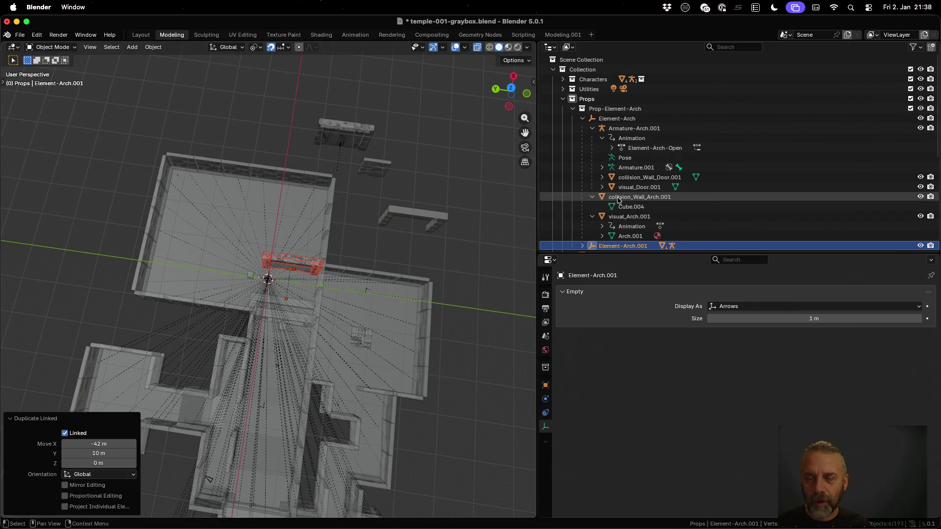
scroll(626, 214, "down", 3)
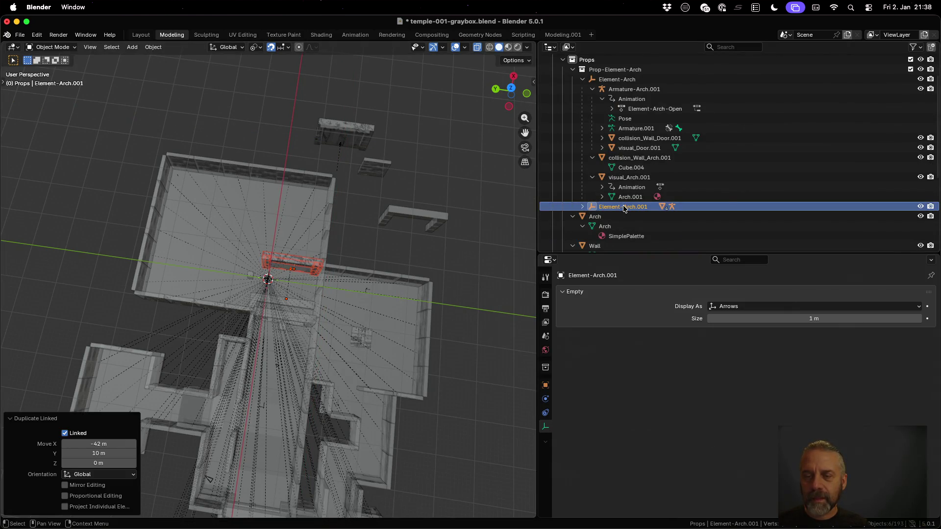
Select the copied arch with its whole hierarchy and move it into the v2 collection.
left_click(624, 207)
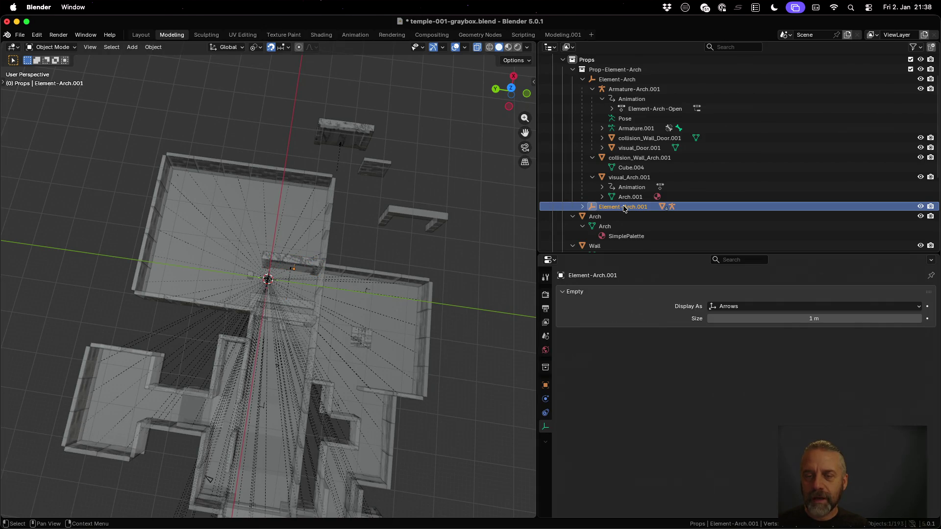
left_click(582, 207)
scroll(583, 206, "down", 3)
right_click(609, 171)
left_click(611, 167)
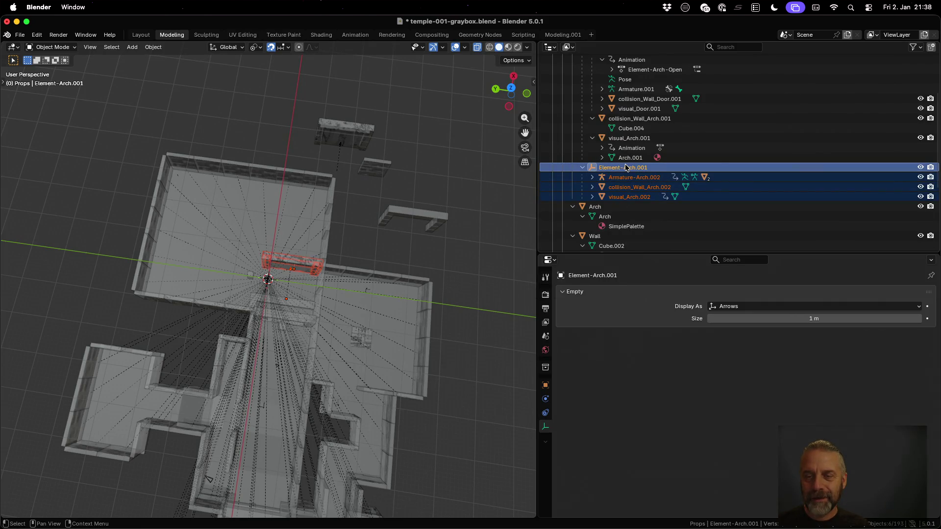
left_click(582, 216)
left_click(572, 206)
left_click(573, 217)
scroll(575, 219, "down", 5)
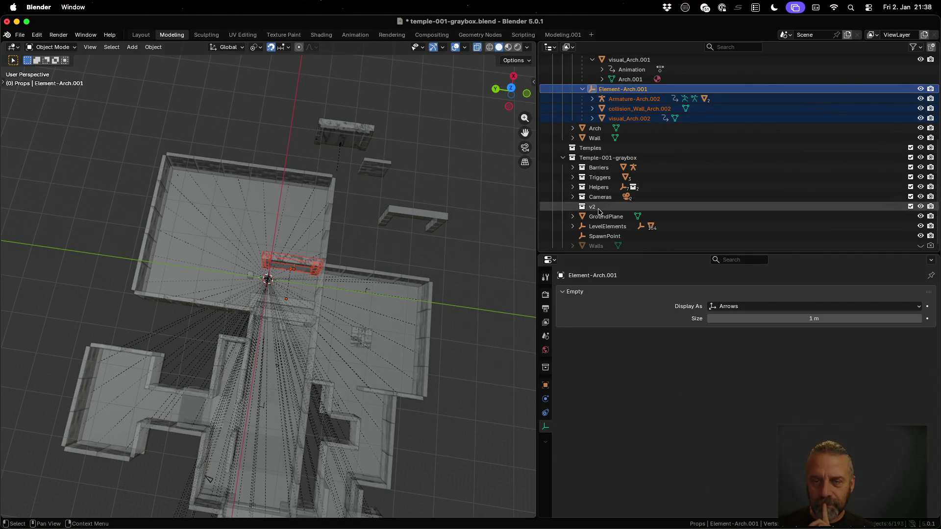
left_click_drag(629, 92, 610, 207)
Save the blend file and switch to the terminal.
scroll(667, 216, "down", 2)
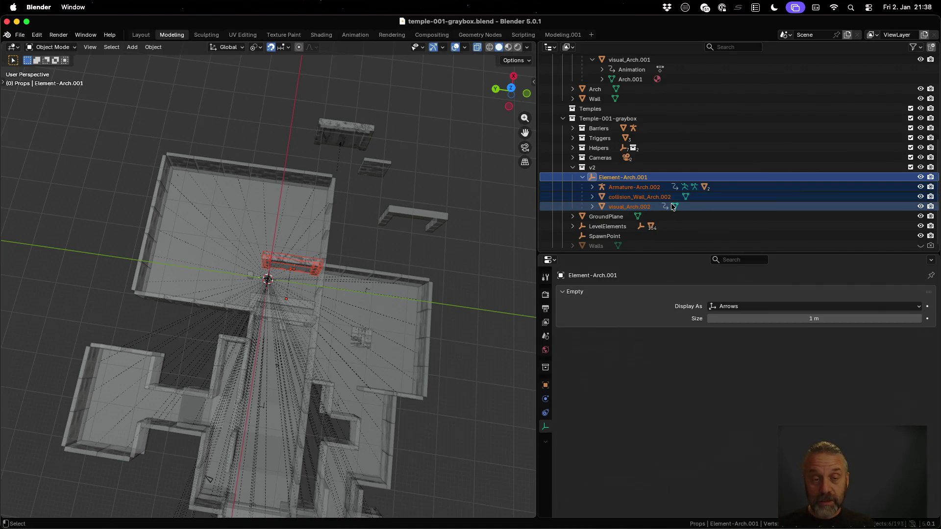
key("super+s")
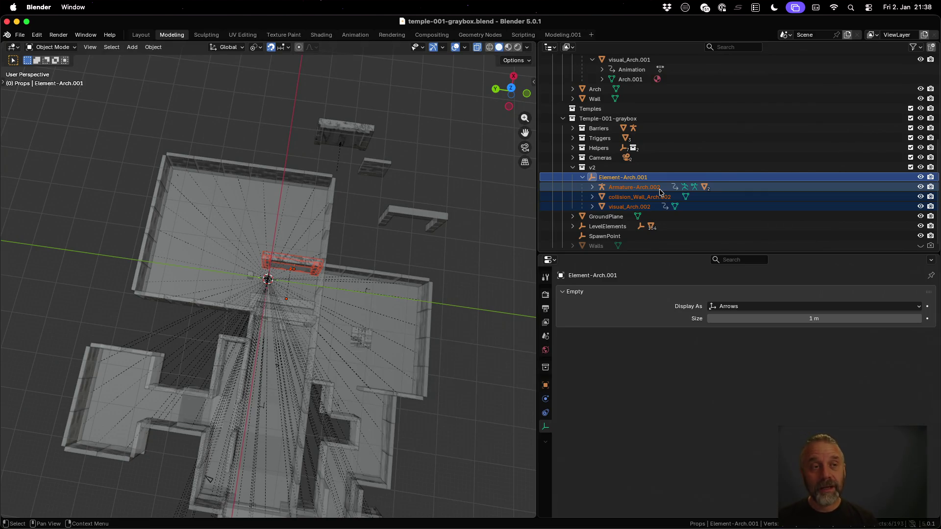
key("ctrl+Up")
left_click(269, 107)
Rerun ./reexport_v2.sh and reload the changed scenes from disk in Godot.
key("Up")
key("Return")
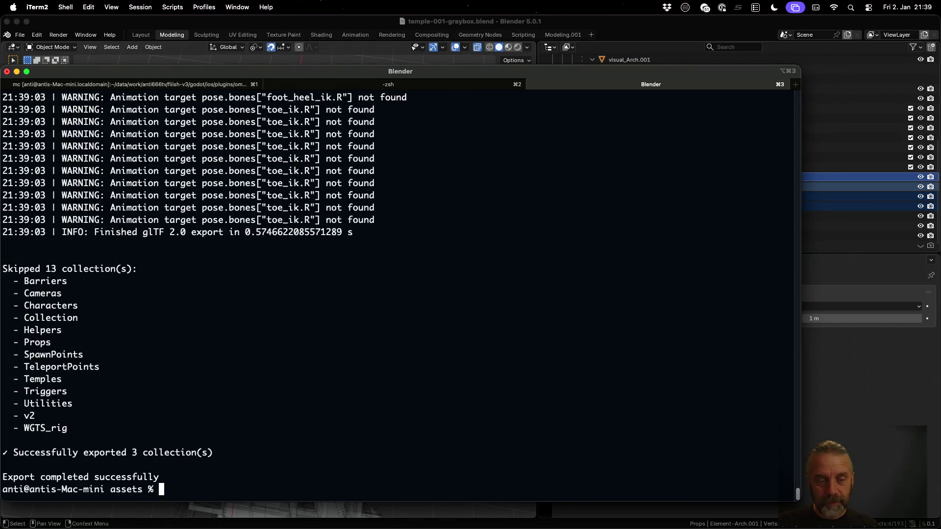
key("super+Tab")
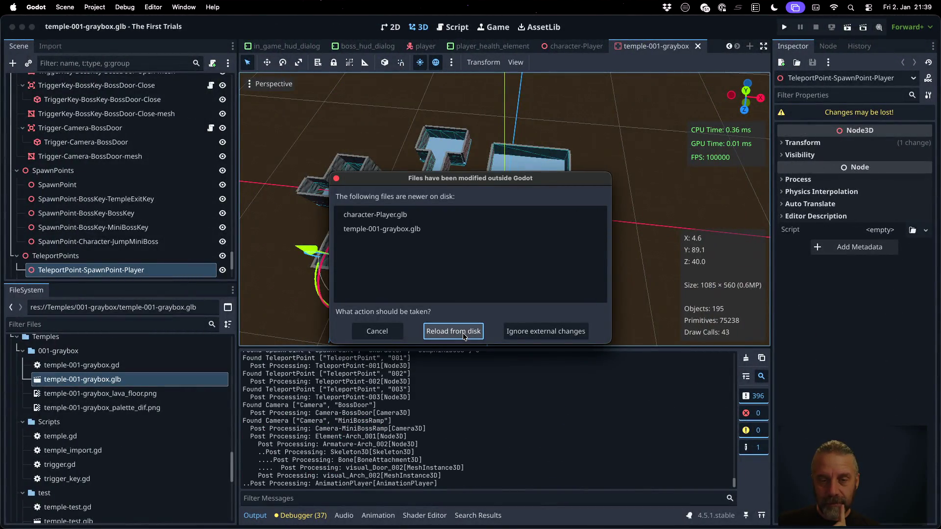
left_click(463, 333)
left_click(456, 281)
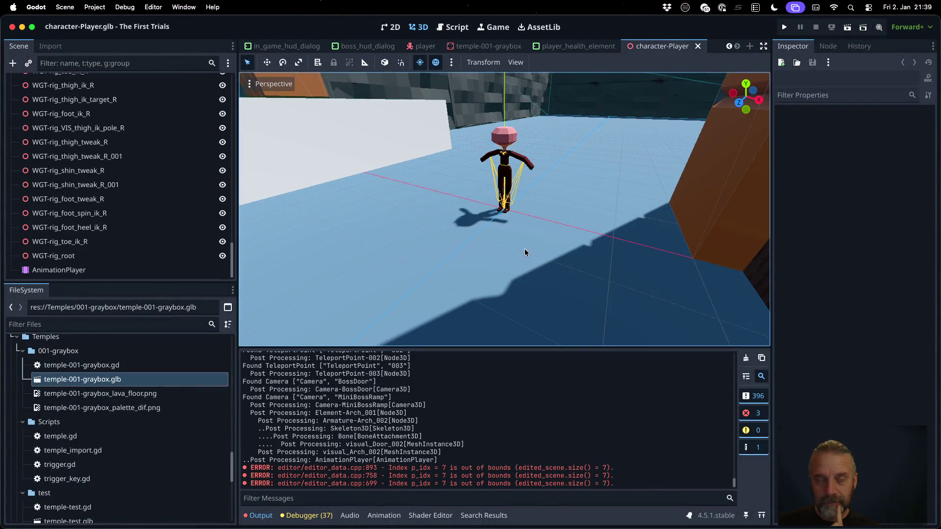
Select character-Player's AnimationPlayer and list its imported animations.
scroll(522, 238, "down", 10)
left_click_drag(592, 227, 491, 224)
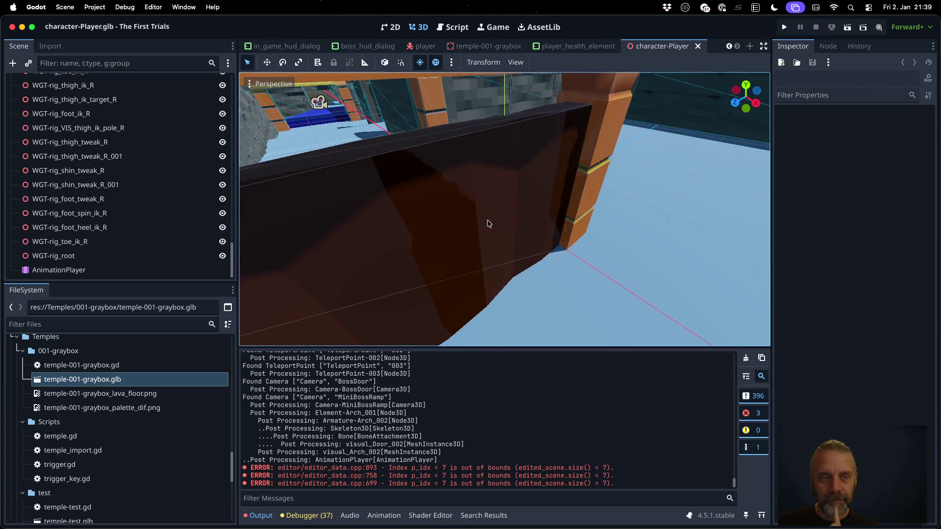
left_click(59, 270)
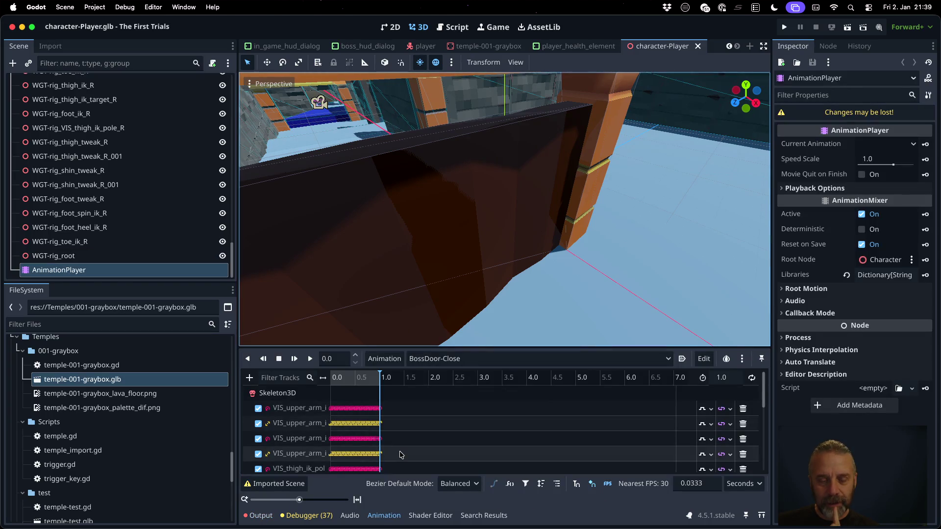
left_click(438, 360)
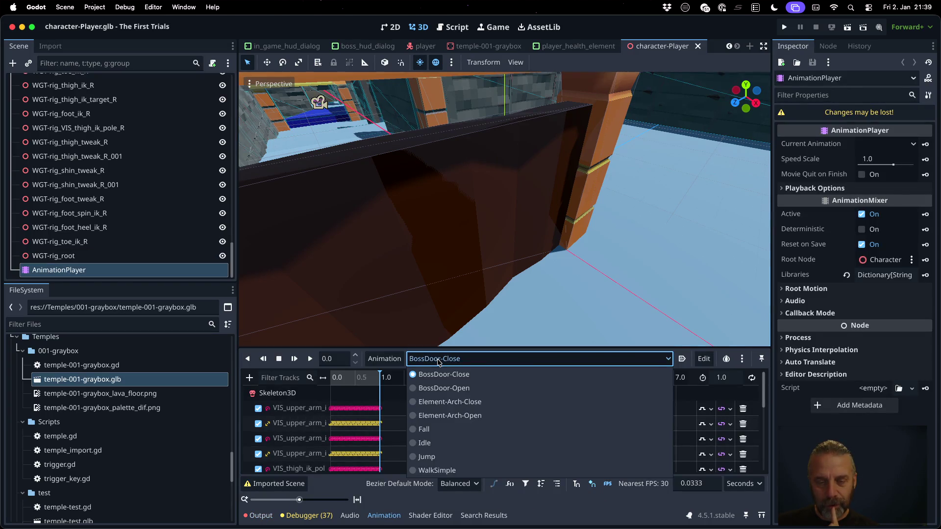
Scrub through BossDoor-Open, then load BossDoor-Close with the playhead at 0.26 seconds.
left_click(441, 390)
mouse_move(338, 375)
left_mouse_down()
mouse_move(373, 380)
mouse_move(315, 387)
mouse_move(381, 388)
mouse_move(319, 394)
mouse_move(381, 390)
mouse_move(327, 394)
left_mouse_up()
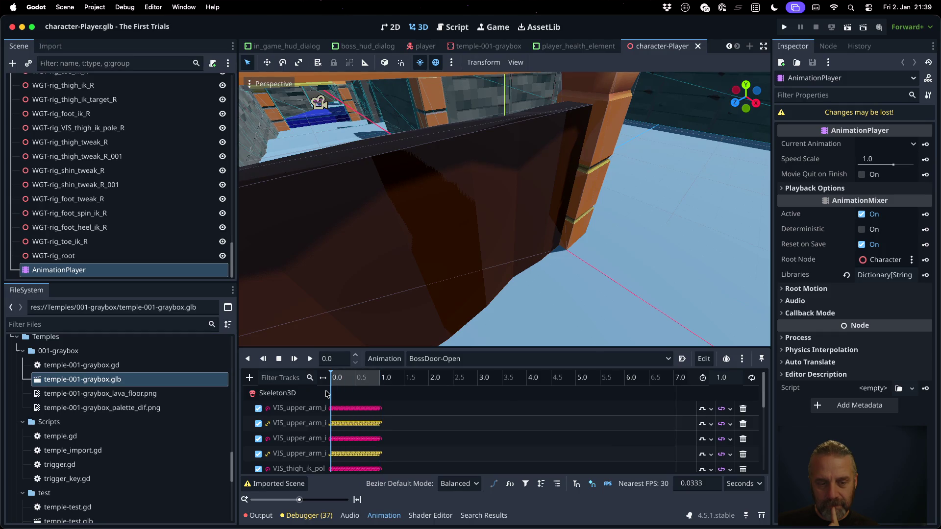
left_click(425, 359)
left_click(434, 374)
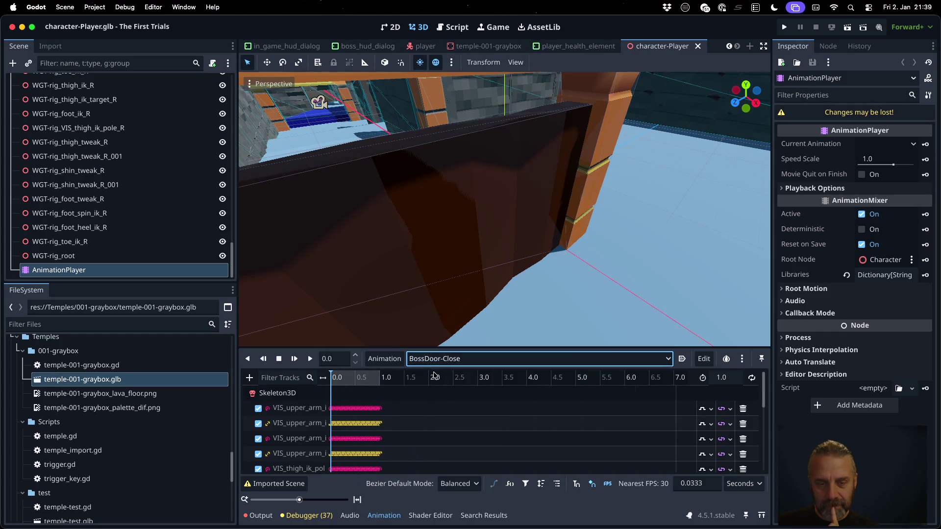
left_click(344, 380)
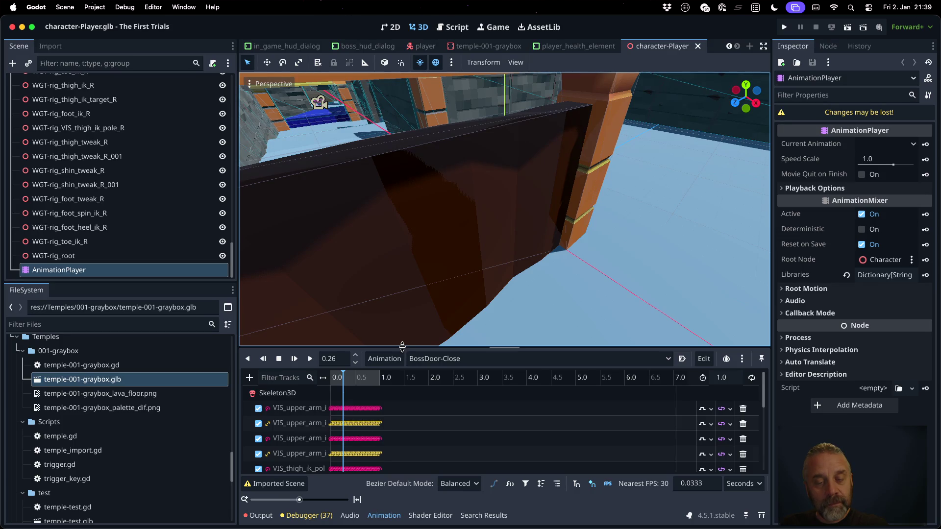
Inspect BossDoor-Close's Skeleton3D bone tracks, then return to the temple-001-graybox scene.
left_click_drag(402, 347, 402, 254)
scroll(356, 359, "down", 3)
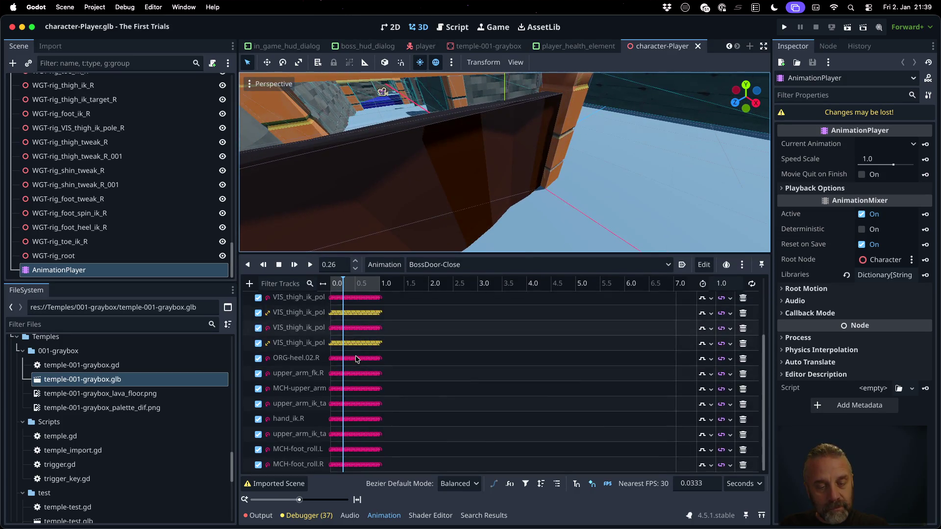
scroll(367, 410, "up", 3)
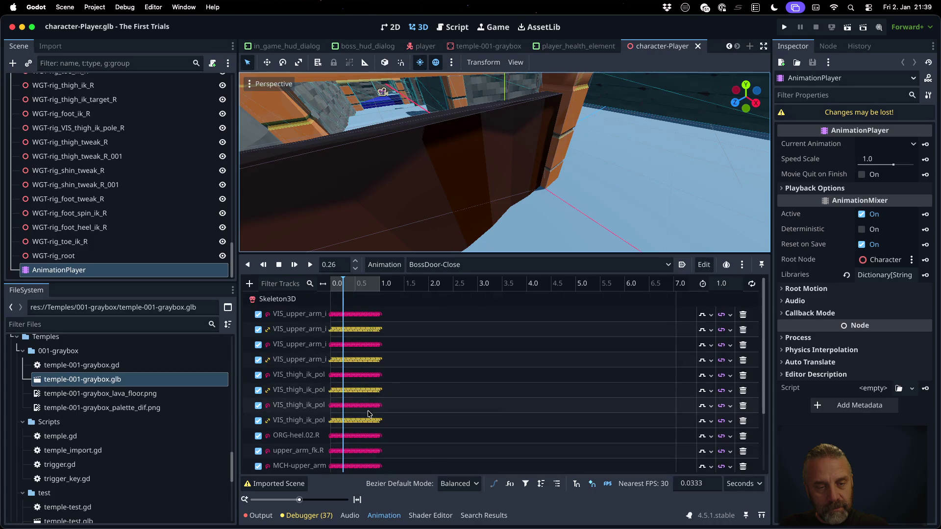
left_click_drag(364, 252, 364, 351)
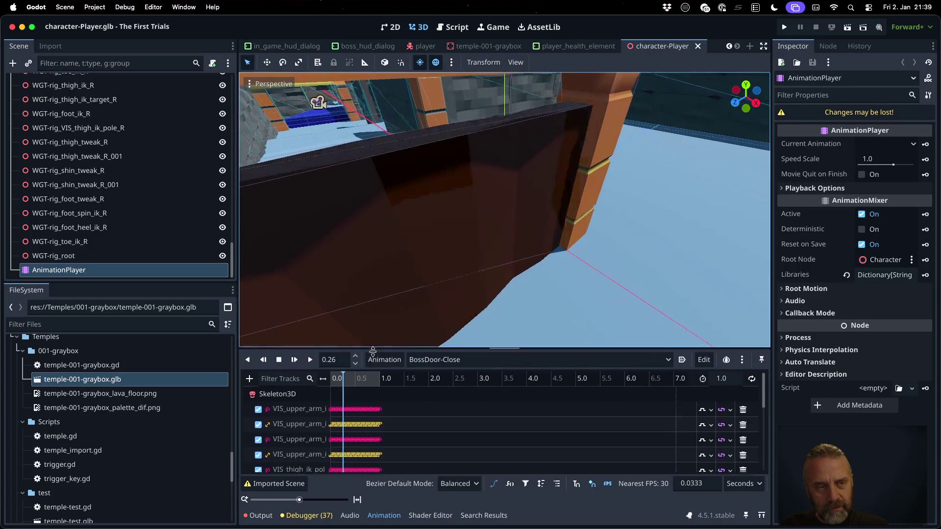
scroll(152, 252, "up", 5)
scroll(153, 252, "up", 10)
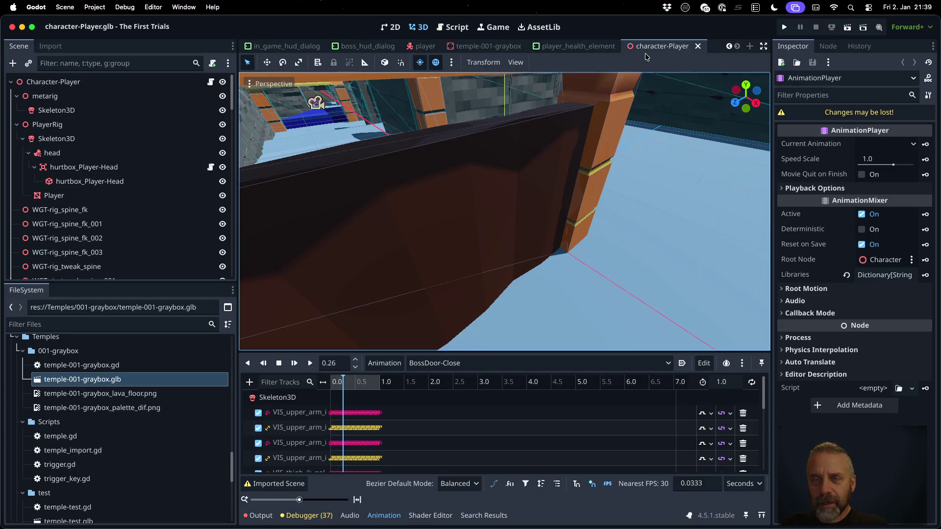
left_click(489, 48)
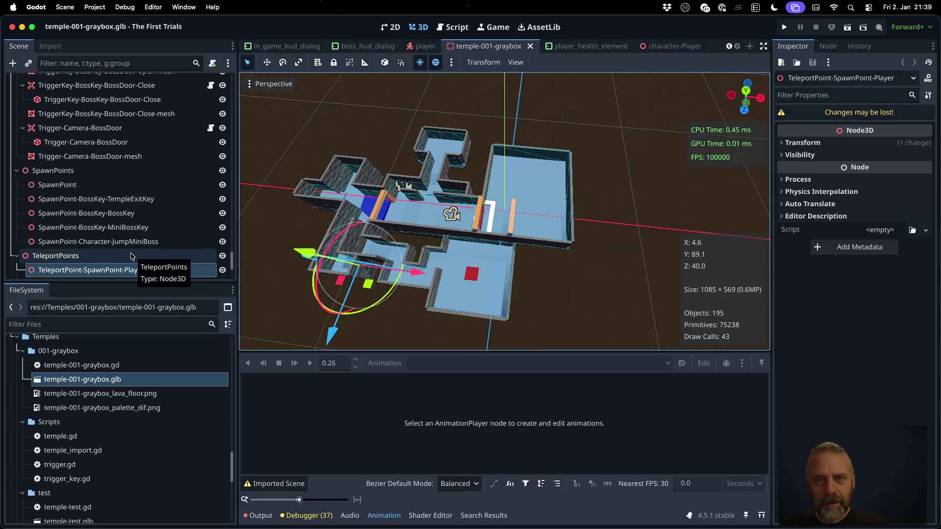
Select temple-001-graybox's AnimationPlayer, frame the boss door, and list its animations.
scroll(129, 212, "down", 5)
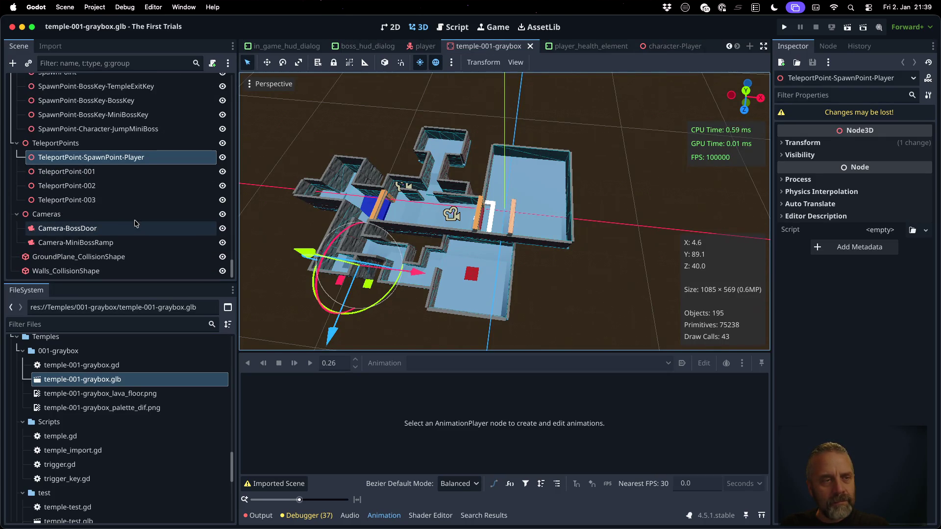
scroll(136, 216, "up", 10)
scroll(137, 210, "down", 10)
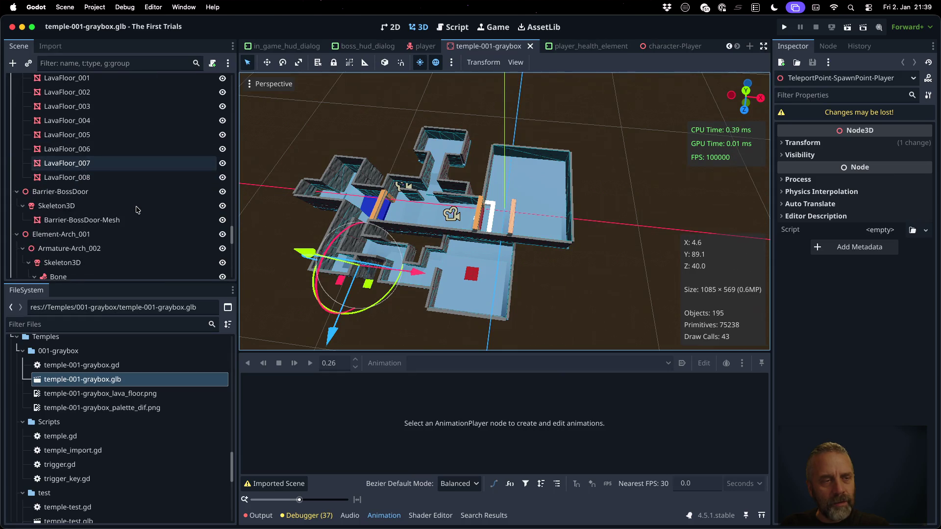
left_click(90, 155)
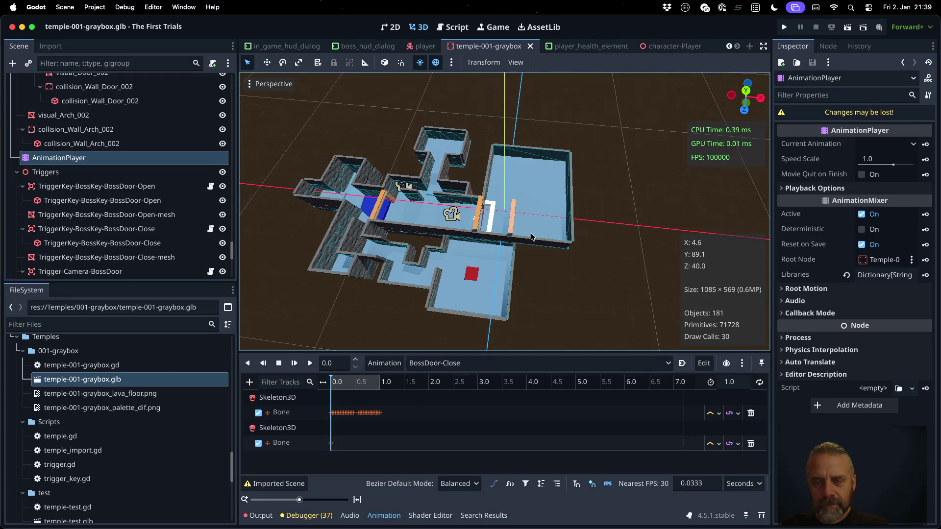
left_click_drag(527, 228, 449, 198)
scroll(488, 216, "up", 5)
scroll(487, 216, "up", 8)
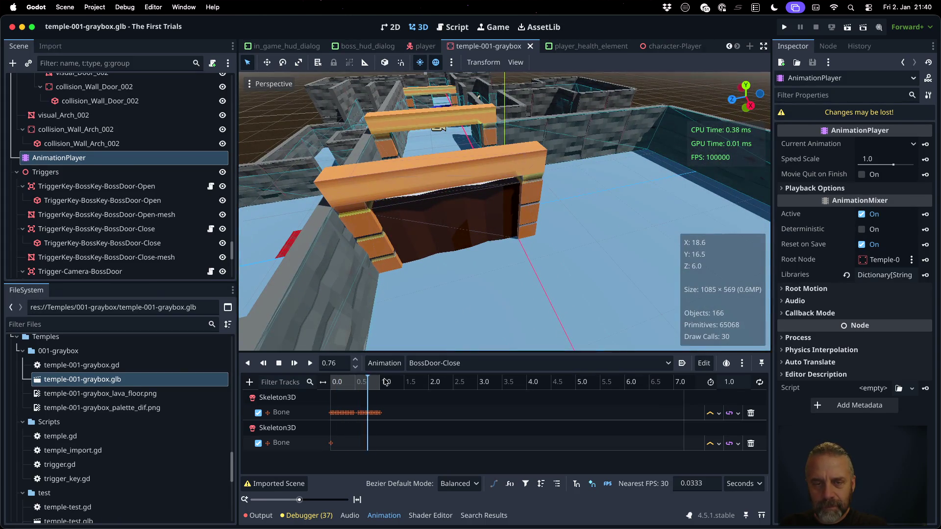
left_click(466, 362)
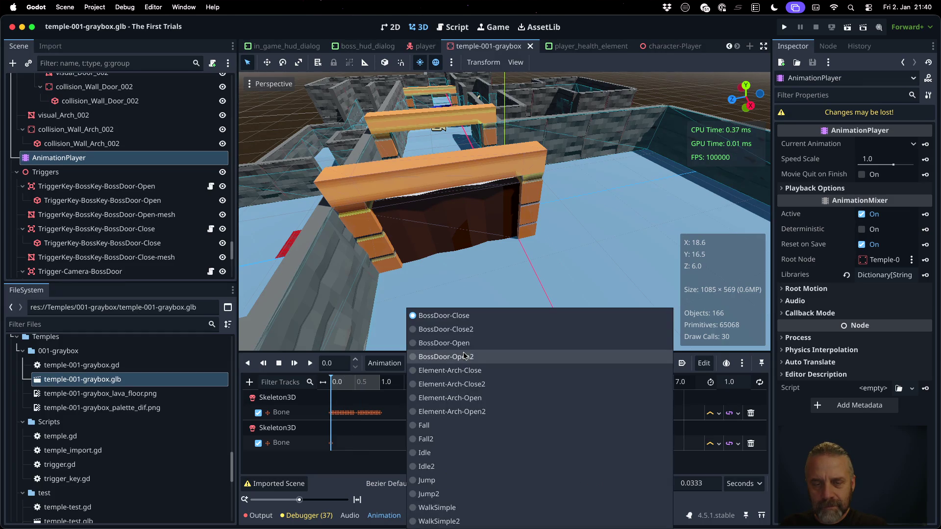
Preview the BossDoor-Open and BossDoor-Open2 animations in the temple scene.
left_click(446, 343)
mouse_move(341, 387)
left_mouse_down()
mouse_move(385, 383)
mouse_move(304, 387)
left_mouse_up()
left_click(487, 363)
left_click(446, 357)
Scrub BossDoor-Close2 to its end pose, then bring up the terminal export log.
left_click(469, 363)
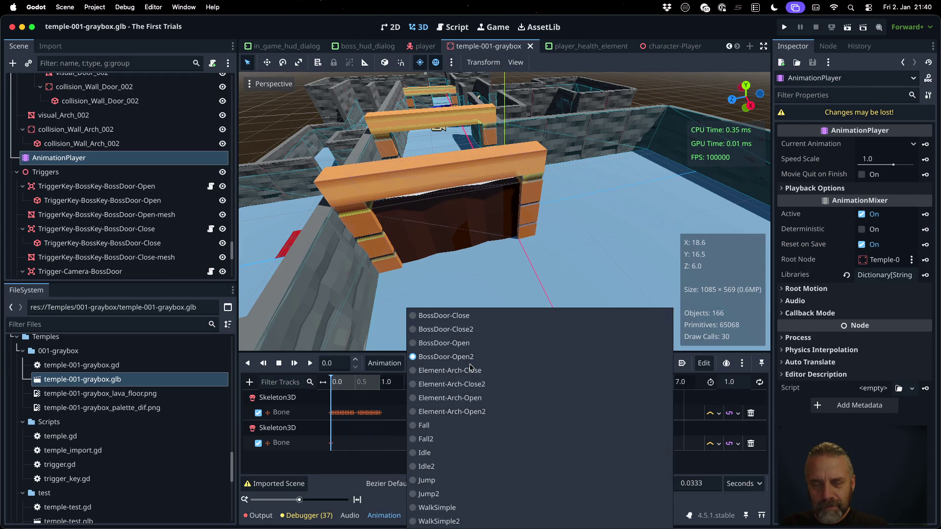
left_click(445, 330)
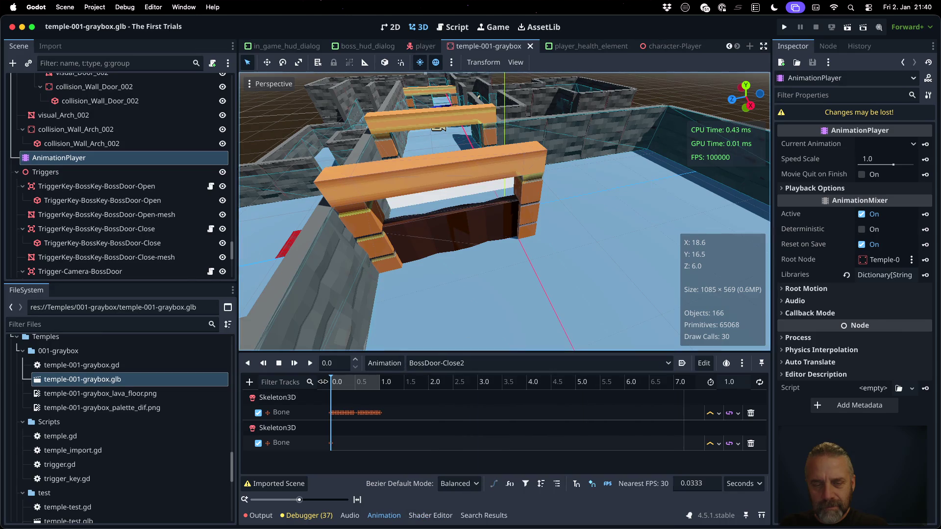
mouse_move(337, 384)
left_mouse_down()
mouse_move(409, 384)
mouse_move(331, 384)
mouse_move(380, 383)
left_mouse_up()
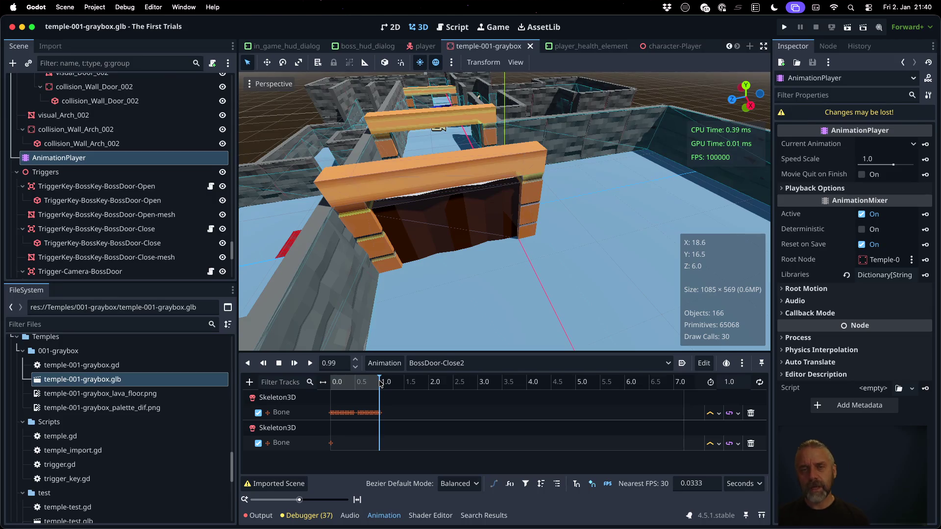
key("super+Tab")
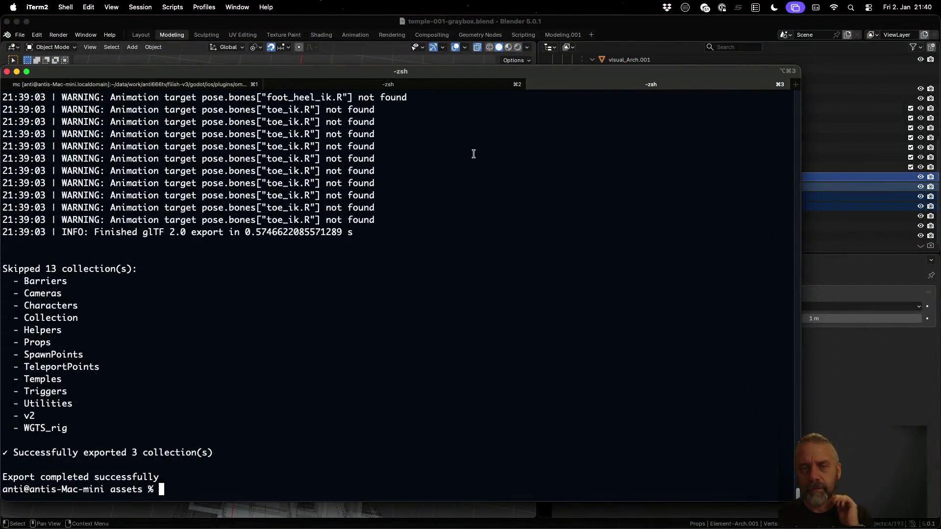
Expand Barriers in the Outliner and Delete Hierarchy on the Barrier-BossDoor rig.
key("super+Tab")
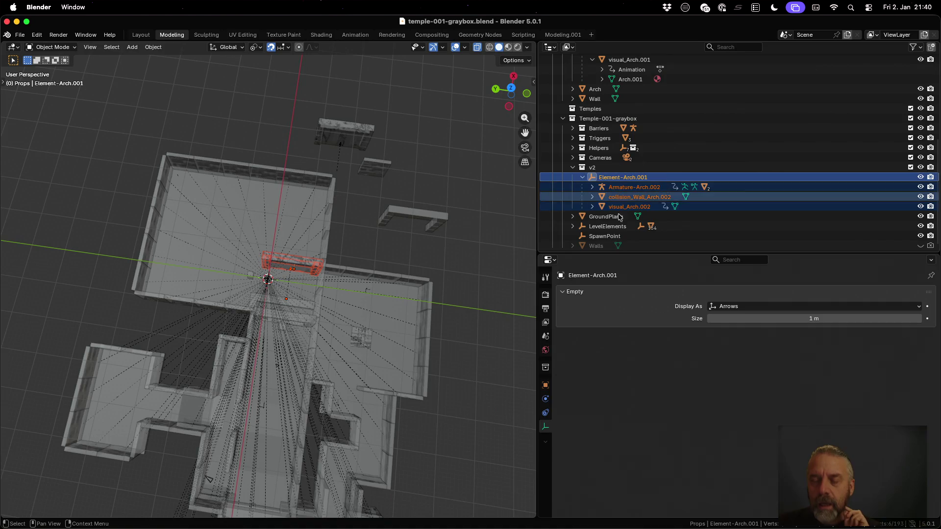
scroll(619, 225, "down", 1)
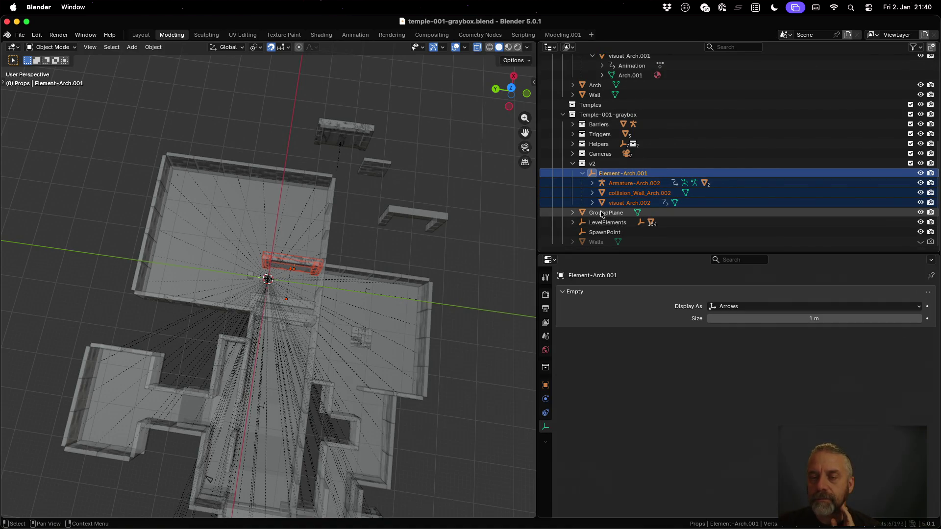
left_click(571, 125, "shift")
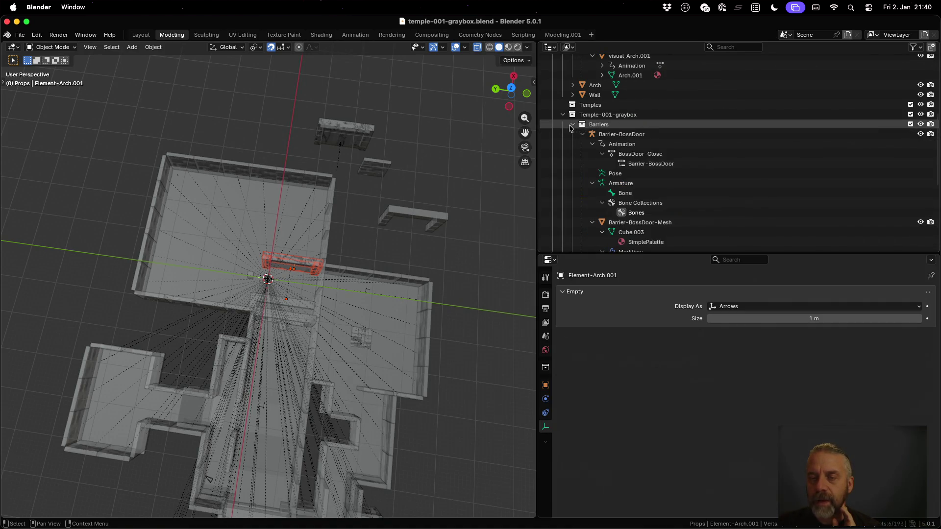
scroll(570, 128, "down", 3)
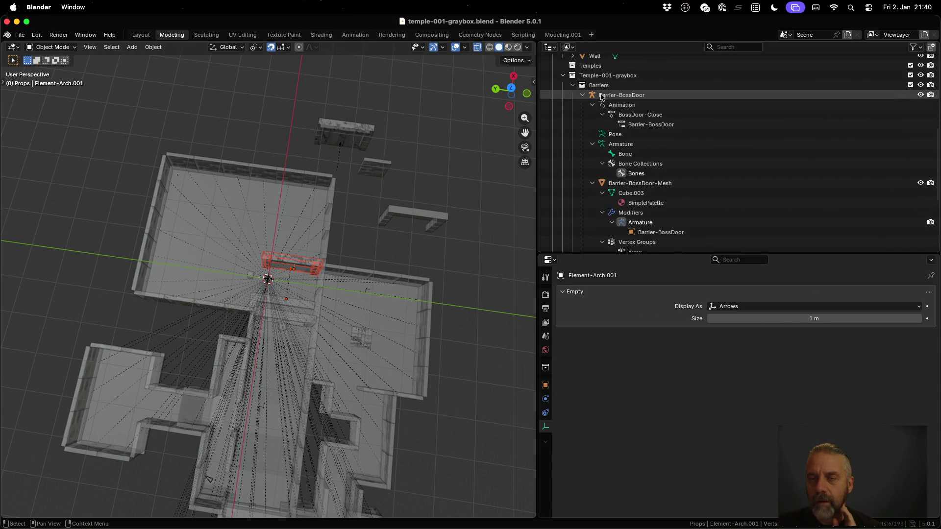
left_click(602, 96)
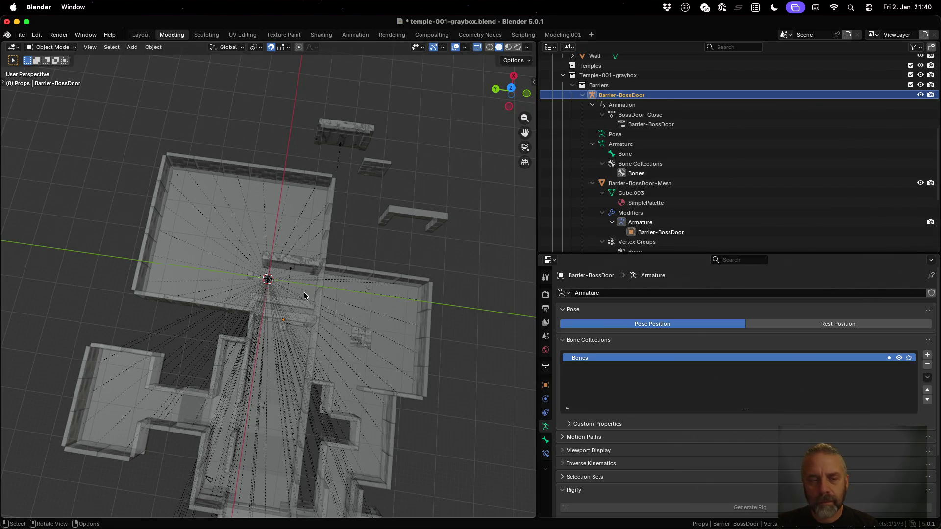
scroll(308, 292, "up", 5)
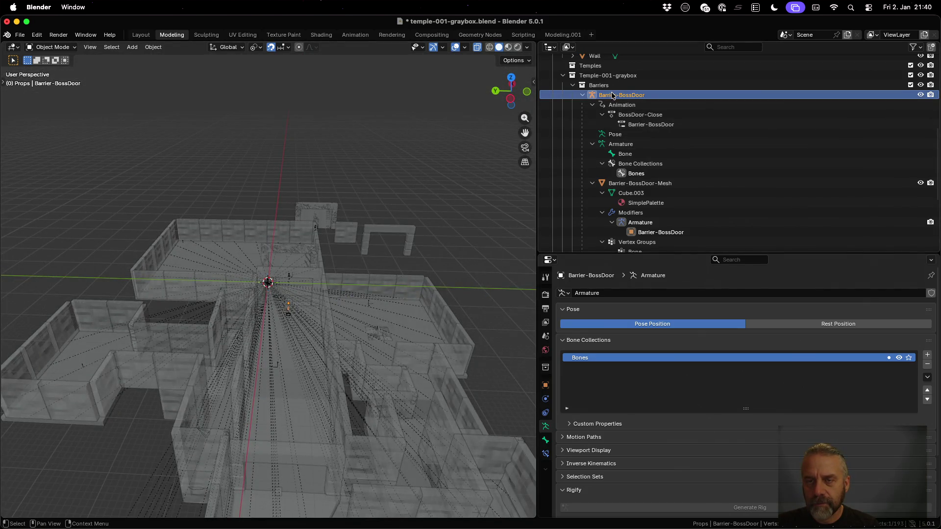
left_click(613, 95)
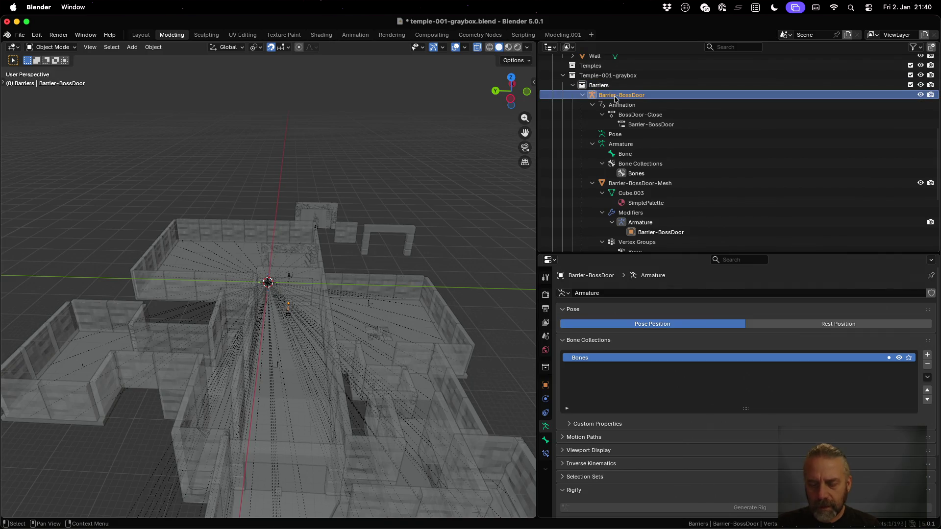
right_click(615, 99)
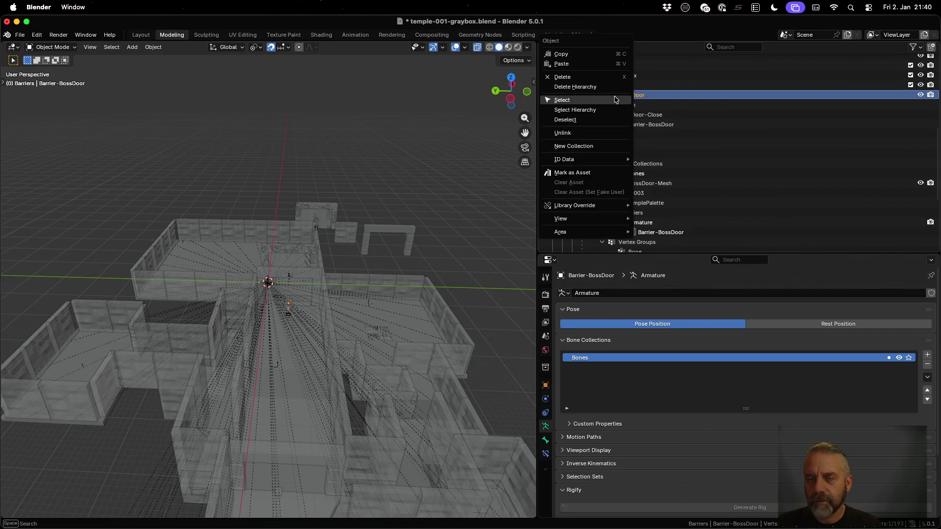
left_click(612, 87)
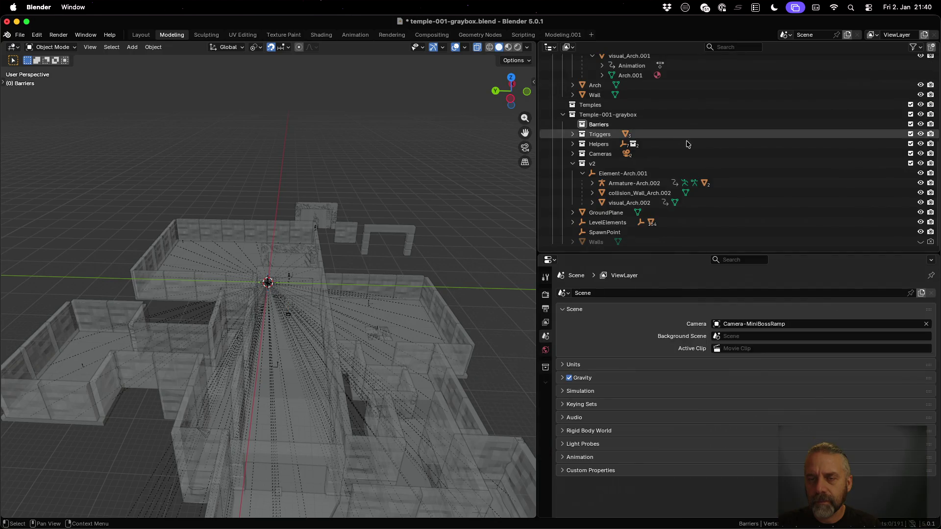
Switch the viewport to Material Preview and select the orange arch in the level.
scroll(304, 304, "up", 2)
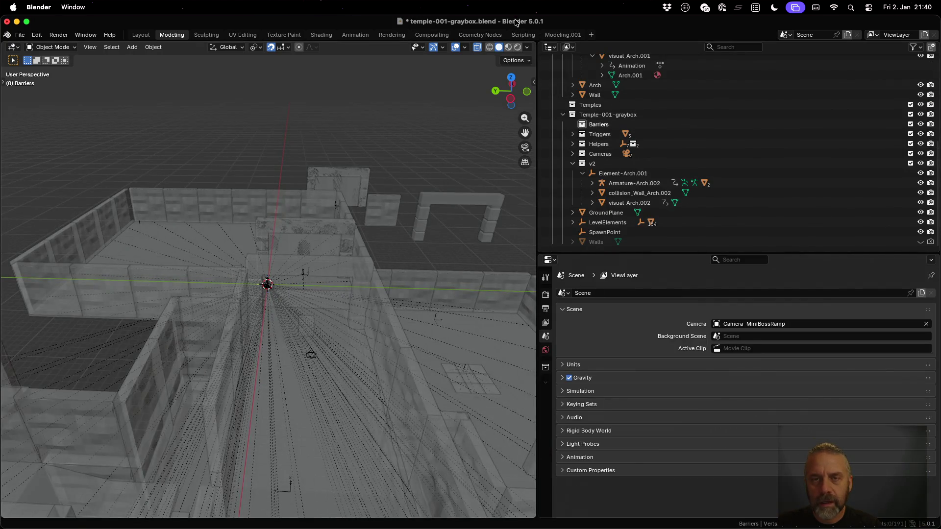
left_click(508, 47)
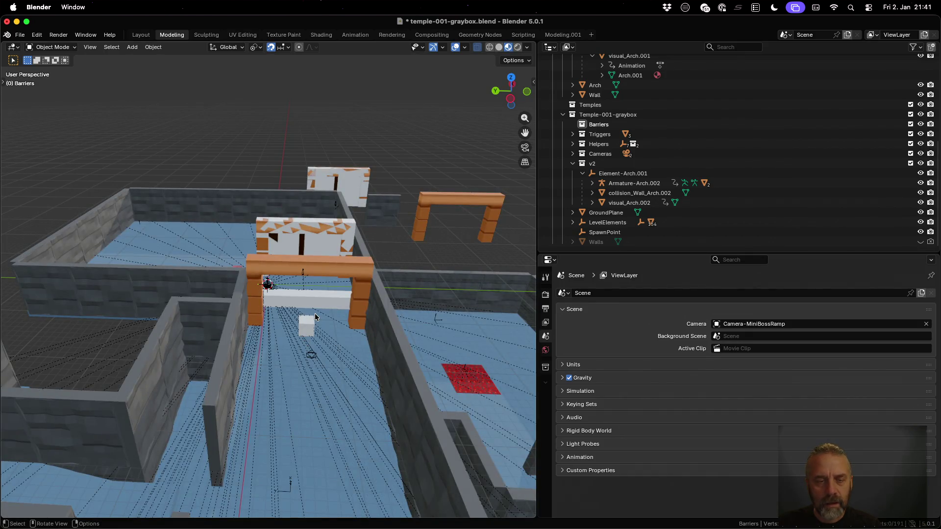
scroll(314, 316, "up", 2)
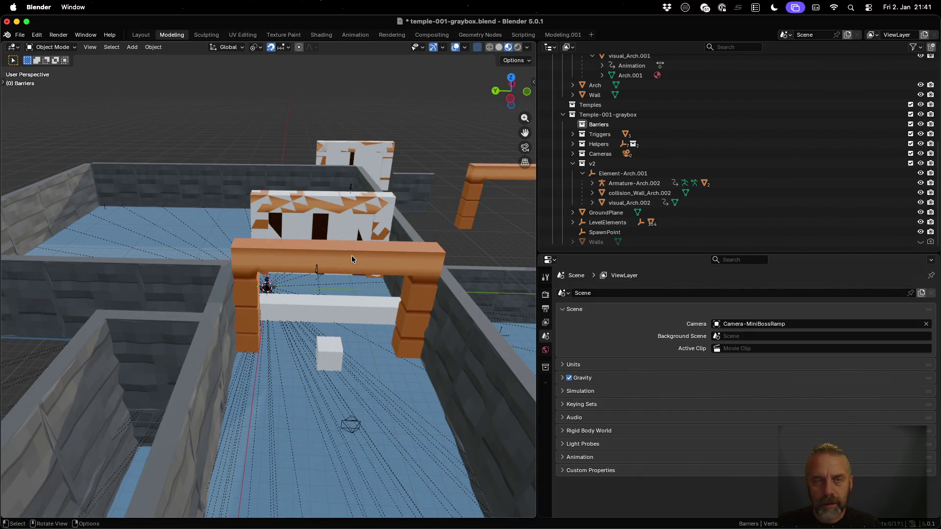
left_click(352, 254)
scroll(687, 180, "up", 5)
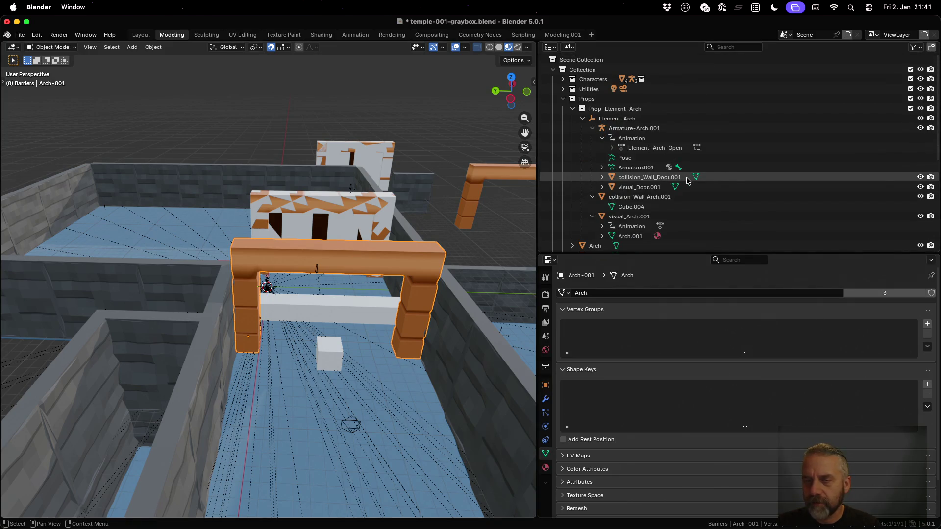
scroll(687, 180, "down", 8)
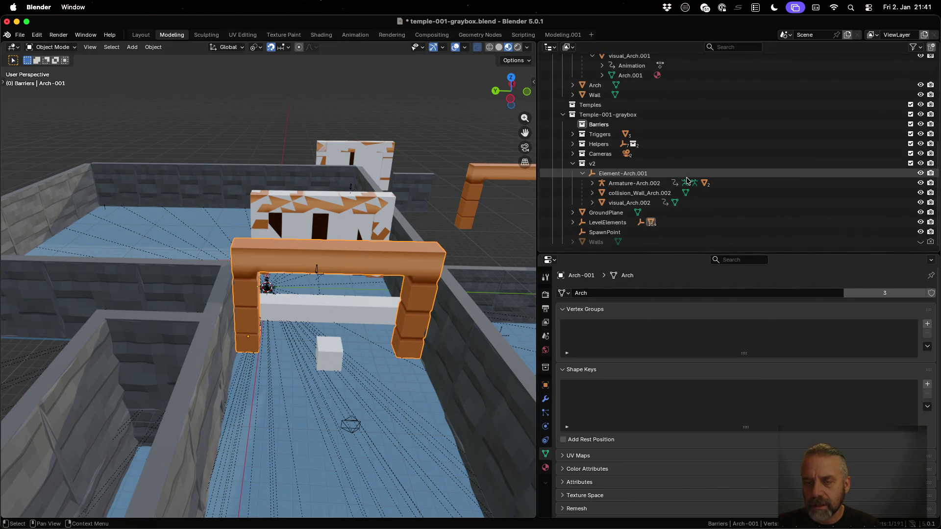
Enlarge the Outliner, collapse Walls, fully expand LevelElements, and select Arch-001.
left_click_drag(619, 253, 620, 304)
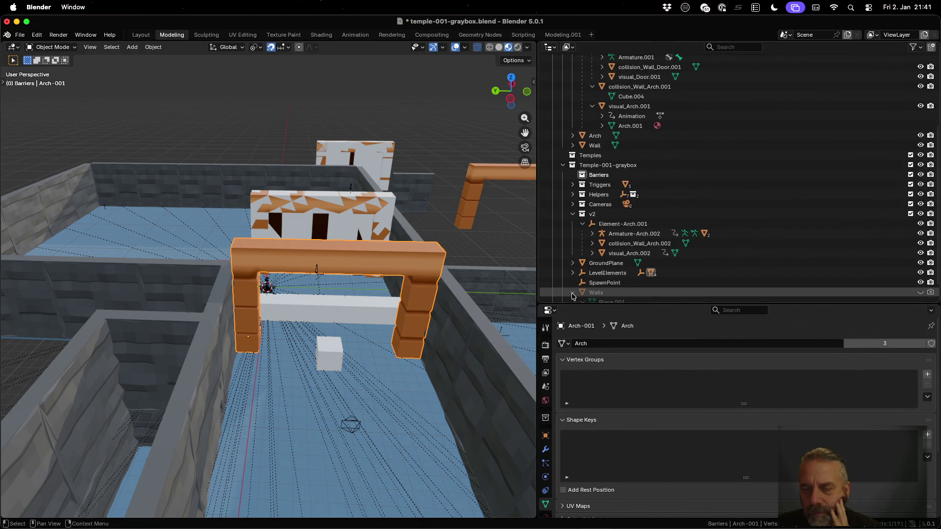
scroll(572, 296, "down", 2)
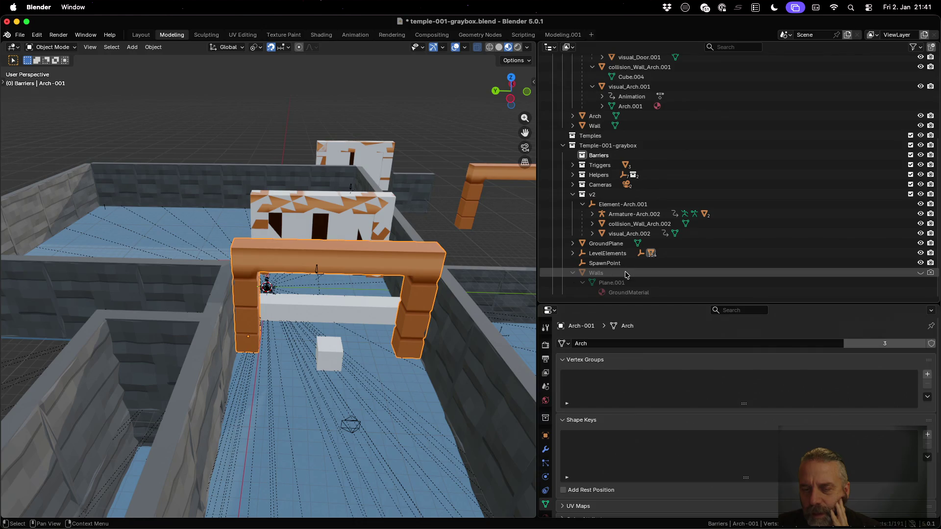
left_click(573, 275)
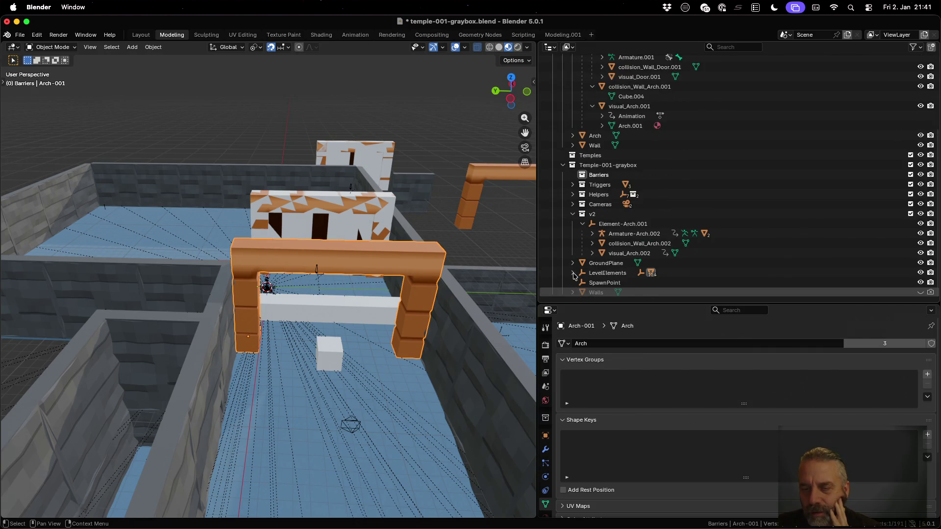
left_click(572, 273, "shift")
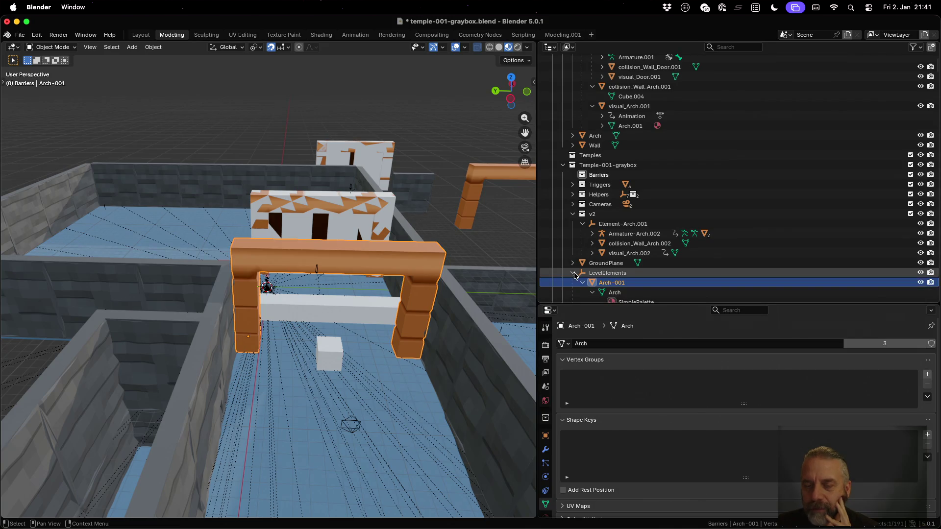
scroll(624, 235, "down", 5)
scroll(624, 208, "down", 3)
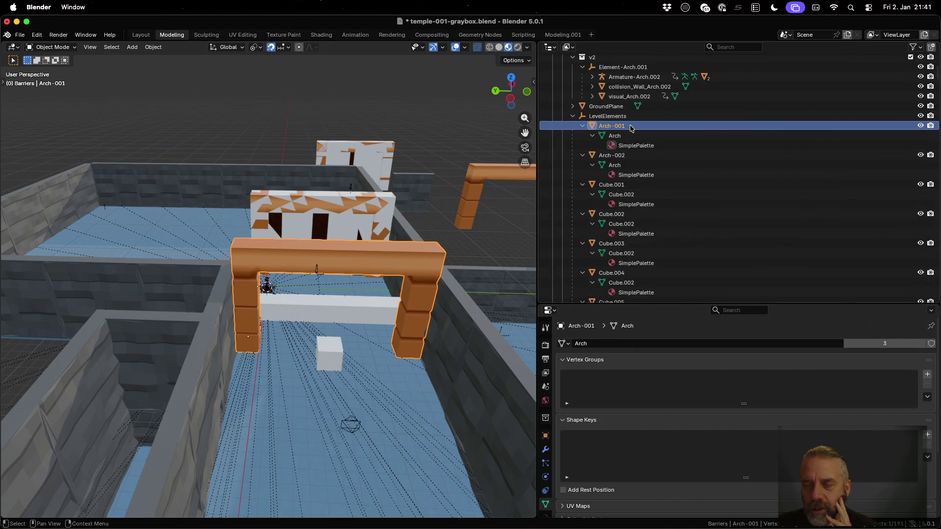
key("Down")
key("Down")
key("Down")
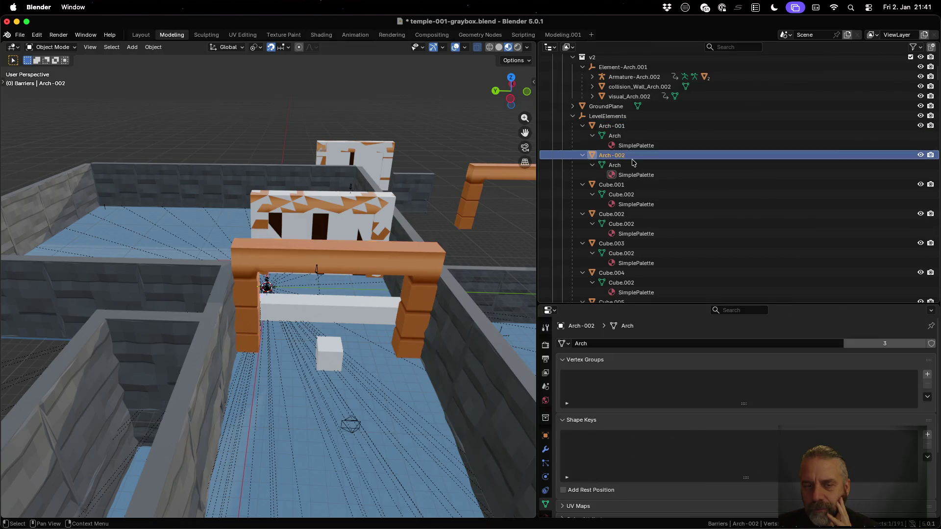
left_click(634, 128)
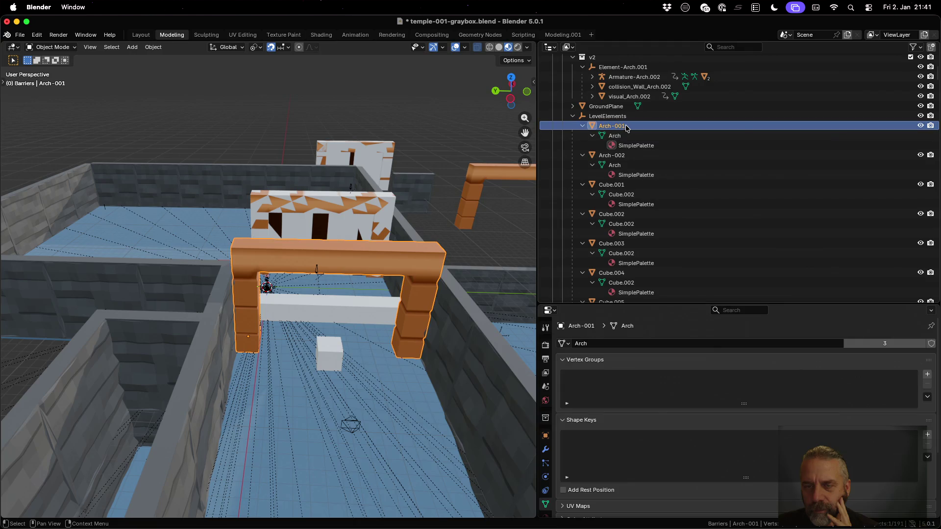
Delete the old Arch-001 and select the Element-Arch.001 parent empty.
right_click(626, 127)
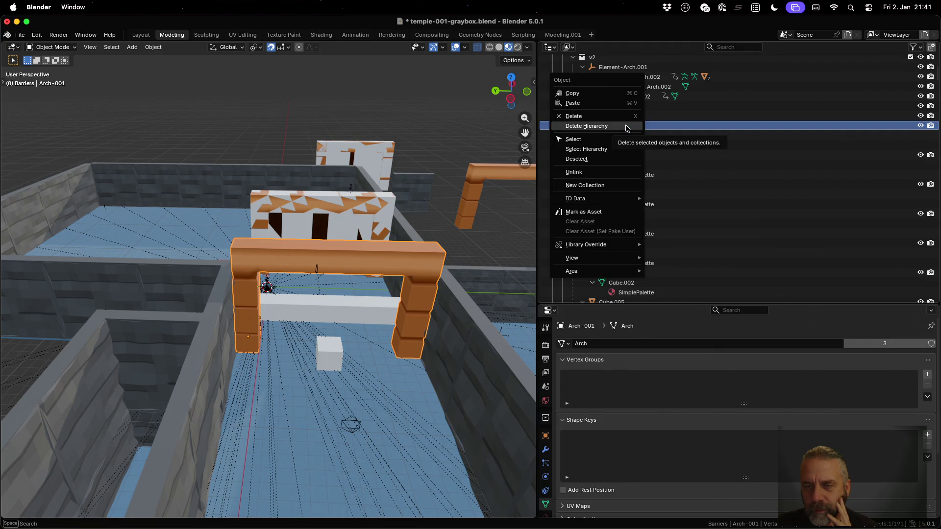
left_click(626, 128)
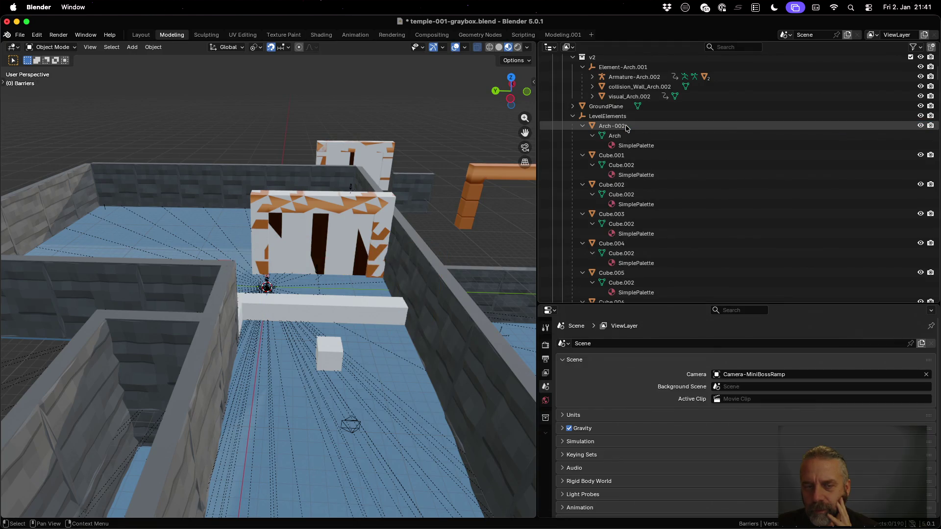
left_click(353, 201)
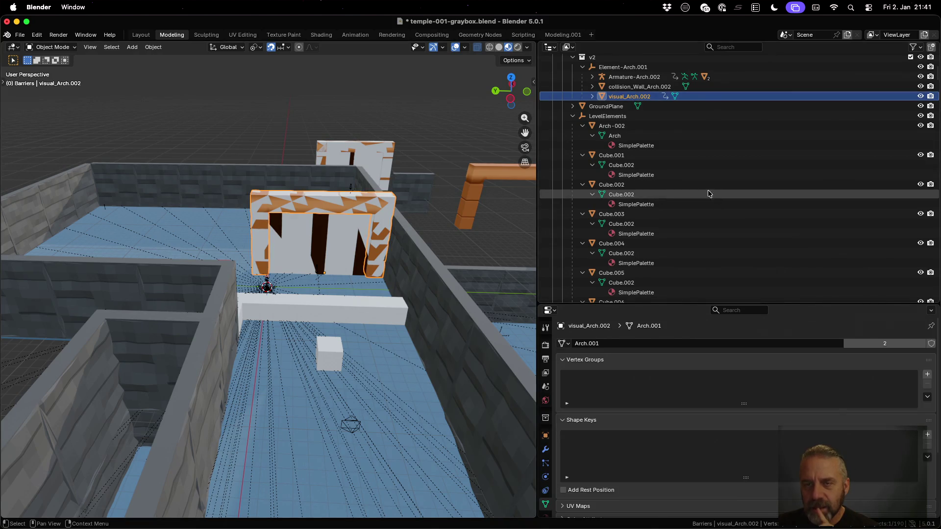
left_click(626, 71)
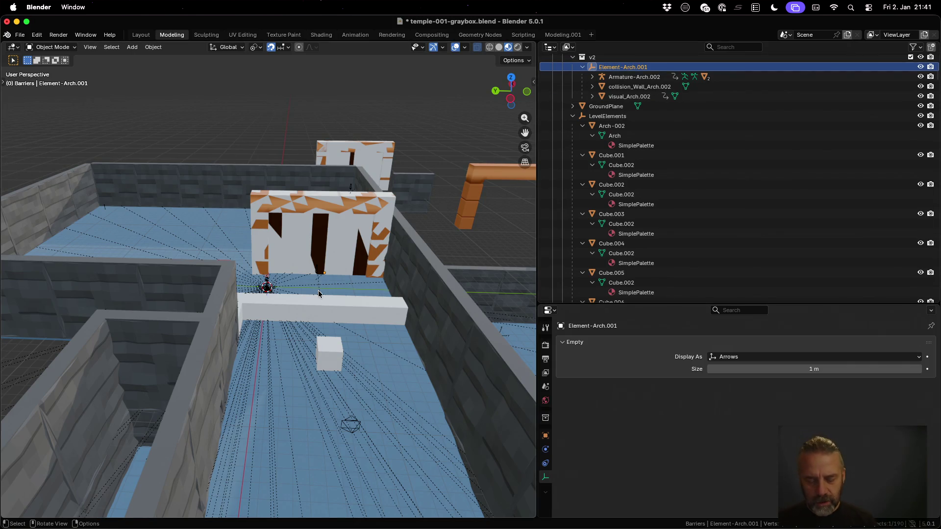
Move Element-Arch.001 -15 m along global X, excluding Z.
key("g")
key("shift+z")
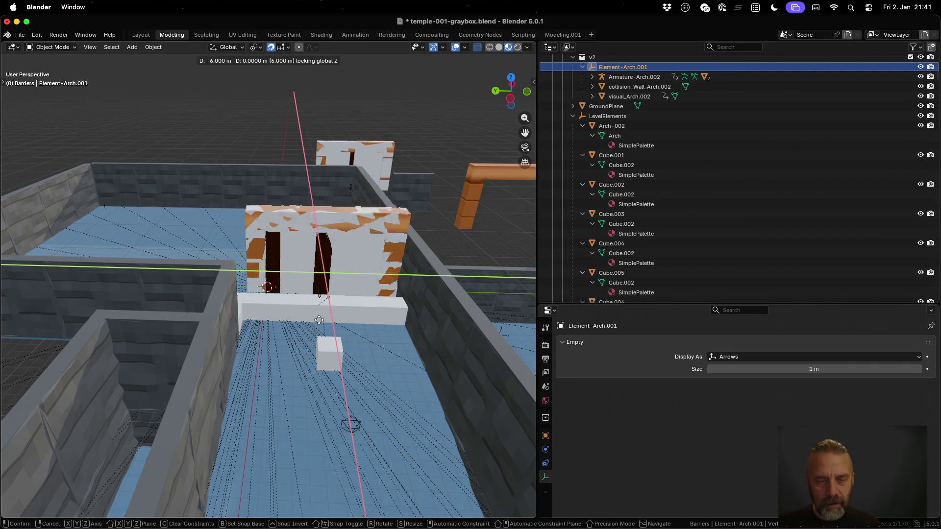
left_click(326, 366)
scroll(315, 274, "down", 5)
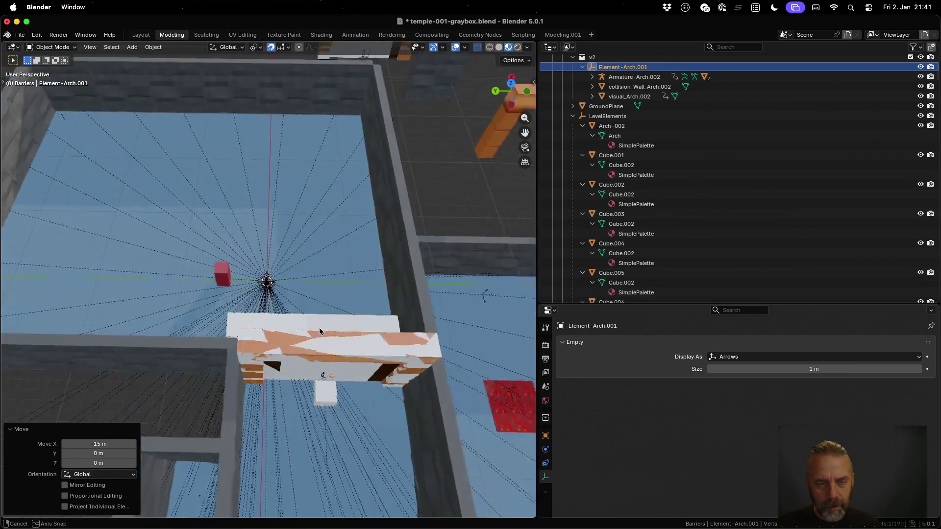
scroll(320, 338, "up", 5)
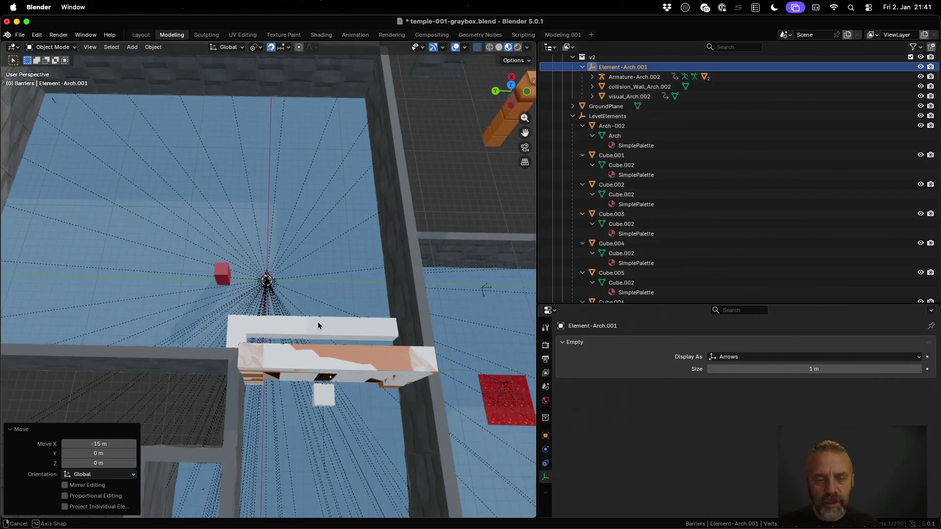
scroll(309, 305, "up", 5)
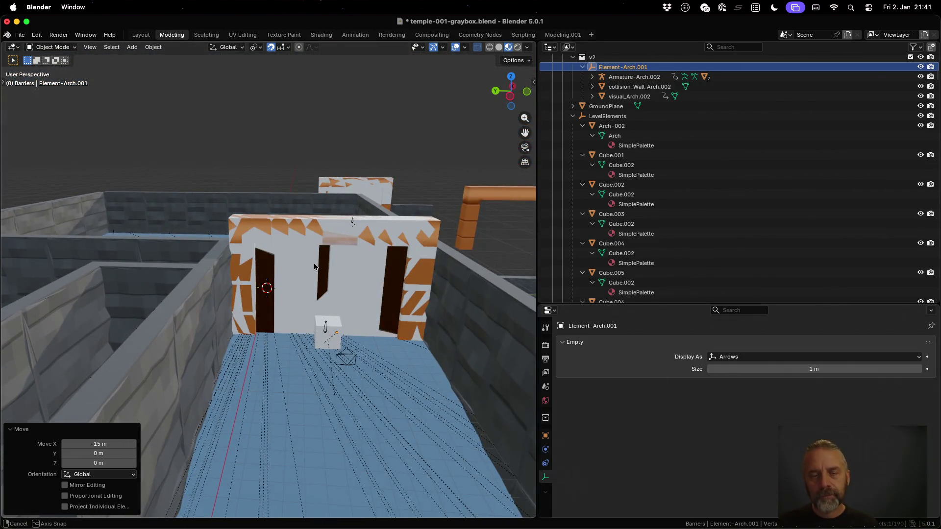
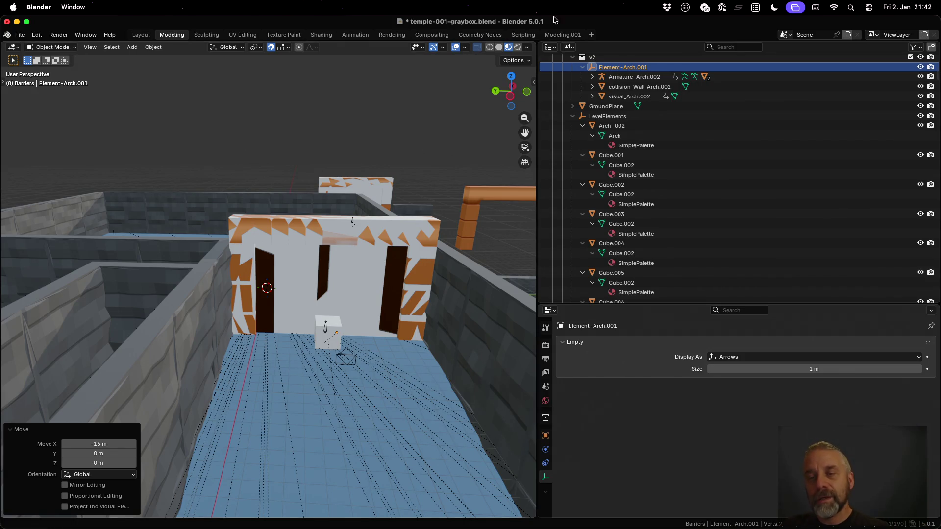
Inspect the arch armature's collision wall and visual arch entries in the Outliner.
left_click(592, 77)
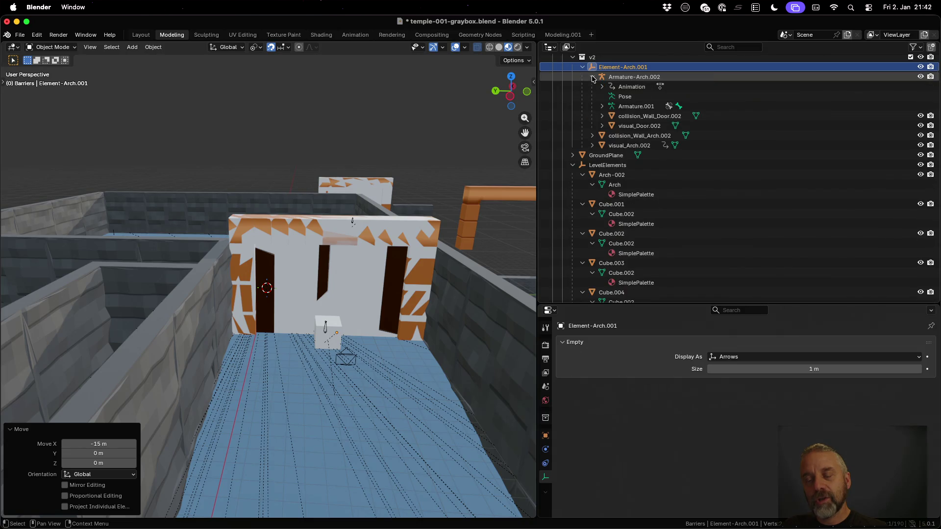
left_click(593, 136)
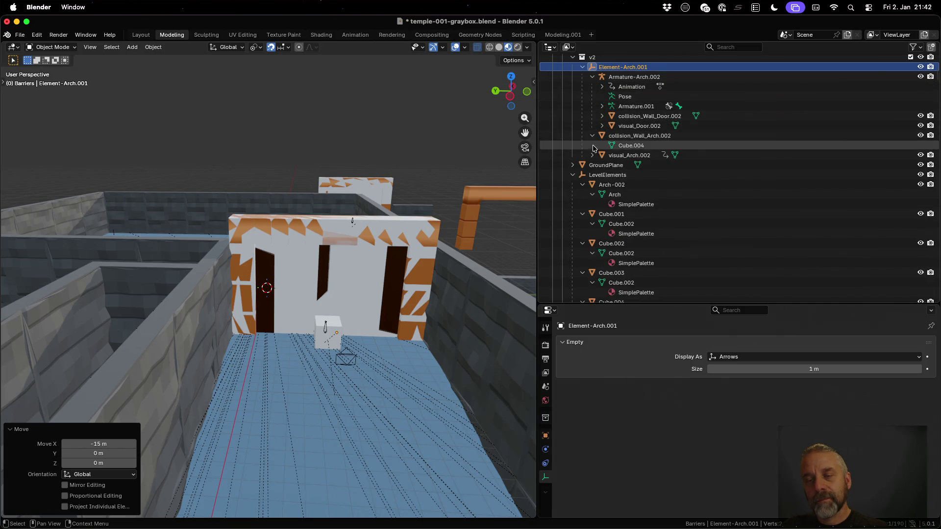
left_click(593, 156)
left_click(593, 155)
left_click(593, 136)
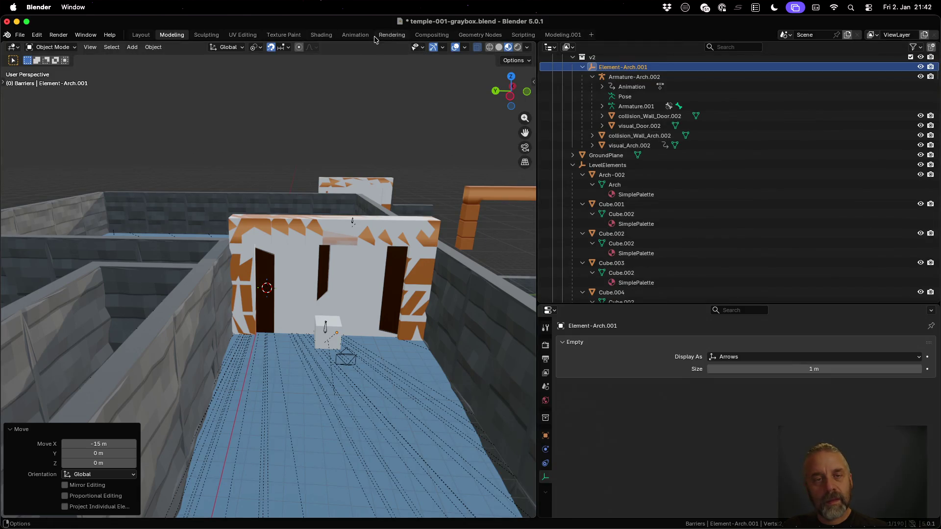
In the Animation workspace, select Armature.001 under Armature-Arch.002 to show its Element-Arch-Open action.
left_click(355, 35)
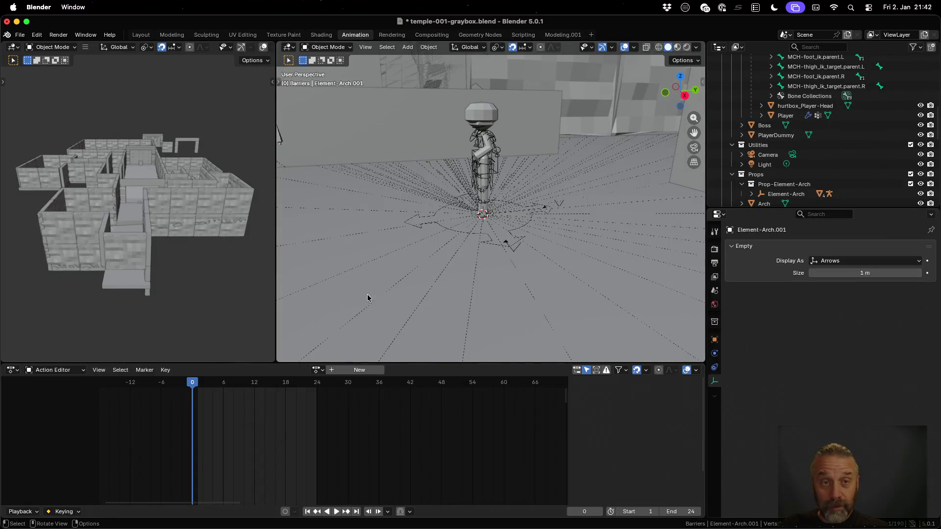
scroll(794, 157, "up", 3)
scroll(794, 156, "up", 10)
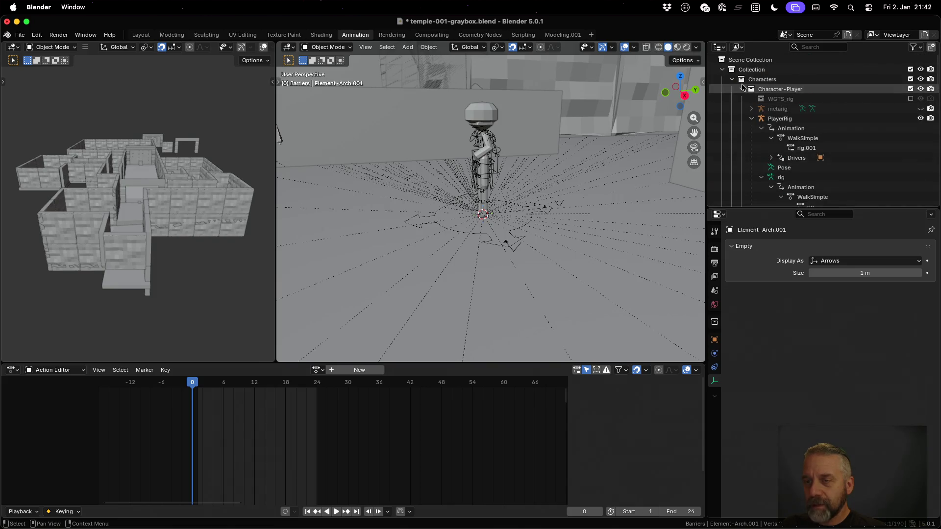
left_click(732, 79)
scroll(734, 110, "down", 5)
scroll(734, 110, "down", 6)
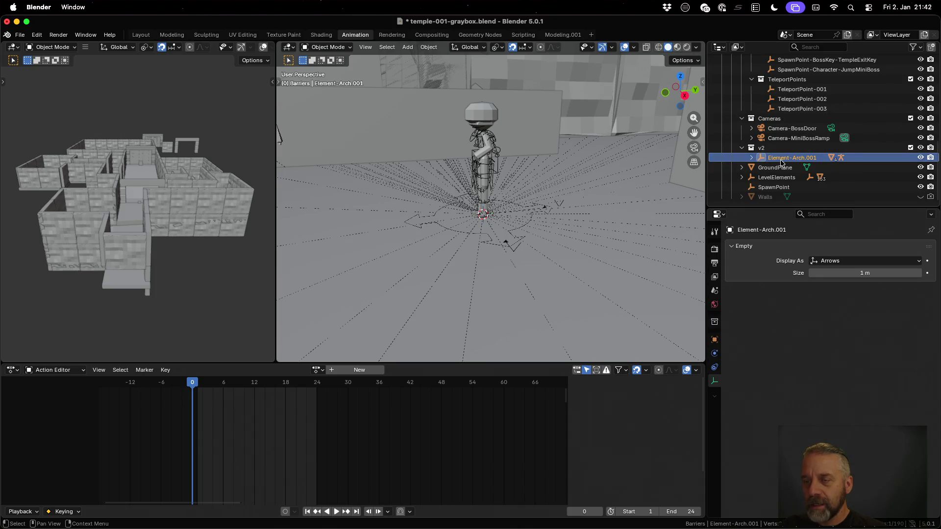
left_click(750, 159)
scroll(750, 159, "down", 2)
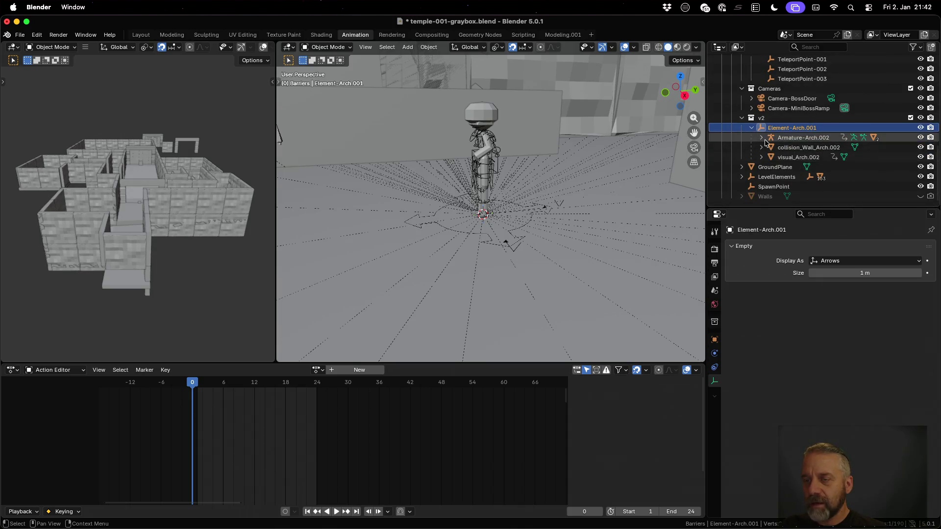
left_click(761, 138)
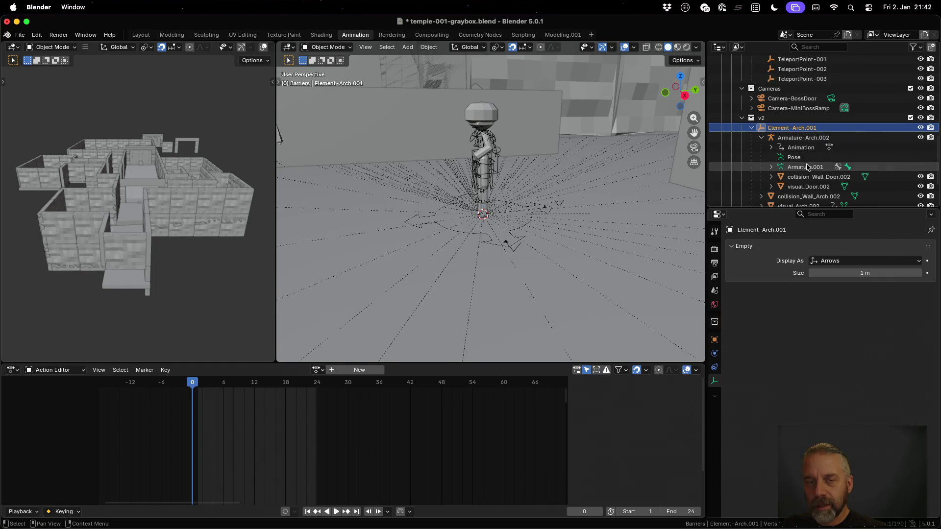
left_click(805, 167)
left_click(326, 47)
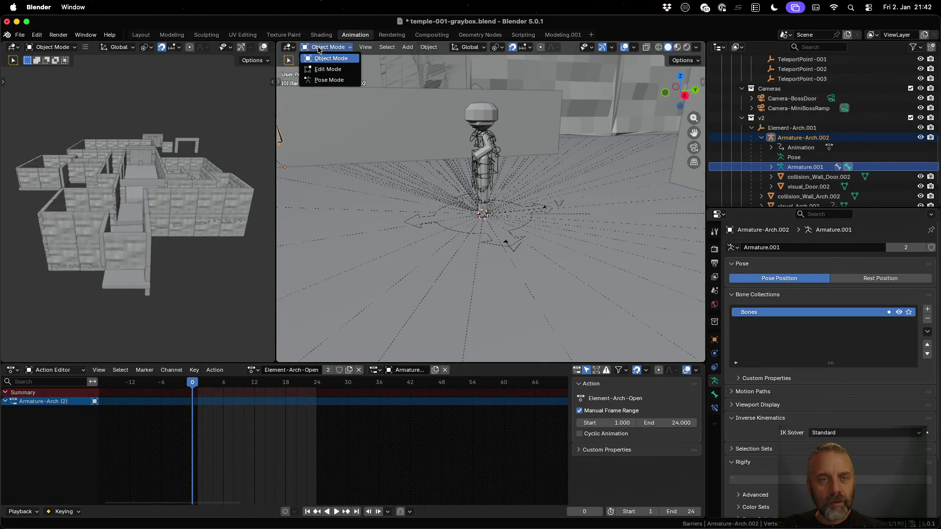
In Pose Mode, play the arch bone's opening animation and scrub it to frame 23 and back.
left_click(328, 80)
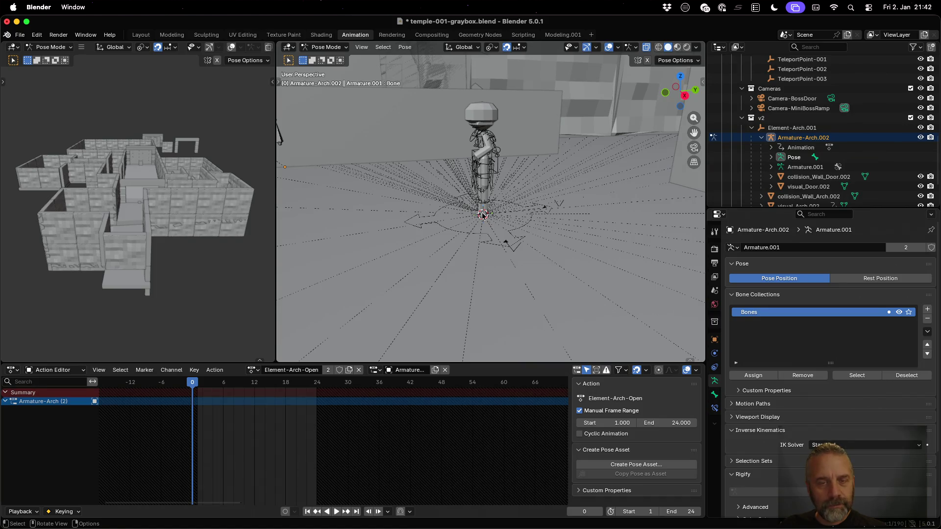
mouse_move(362, 152)
left_mouse_down()
mouse_move(321, 154)
mouse_move(332, 156)
left_mouse_up()
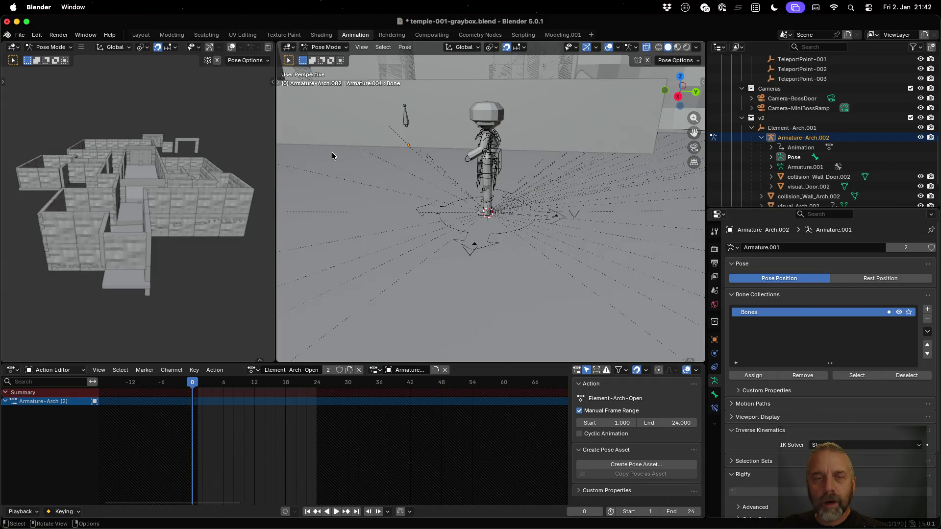
left_click(405, 118)
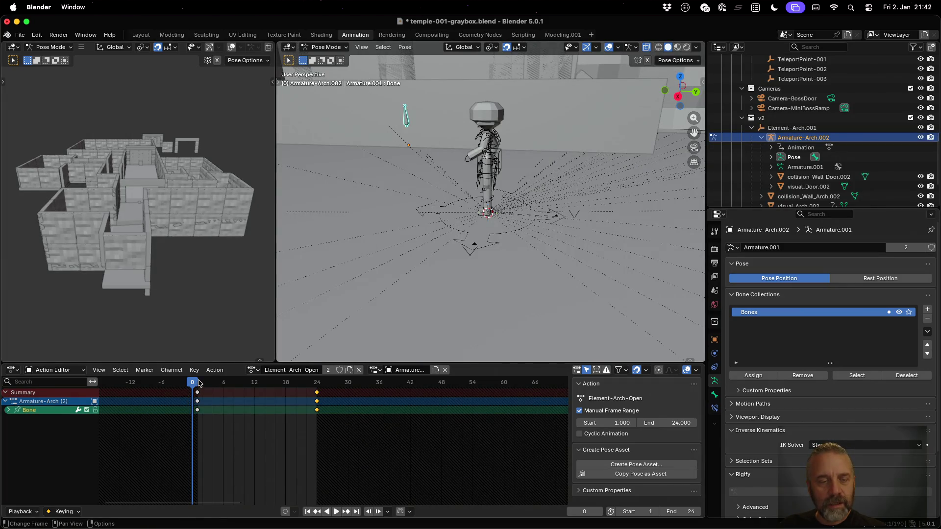
key("space")
left_click_drag(201, 386, 317, 385)
key("space")
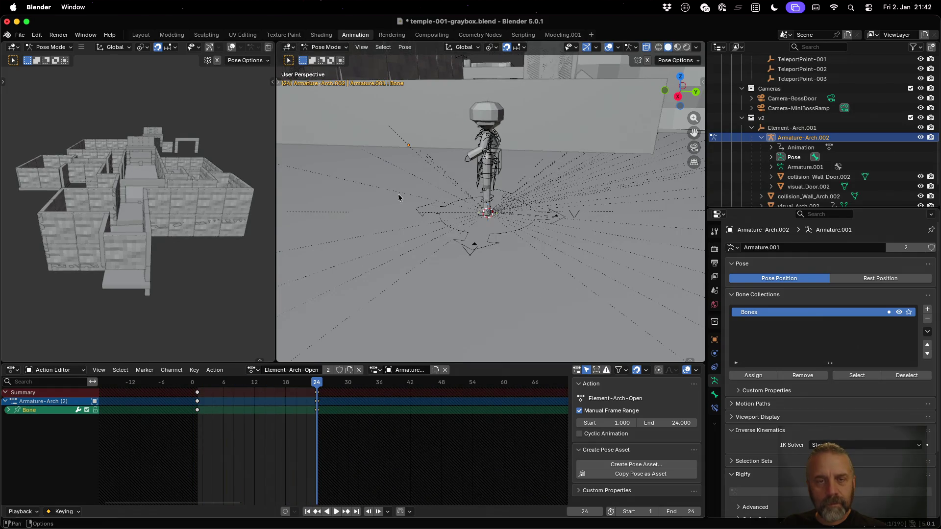
scroll(431, 144, "down", 5)
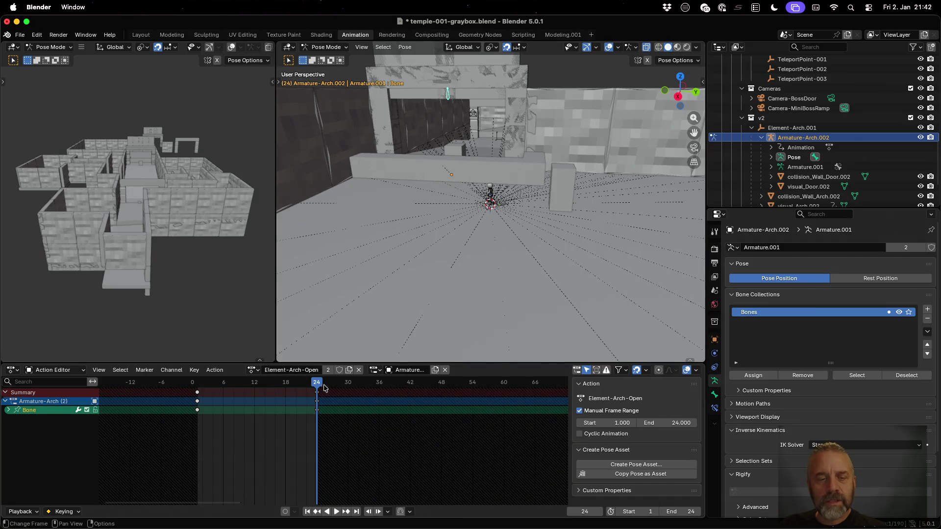
left_click_drag(318, 385, 195, 397)
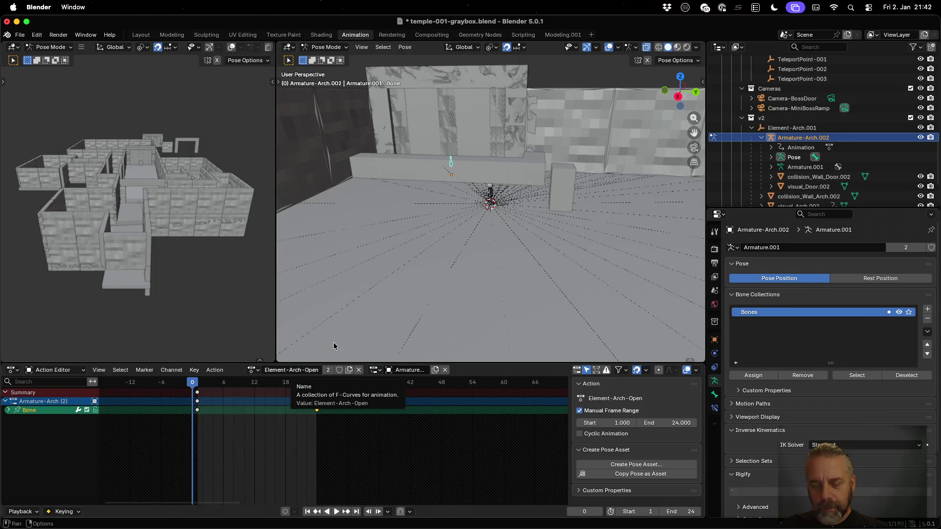
Save temple-001-graybox.blend and rerun the reexport_v2.sh script in the terminal.
key("super+s")
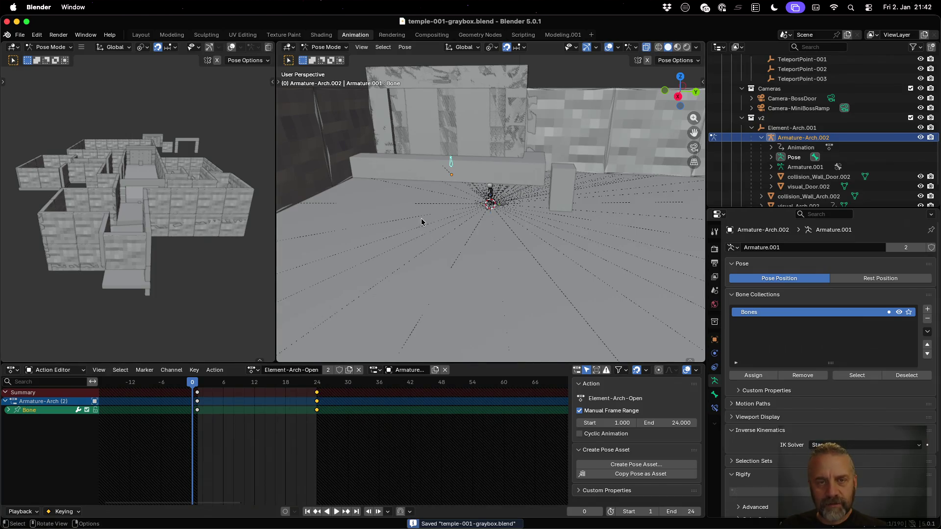
key("ctrl+Up")
left_click(199, 195)
key("Up")
key("Return")
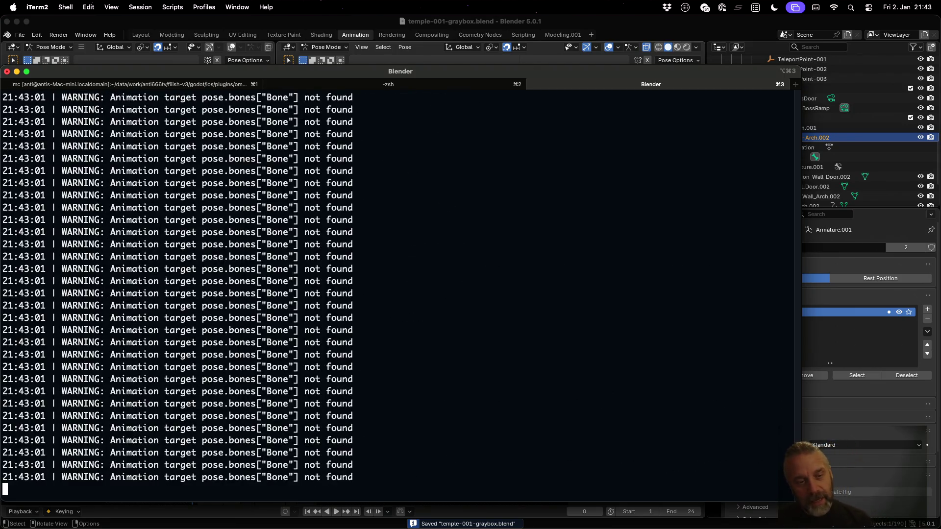
key("ctrl+Left")
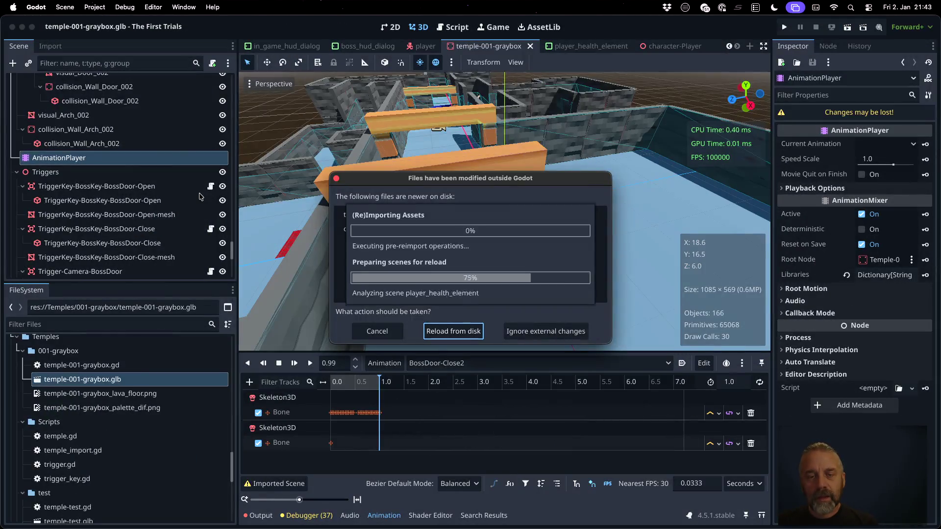
Reload the changed files from disk, close character-Player, and return to the temple-001-graybox 3D view.
left_click(457, 331)
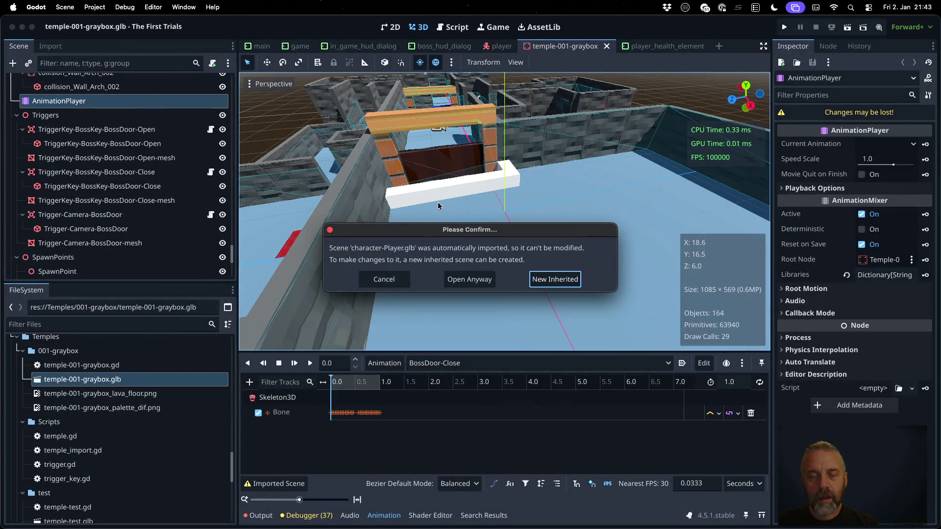
left_click(469, 280)
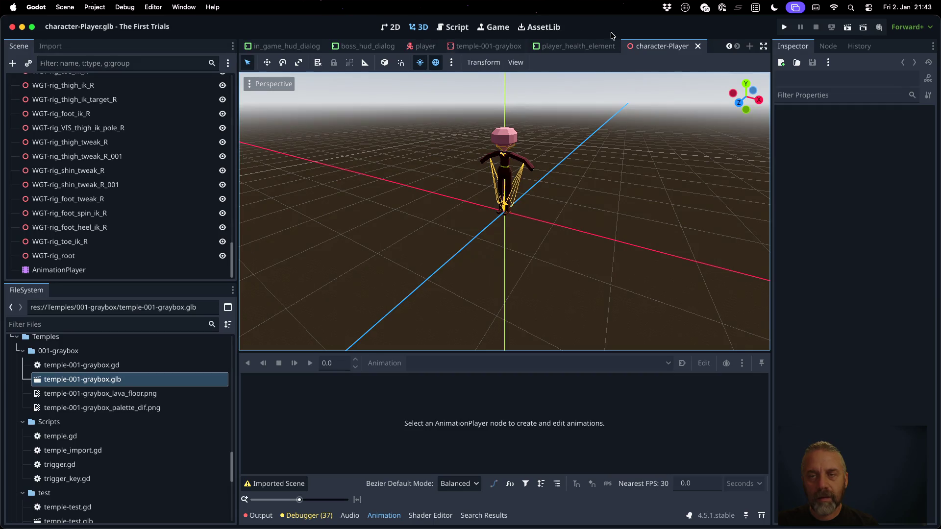
left_click(698, 46)
left_click(546, 49)
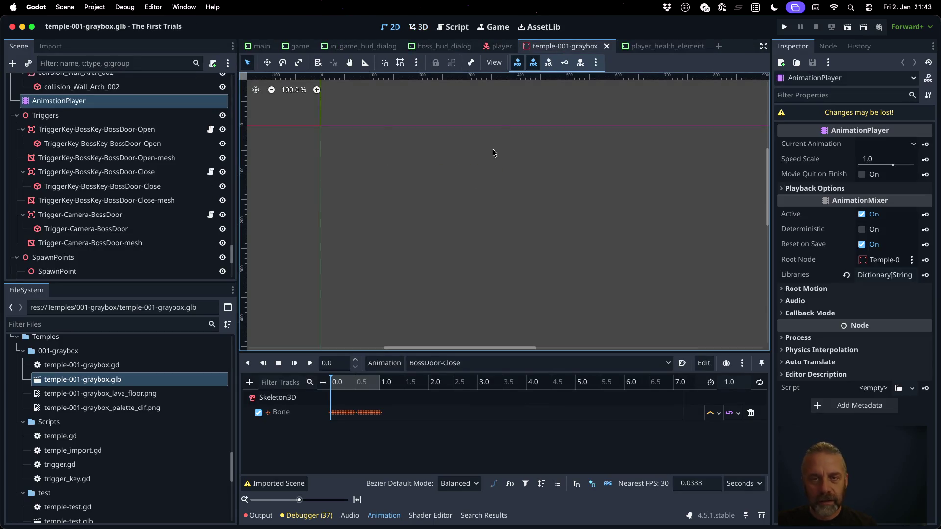
left_click(445, 28)
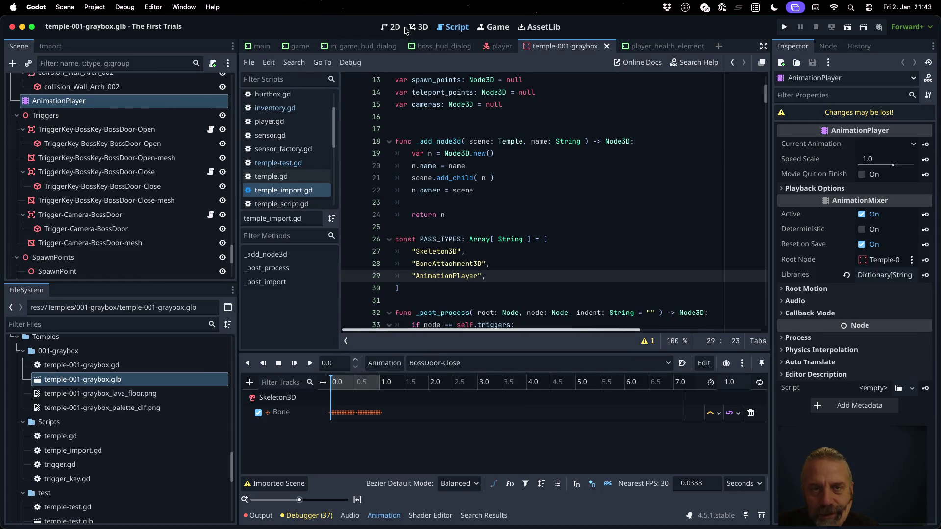
left_click(420, 28)
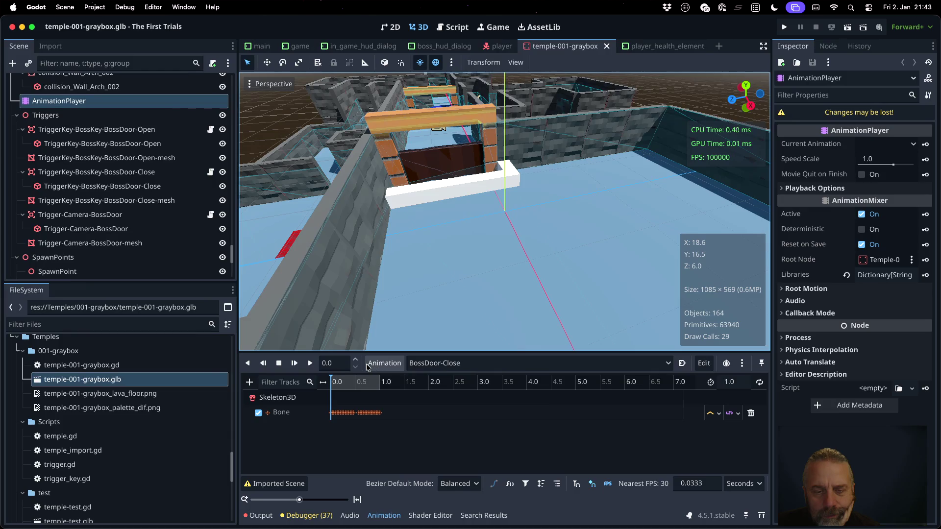
Preview the BossDoor-Close and BossDoor-Open animations to their ends.
mouse_move(340, 382)
left_mouse_down()
mouse_move(390, 383)
mouse_move(331, 385)
mouse_move(404, 388)
mouse_move(324, 382)
left_mouse_up()
left_click(445, 364)
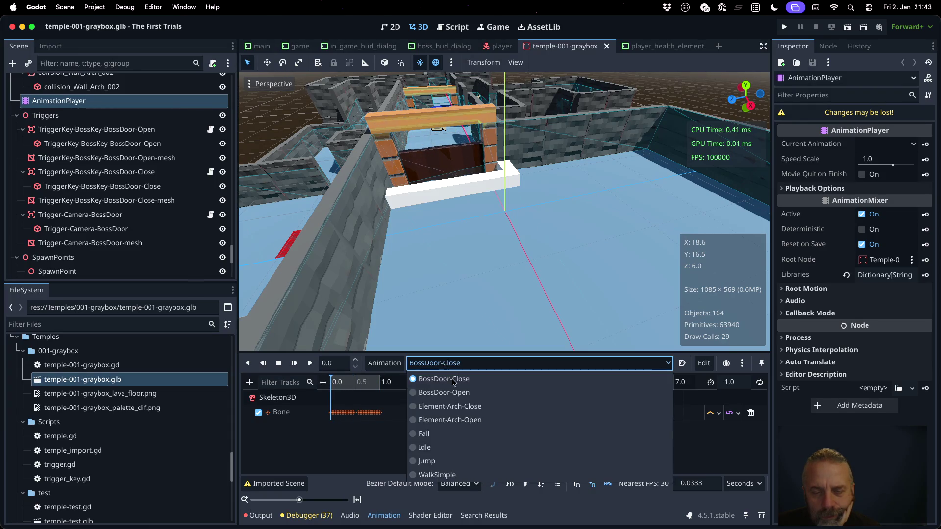
left_click(458, 393)
mouse_move(338, 382)
left_mouse_down()
mouse_move(410, 384)
mouse_move(324, 381)
mouse_move(392, 388)
left_mouse_up()
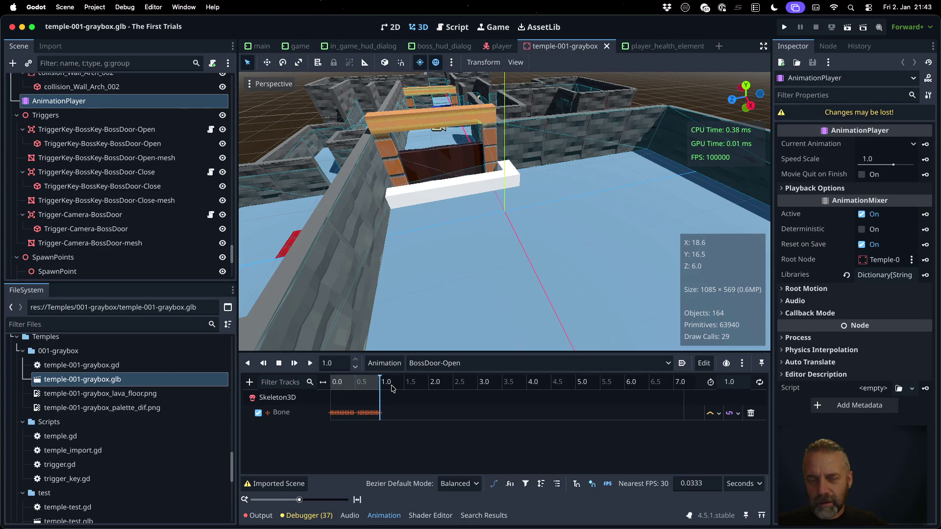
Preview the Element-Arch-Open and Element-Arch-Close animations on the arch door.
left_click(432, 363)
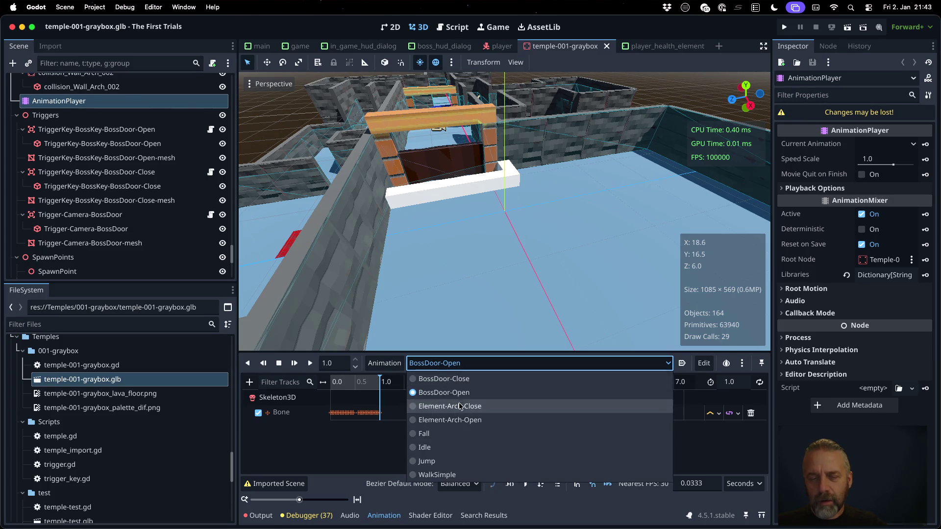
left_click(469, 422)
mouse_move(337, 384)
left_mouse_down()
mouse_move(393, 384)
mouse_move(326, 385)
mouse_move(402, 384)
mouse_move(337, 387)
left_mouse_up()
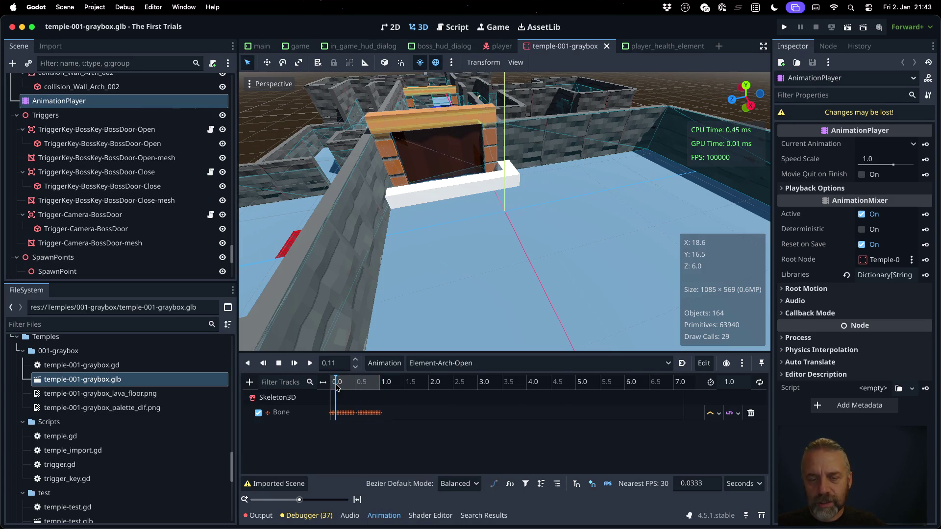
left_click(471, 367)
left_click(421, 405)
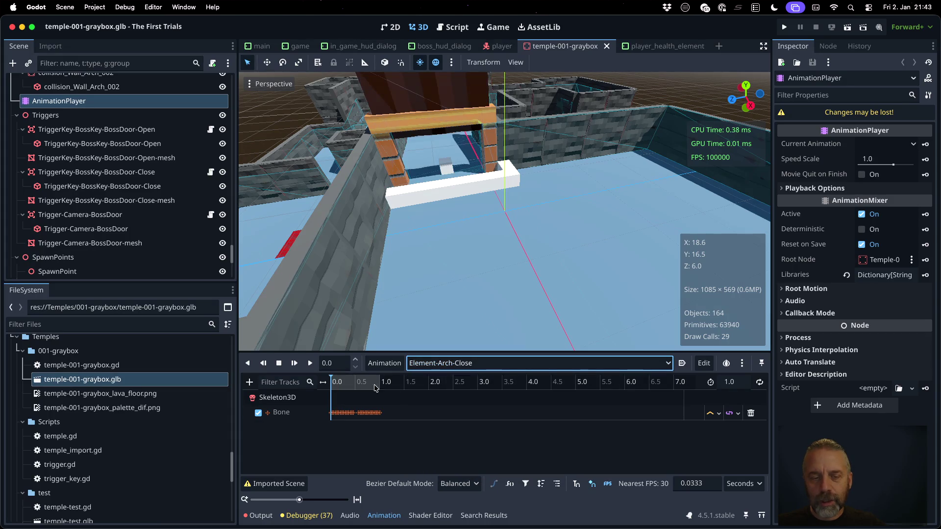
mouse_move(337, 385)
left_mouse_down()
mouse_move(395, 384)
mouse_move(338, 385)
mouse_move(379, 384)
left_mouse_up()
Try saving the imported scene, dismiss the unknown format alert, and start a playtest.
key("super+s")
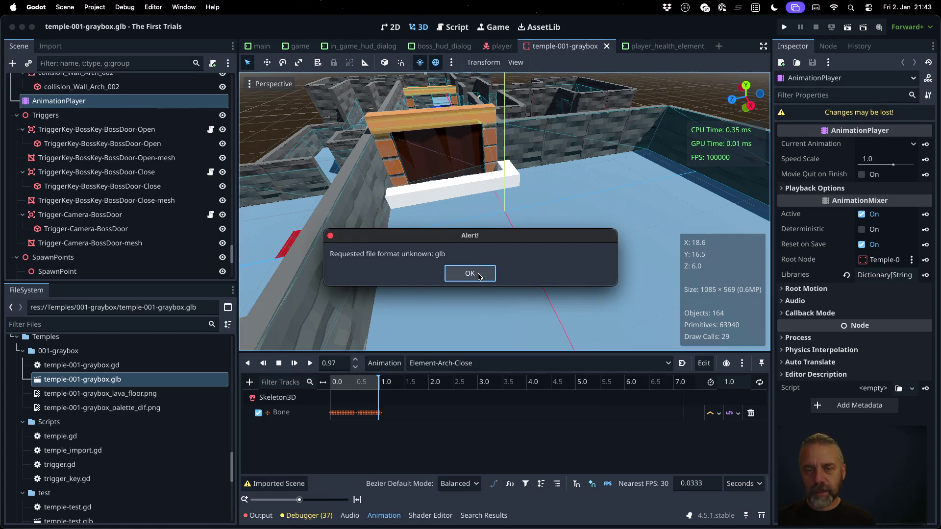
left_click(483, 274)
left_click(784, 26)
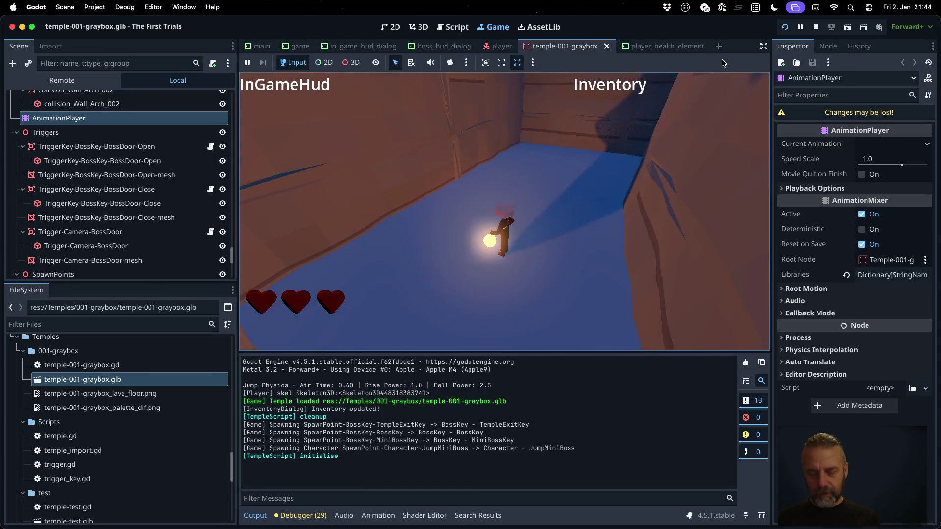
Walk the player through the BossKey trigger cube near the orange door, then stop the playtest.
key("w")
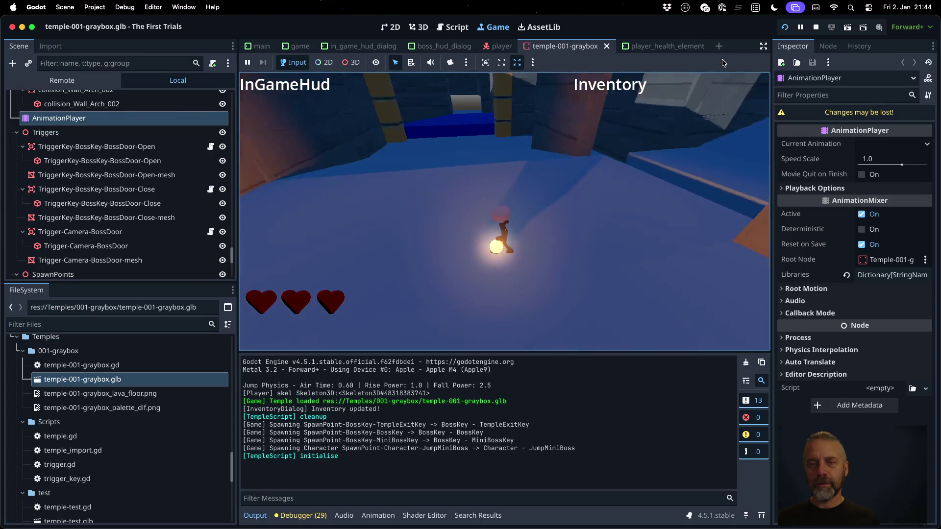
key("w")
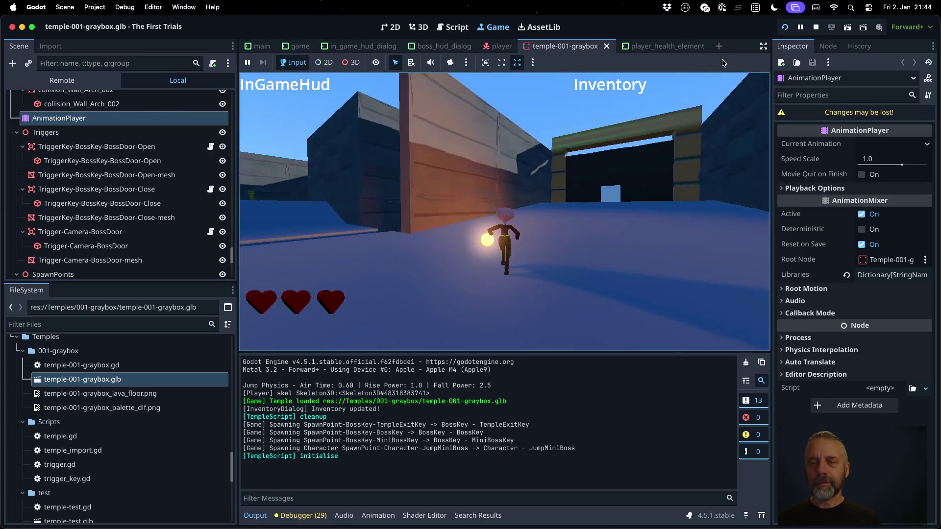
key("w")
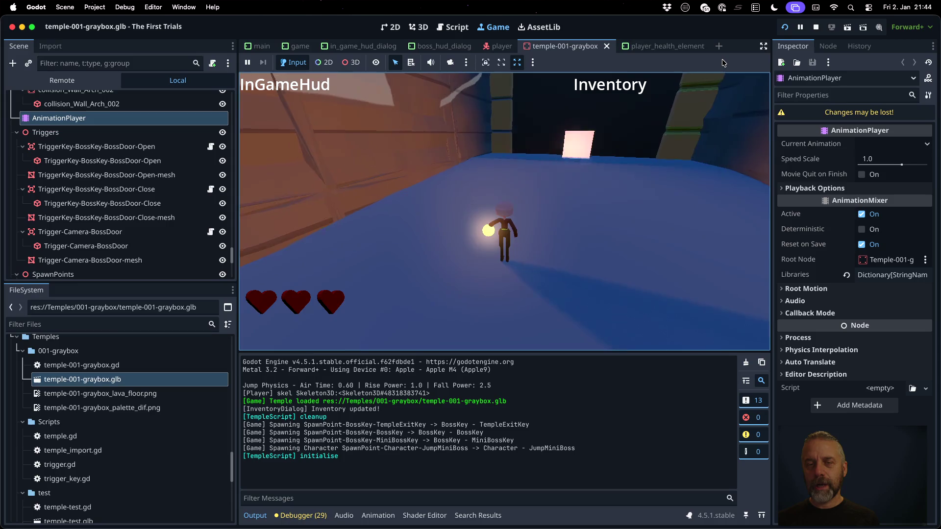
key("w")
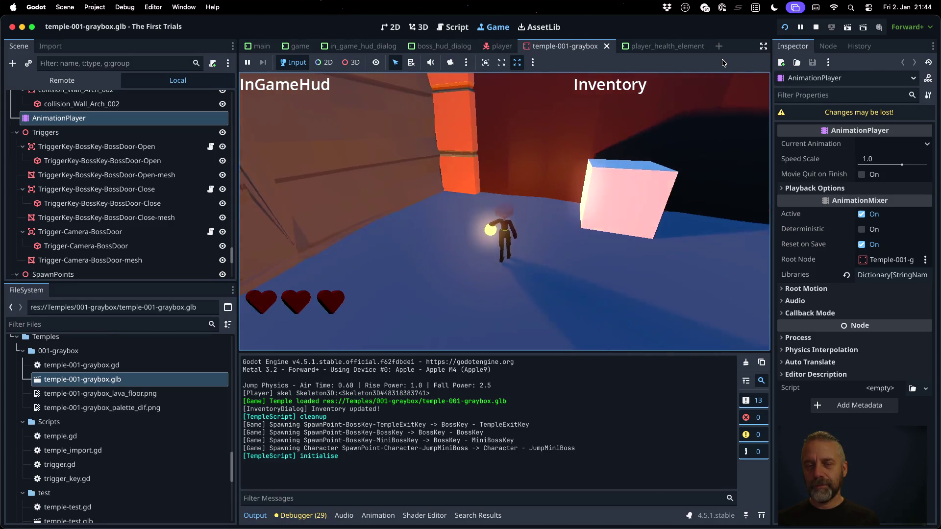
key("w")
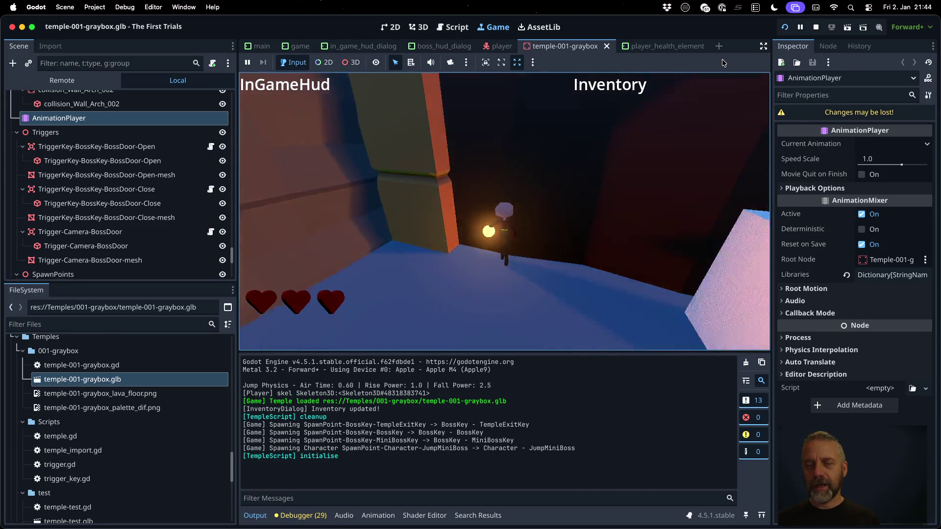
key("w")
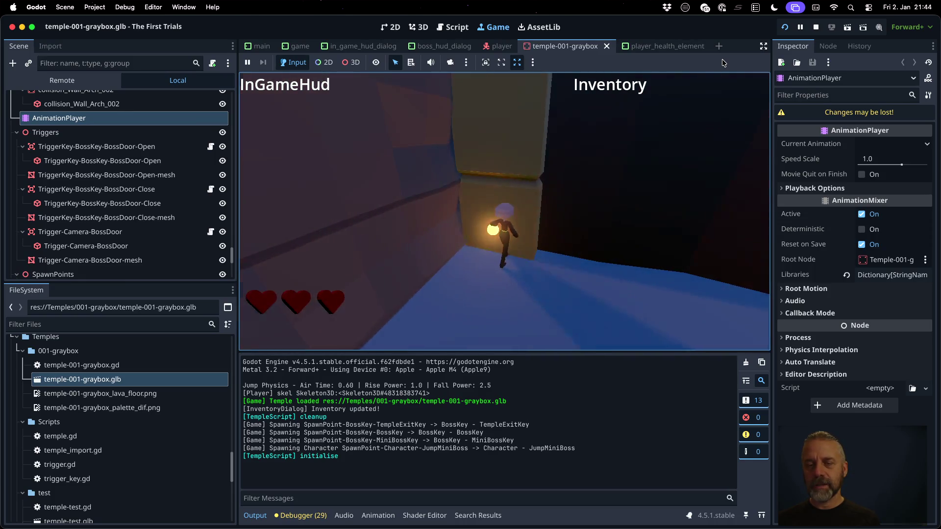
key("w")
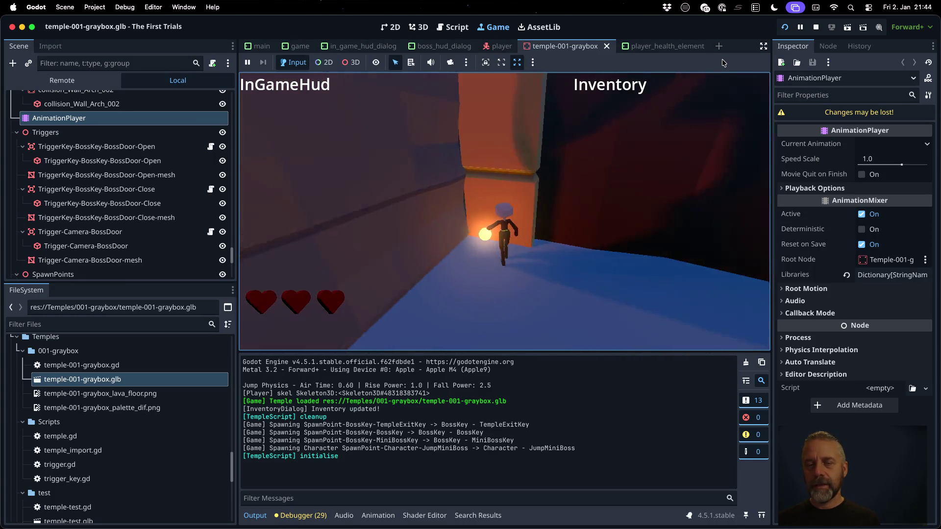
key("s")
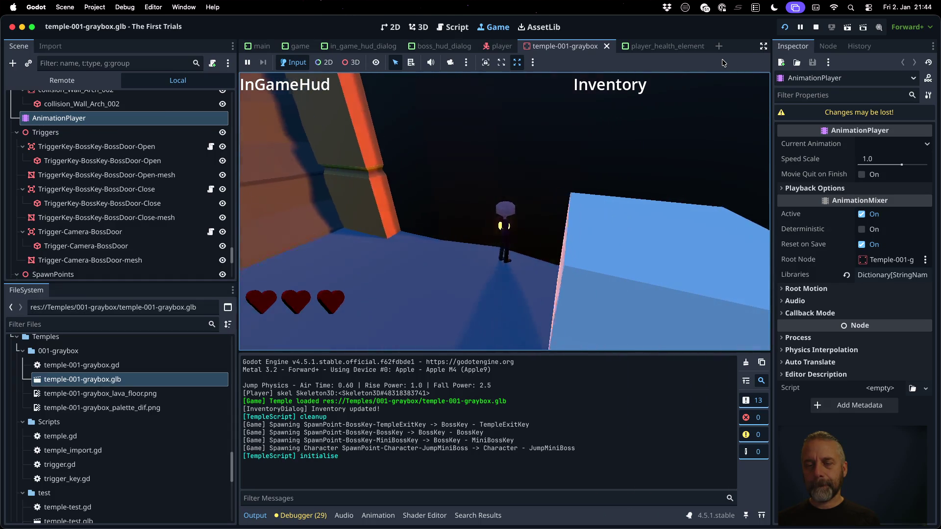
key("w")
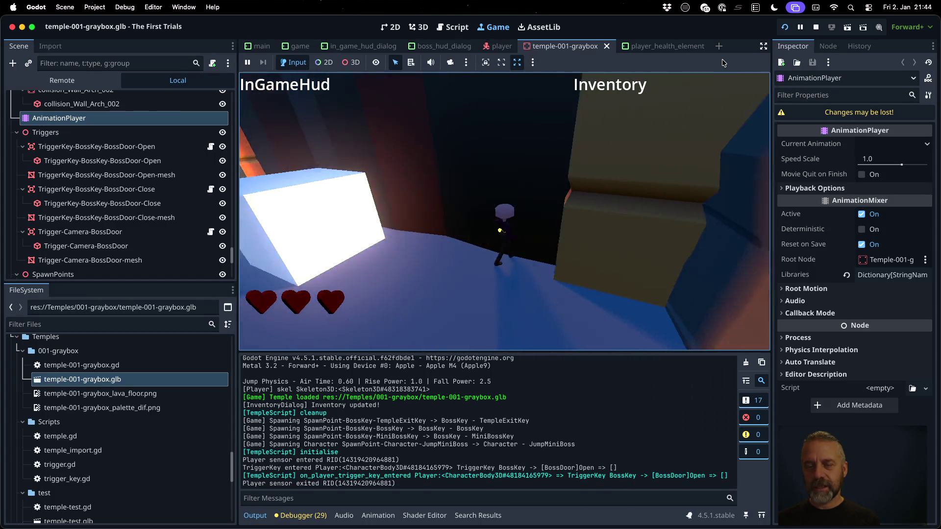
key("s")
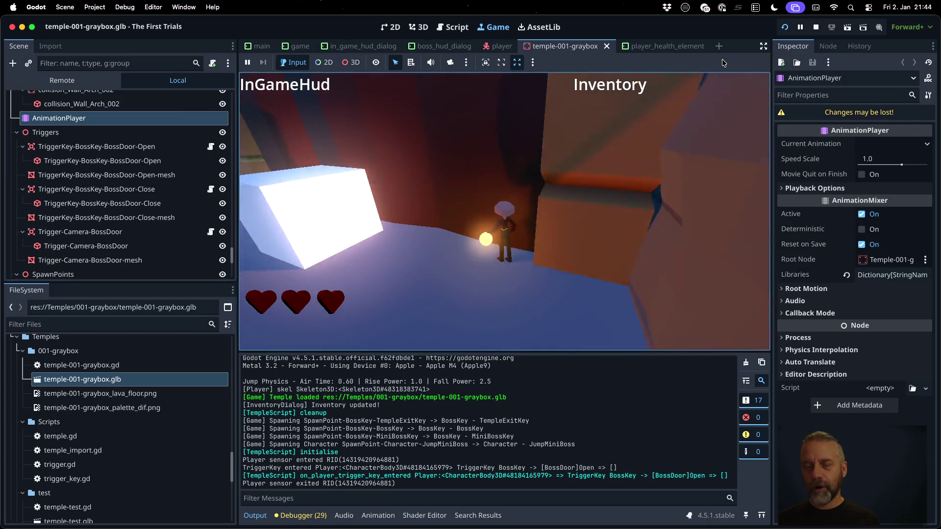
left_click(813, 27)
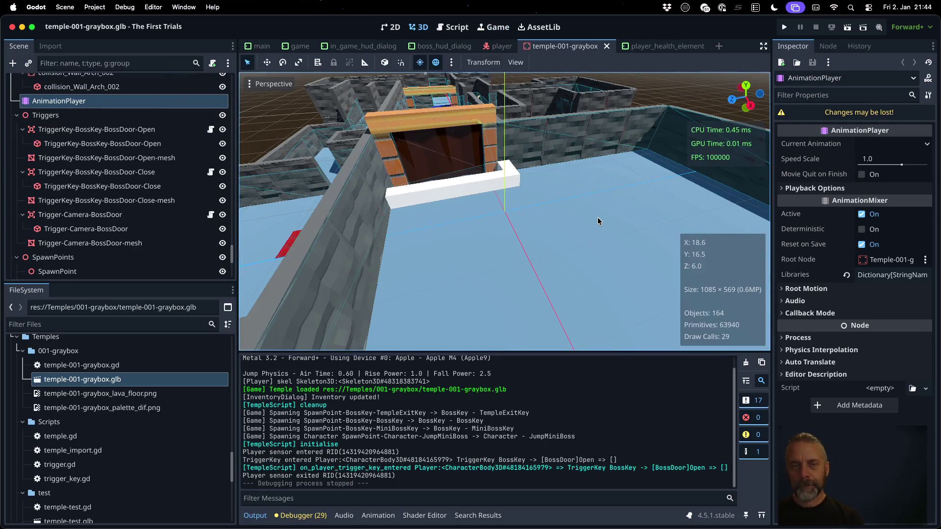
Bring Blender forward, widen the Outliner and properties area, and switch to the Modeling workspace.
key("ctrl+Right")
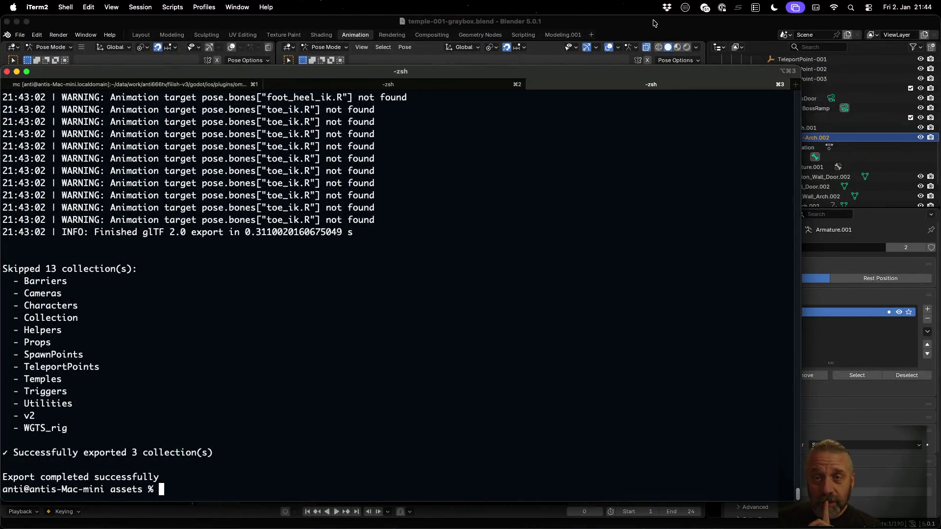
left_click(654, 23)
left_click_drag(706, 245, 582, 245)
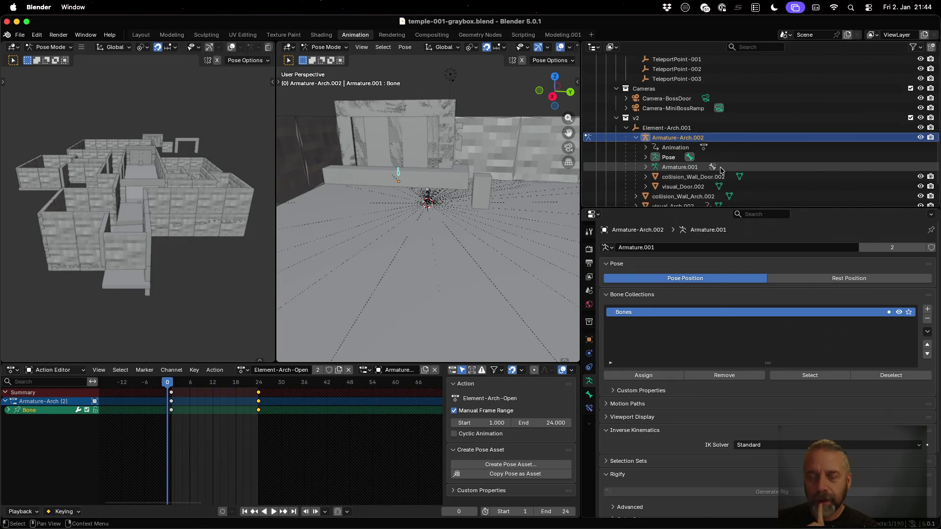
mouse_move(437, 131)
left_mouse_down()
mouse_move(476, 206)
mouse_move(221, 206)
mouse_move(147, 186)
left_mouse_up()
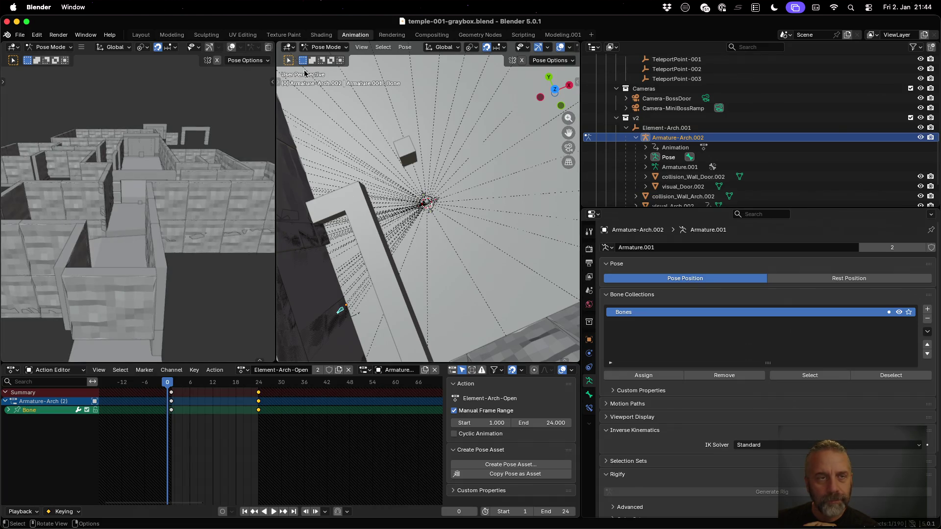
left_click(171, 35)
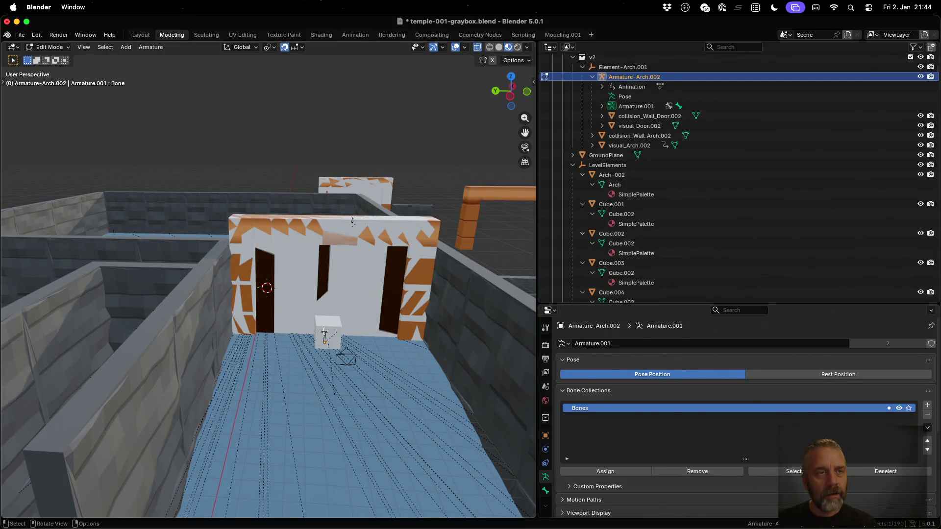
Return to object mode and rename the BossDoor-Open trigger to TriggerKey-BossKey-Element-Arch-Open.
key("Tab")
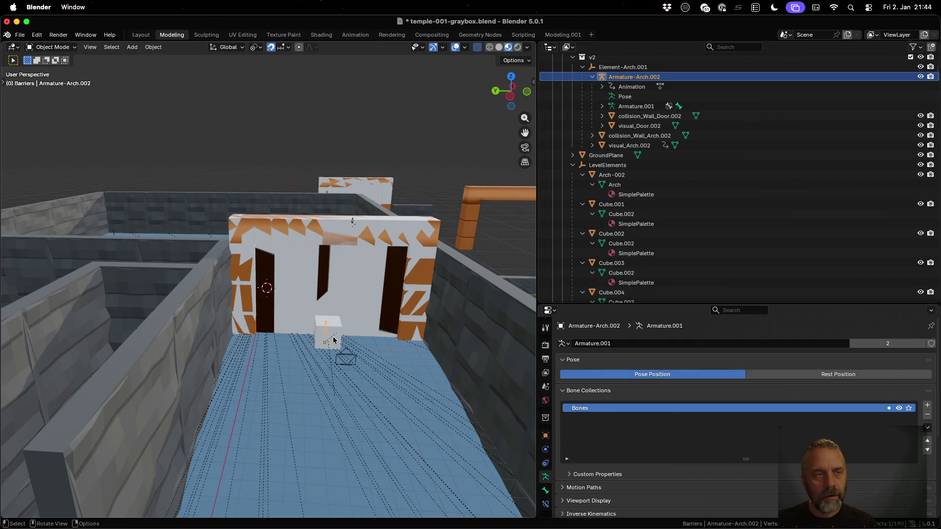
left_click(333, 339)
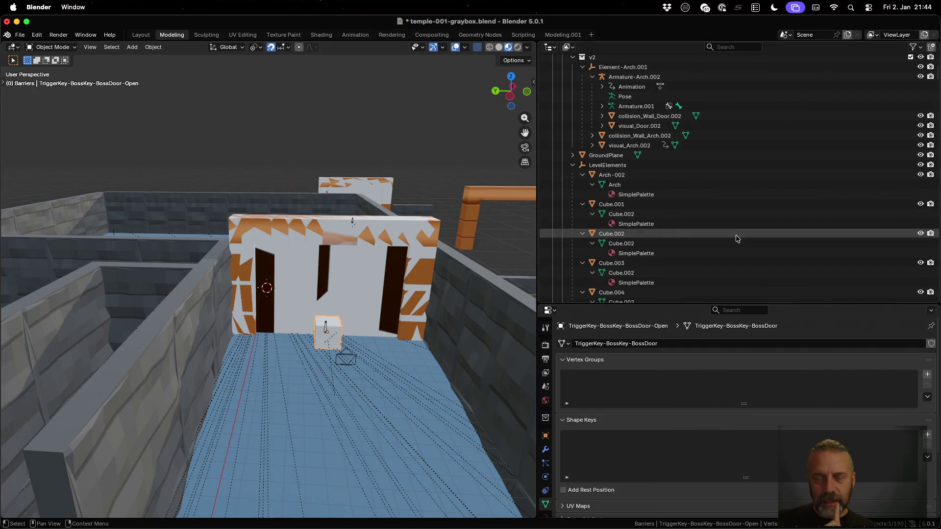
scroll(730, 233, "down", 3)
scroll(731, 233, "up", 10)
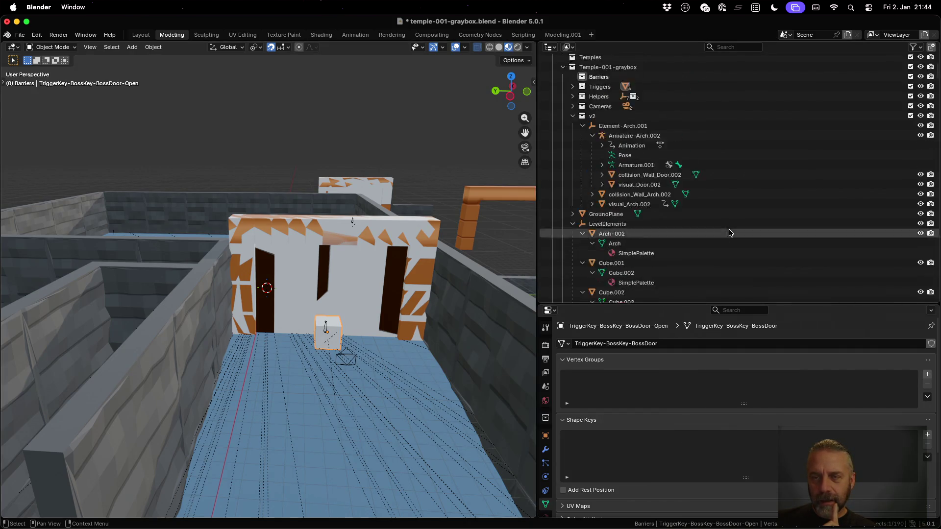
scroll(730, 233, "down", 4)
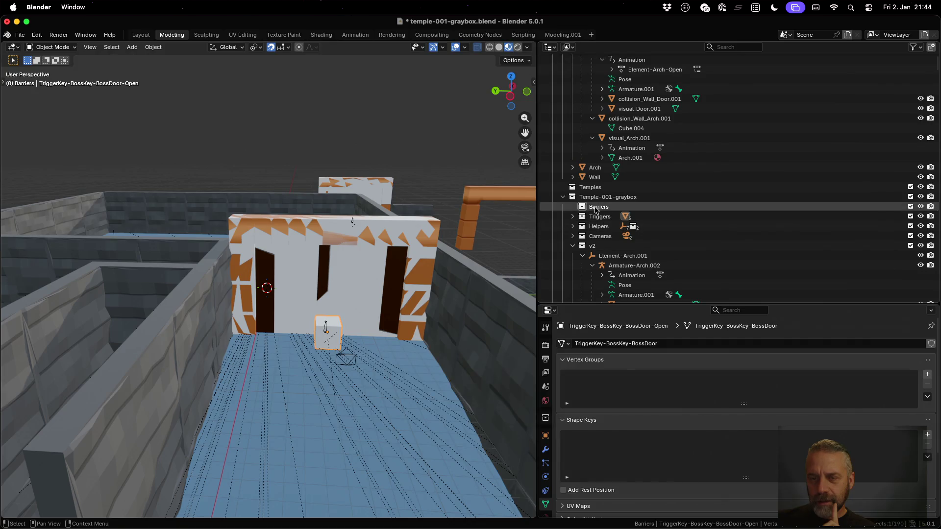
left_click(573, 216)
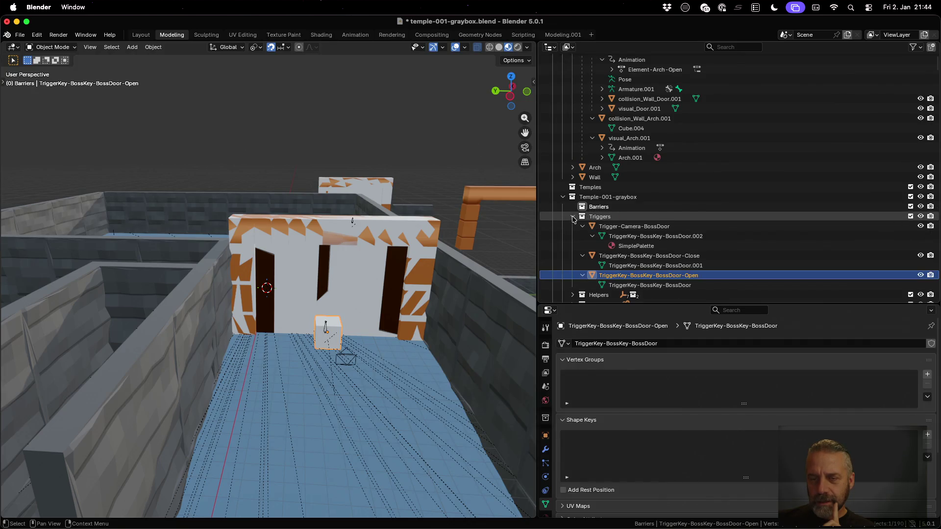
double_click(668, 276)
scroll(677, 277, "down", 5)
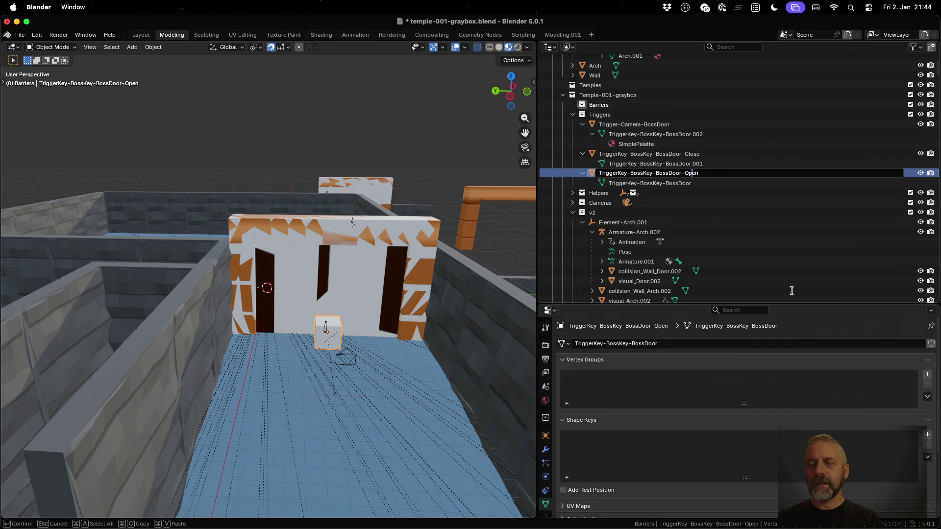
type("Element")
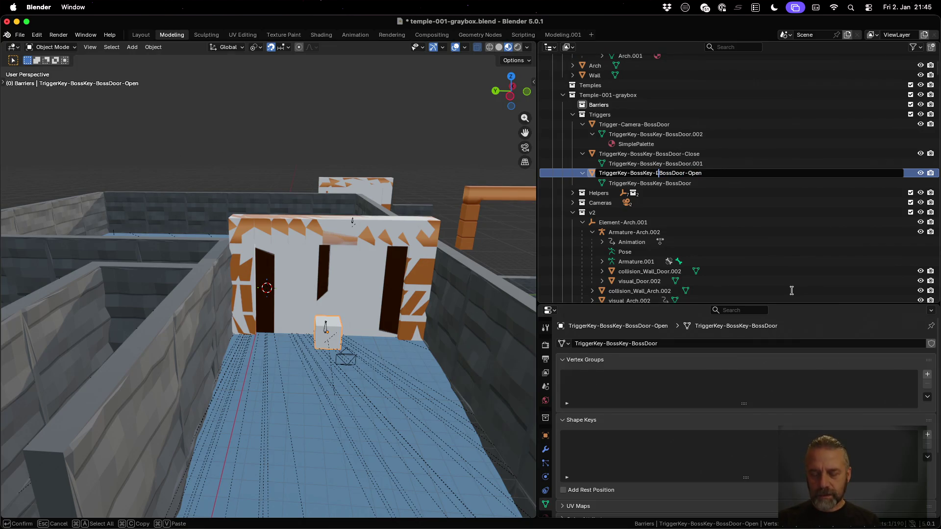
type("-")
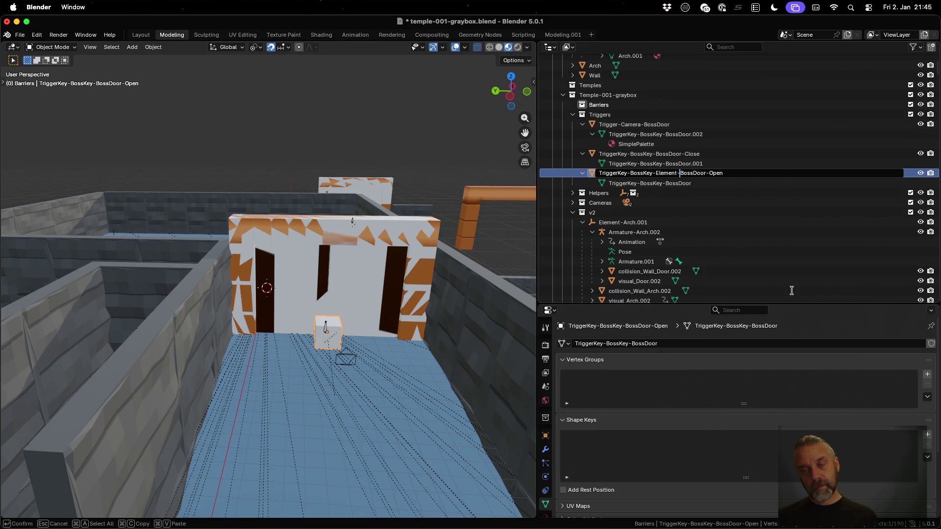
key("Right")
key("Right")
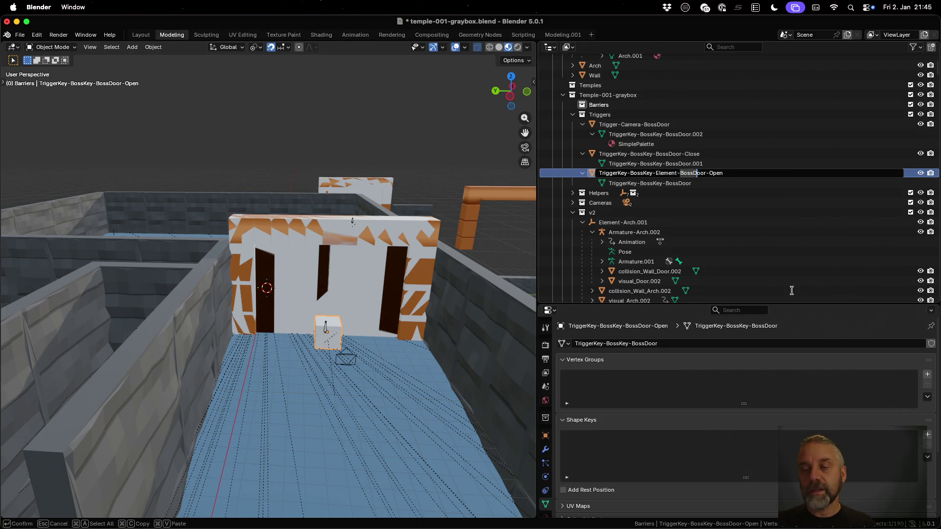
type("Arch")
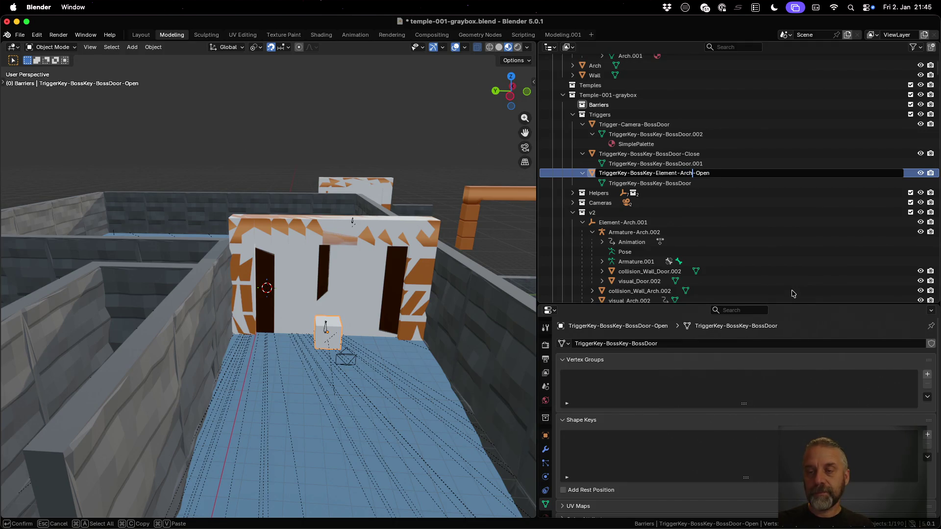
key("Return")
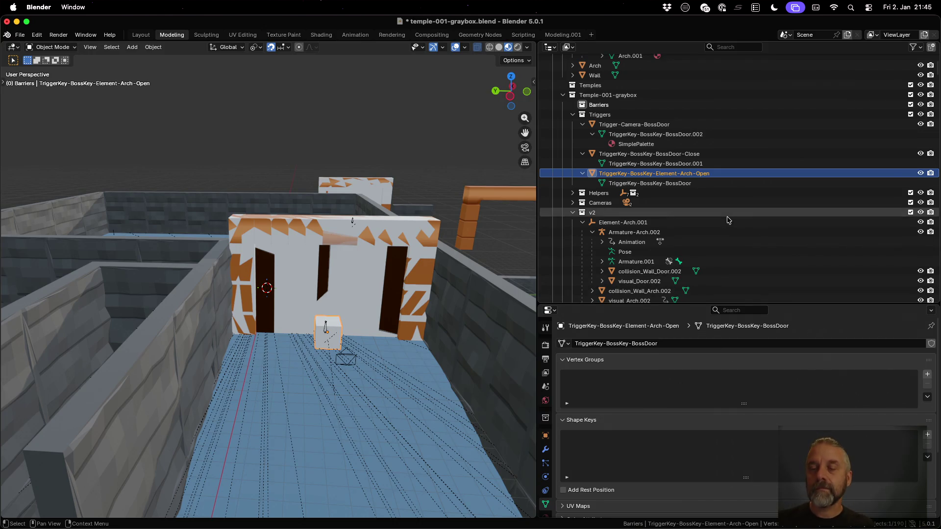
Give the Open trigger's mesh data the same name, TriggerKey-BossKey-Element-Arch-Open.
double_click(694, 173)
double_click(673, 183)
scroll(674, 182, "down", 1)
type("TriggerKey-BossKey-Element-Arch-Open")
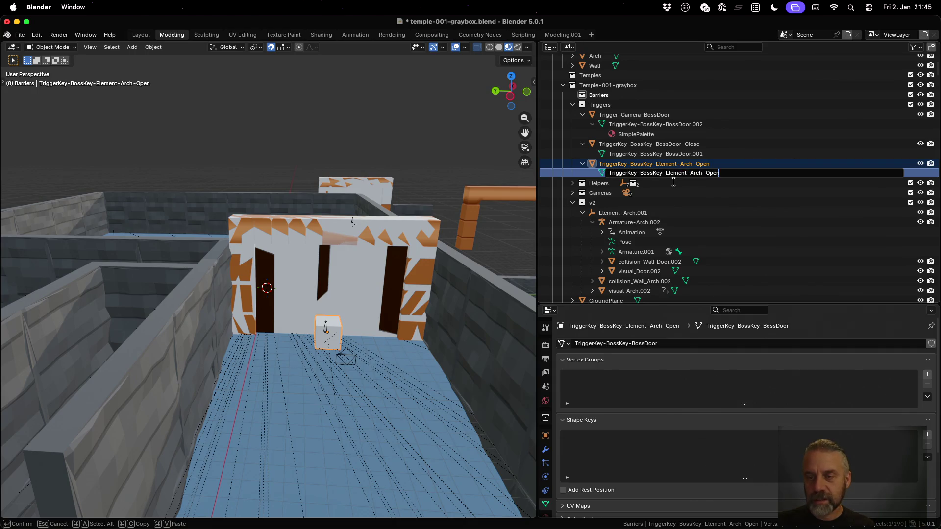
key("Return")
Rename the BossDoor-Close trigger object to TriggerKey-BossKey-Element-Arch-Close.
double_click(668, 144)
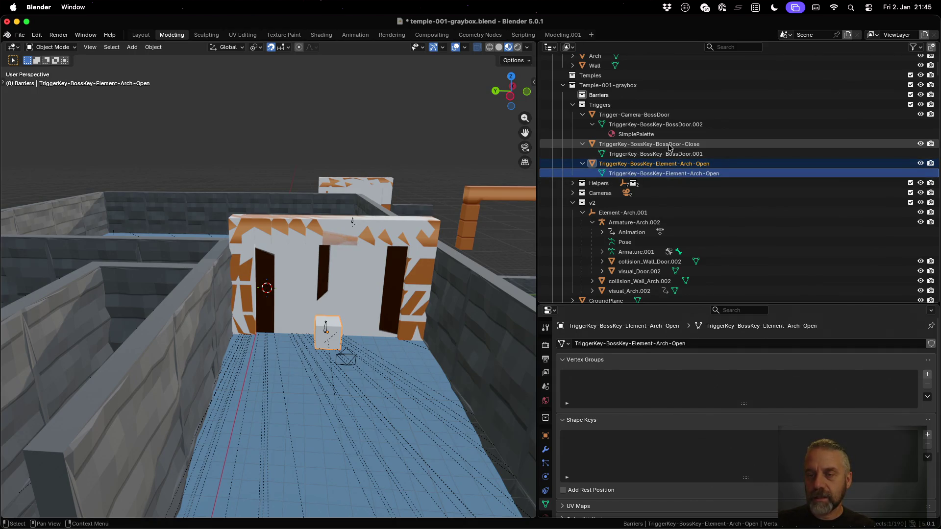
scroll(668, 145, "up", 3)
left_click(681, 173)
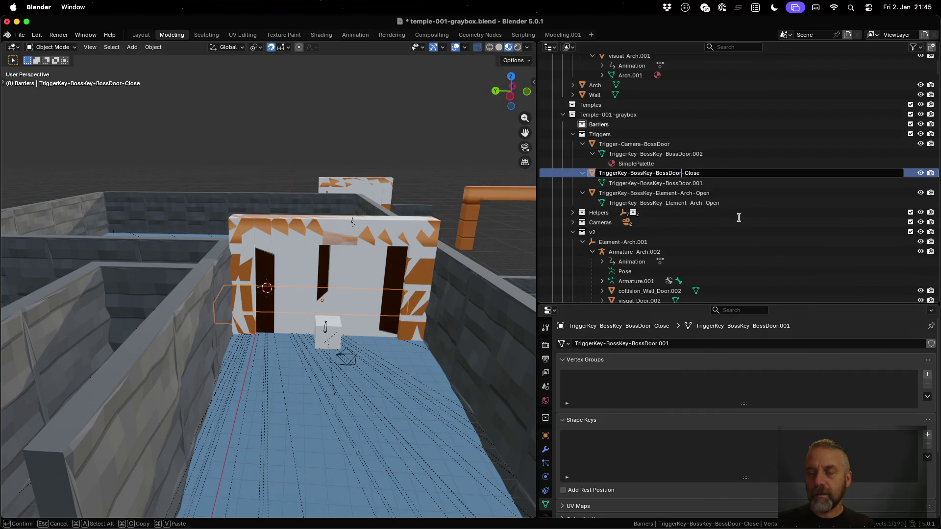
key("shift+Left")
key("shift+Left")
key("shift+Left")
type("Element-Ar")
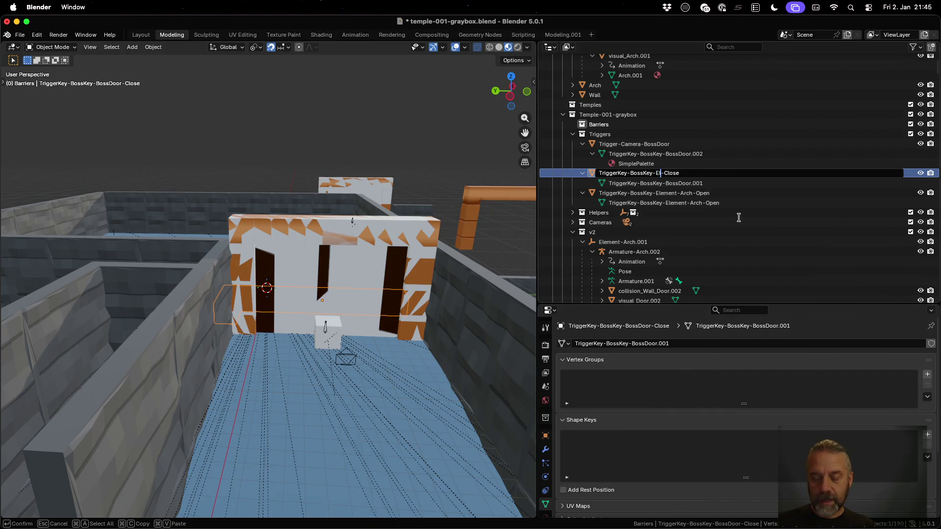
type("ch")
key("Return")
Copy that name onto the Close trigger's mesh data and save the blend file.
double_click(687, 174)
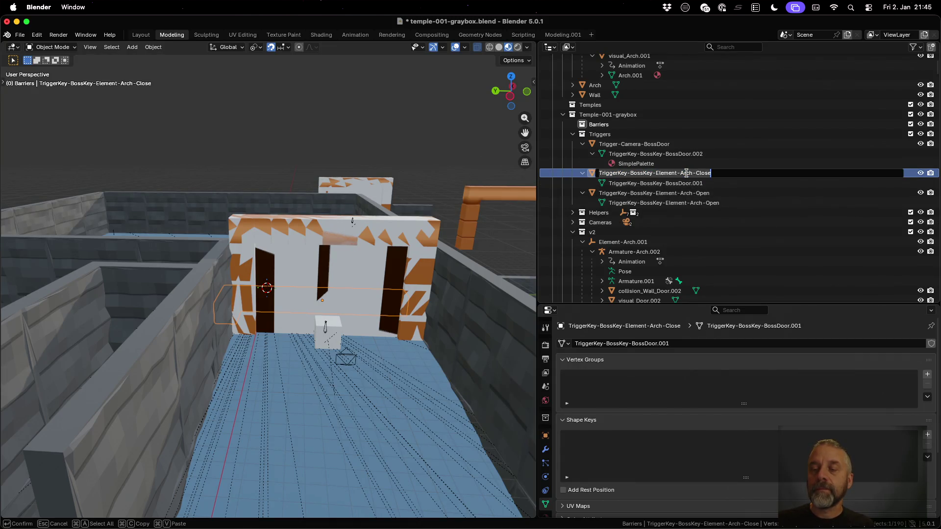
double_click(683, 182)
scroll(683, 182, "down", 1)
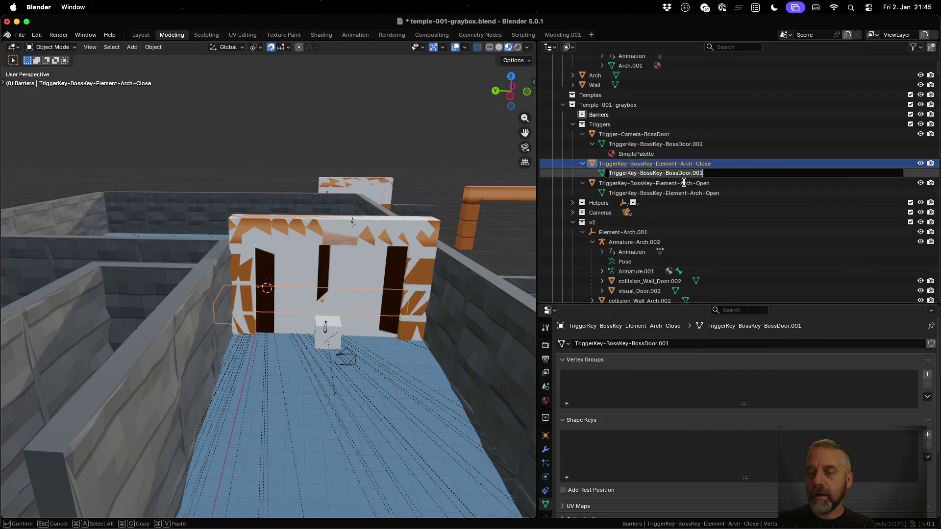
type("TriggerKey-BossKey-Element-Arch-Close")
key("Return")
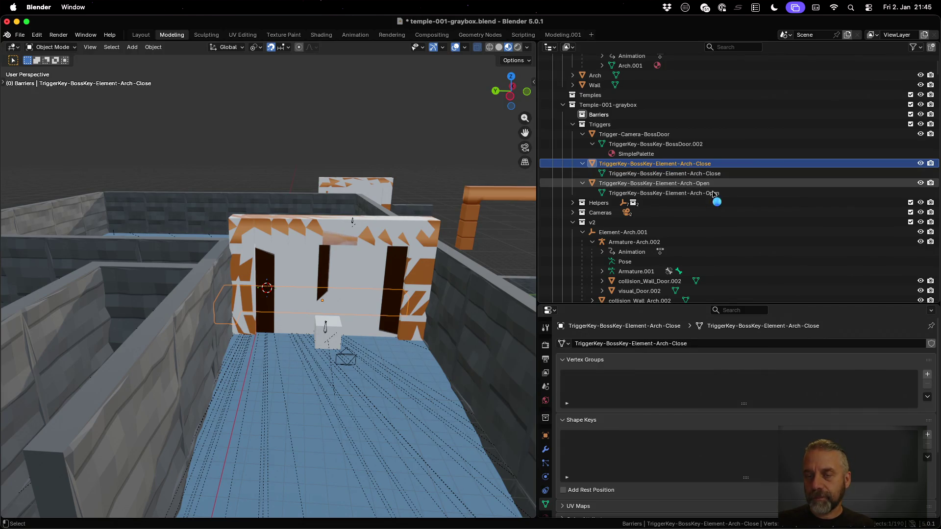
key("super+s")
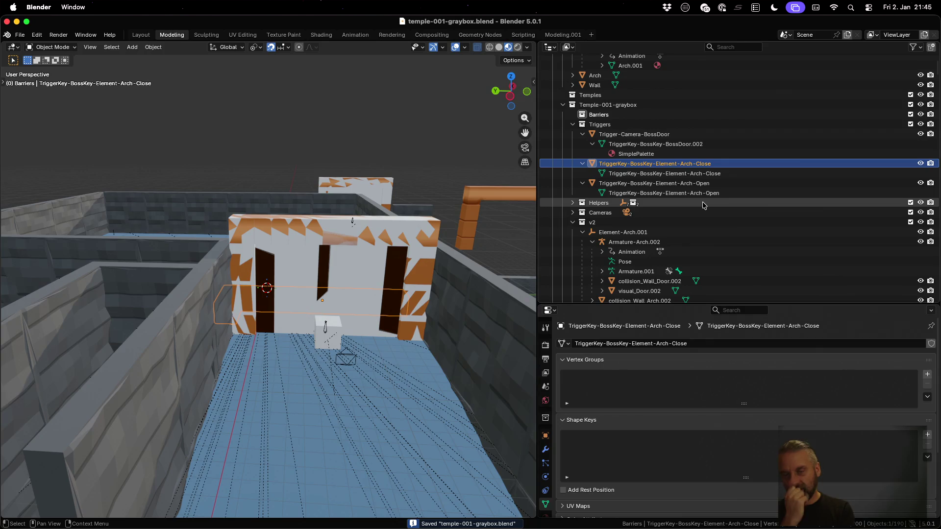
scroll(703, 205, "down", 2)
scroll(703, 204, "down", 4)
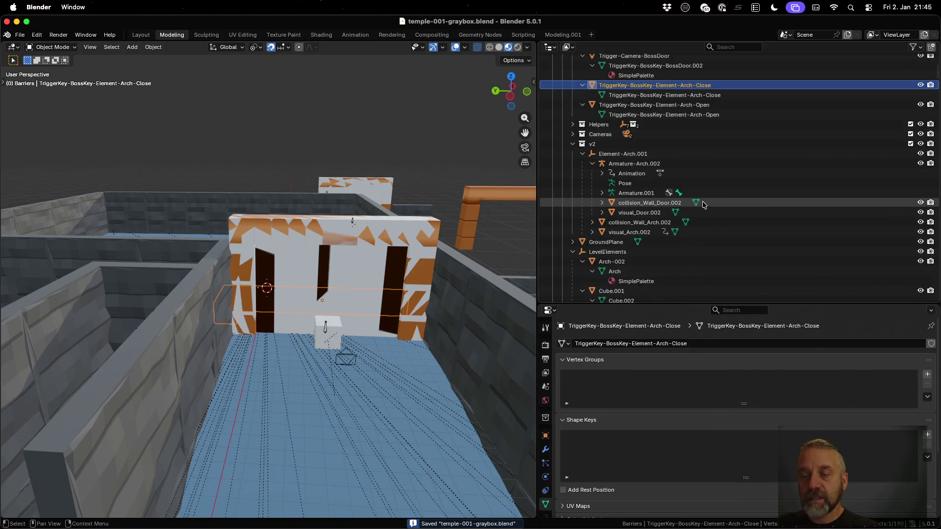
Rename the v2 Element-Arch.001 empty to Element-Arch and save.
double_click(680, 172)
key("End")
key("shift+Left")
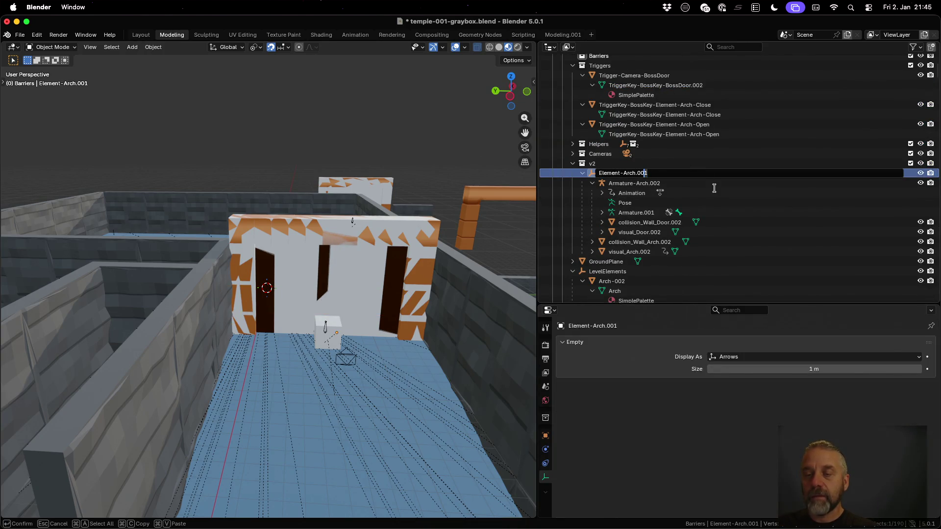
key("BackSpace")
key("Return")
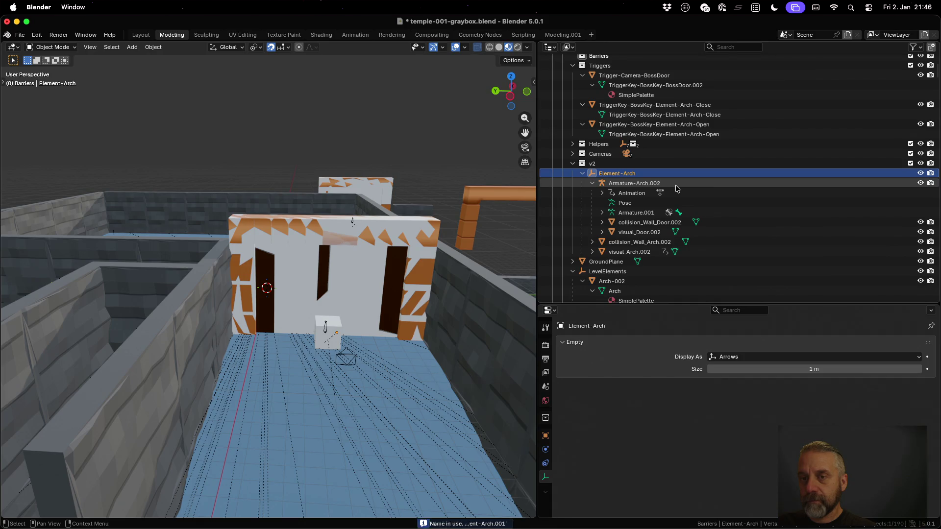
key("ctrl+s")
scroll(678, 215, "up", 10)
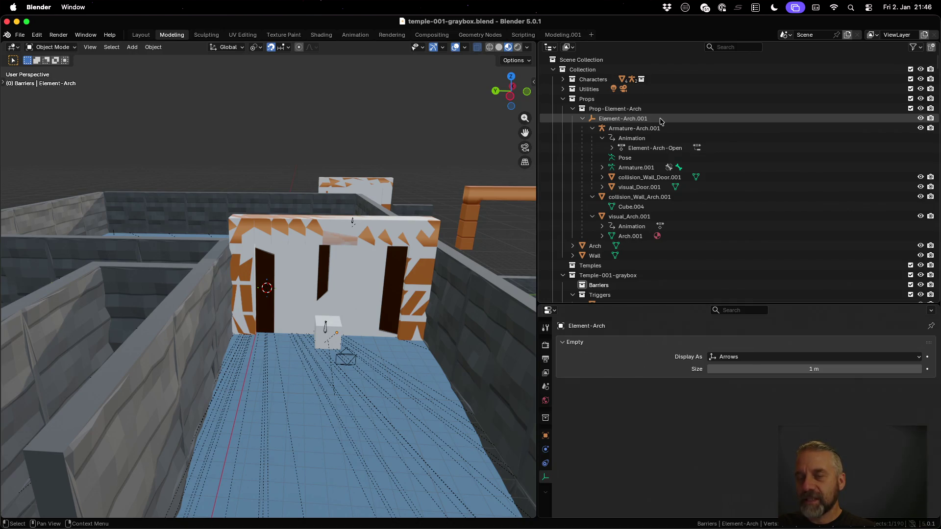
Rename the Props Element-Arch.001 empty to Element-Arch.Template.
left_click(660, 120)
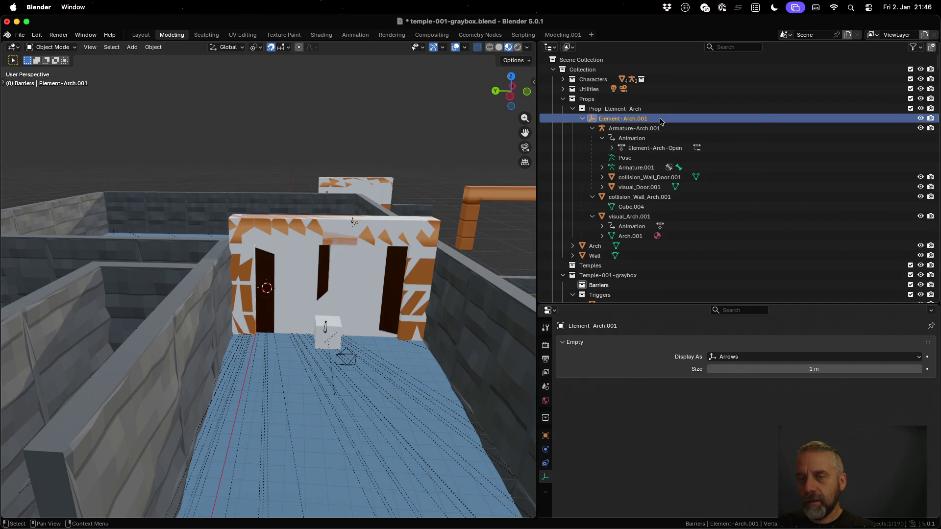
double_click(645, 119)
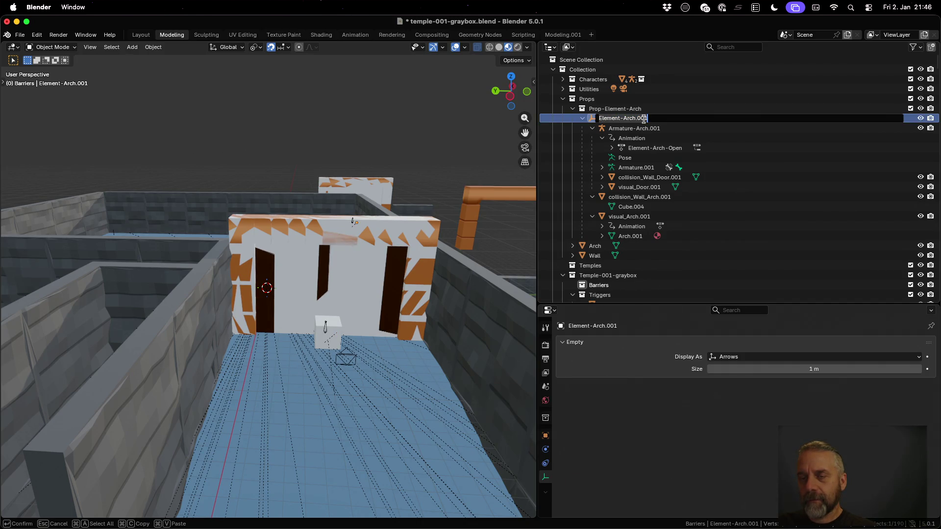
key("shift+Left")
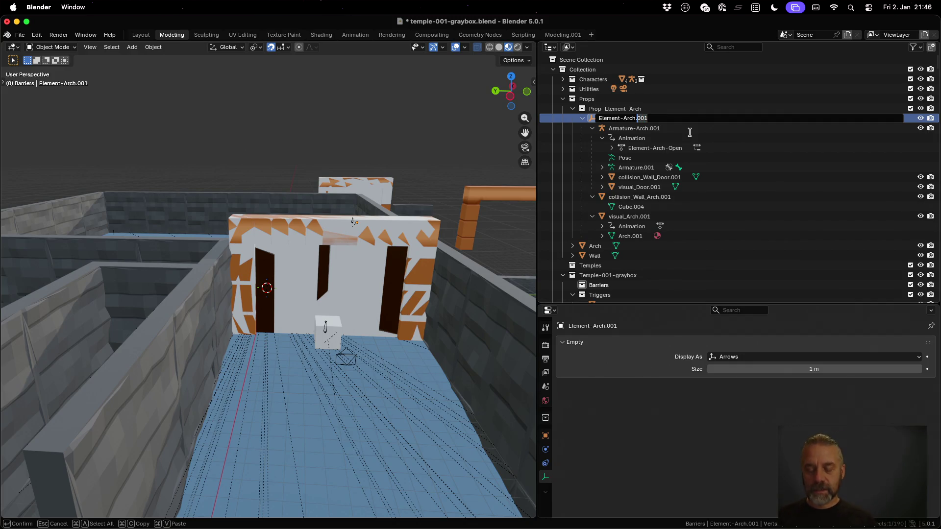
type("Template")
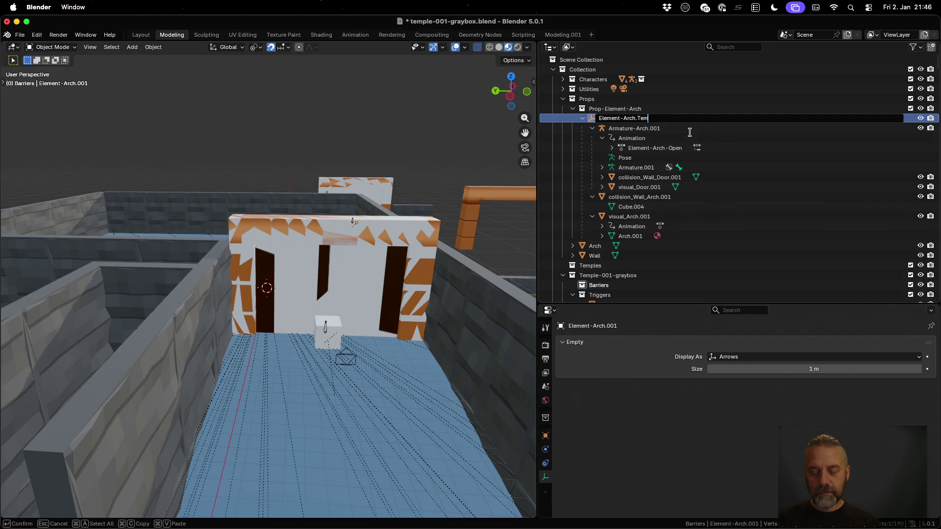
key("Return")
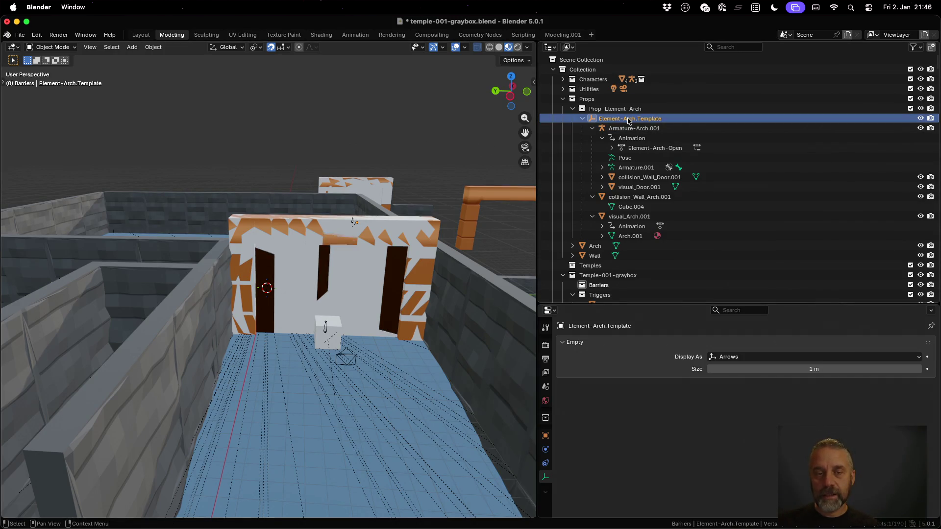
Check the rear wall and arch collision wall, expand Helpers to view spawn points, and save.
left_click(367, 185)
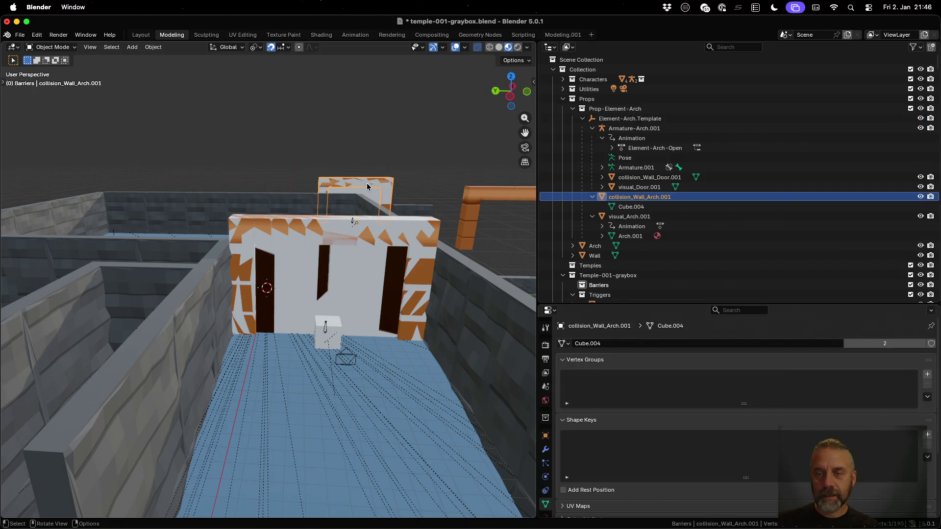
left_click(408, 249)
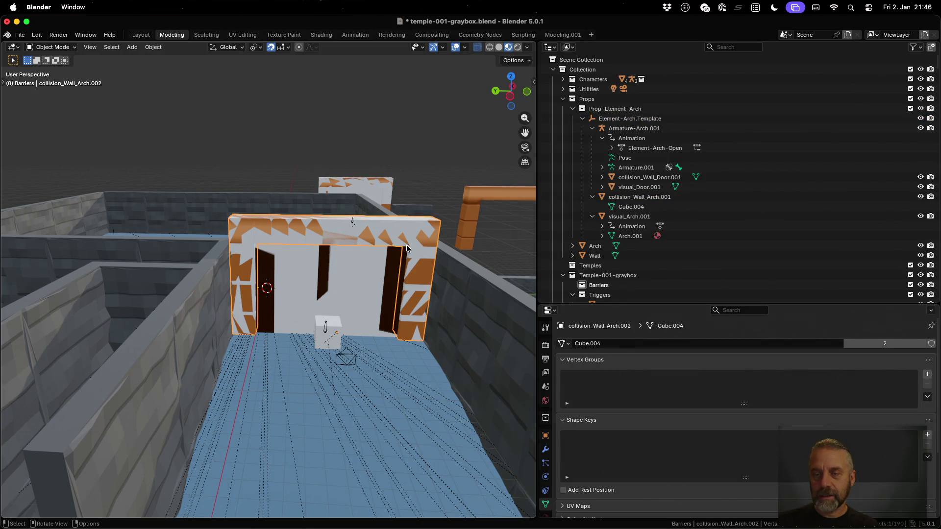
scroll(742, 192, "down", 5)
scroll(743, 192, "down", 7)
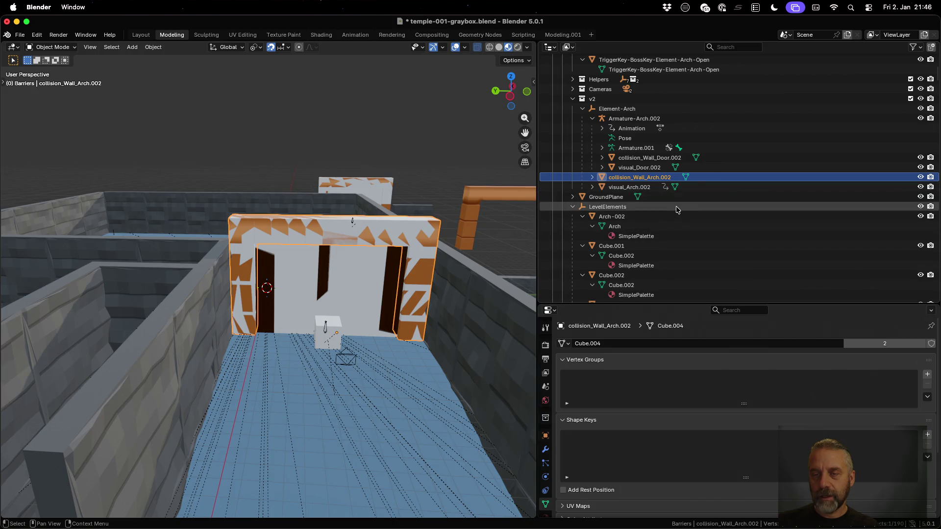
scroll(616, 108, "up", 3)
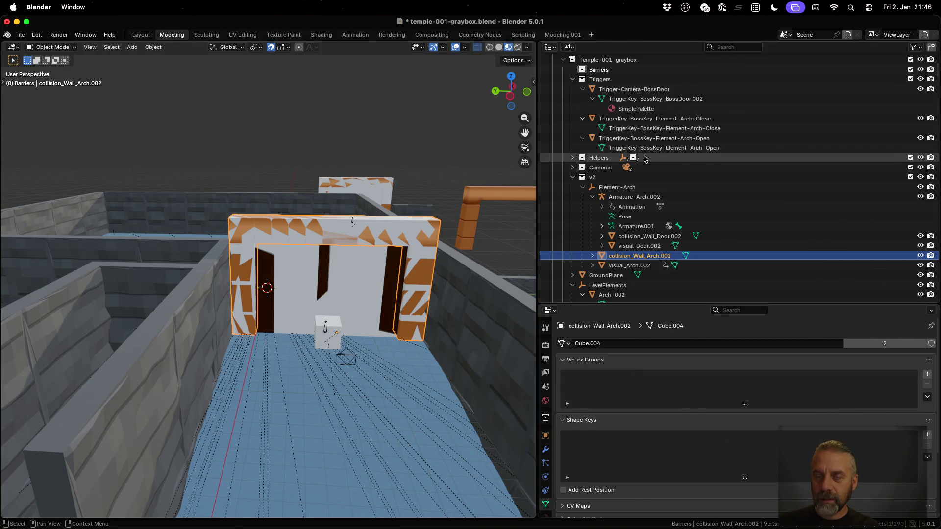
scroll(635, 175, "down", 3)
scroll(635, 175, "down", 5)
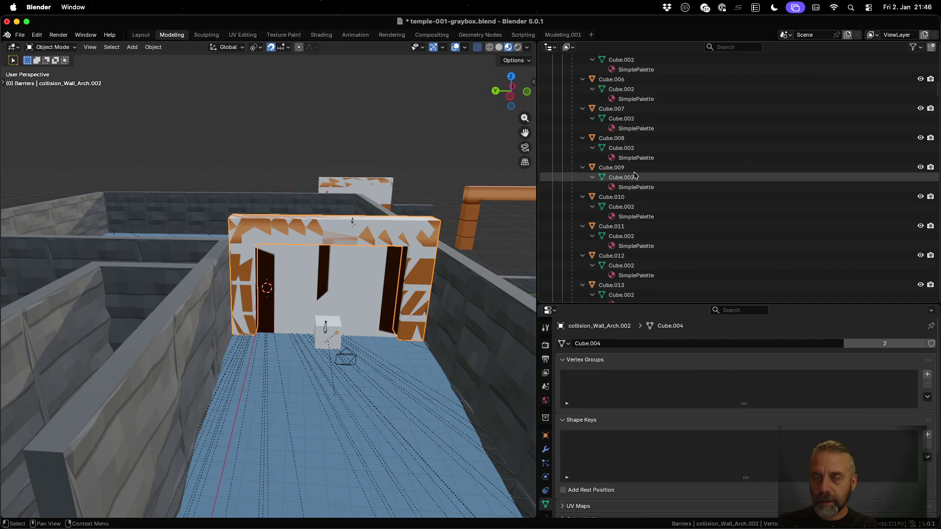
scroll(635, 175, "up", 4)
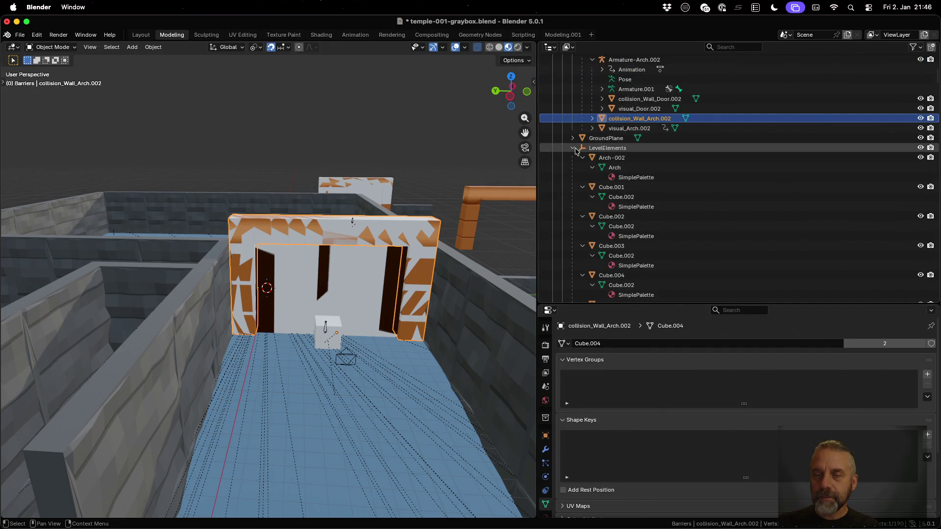
left_click(573, 149)
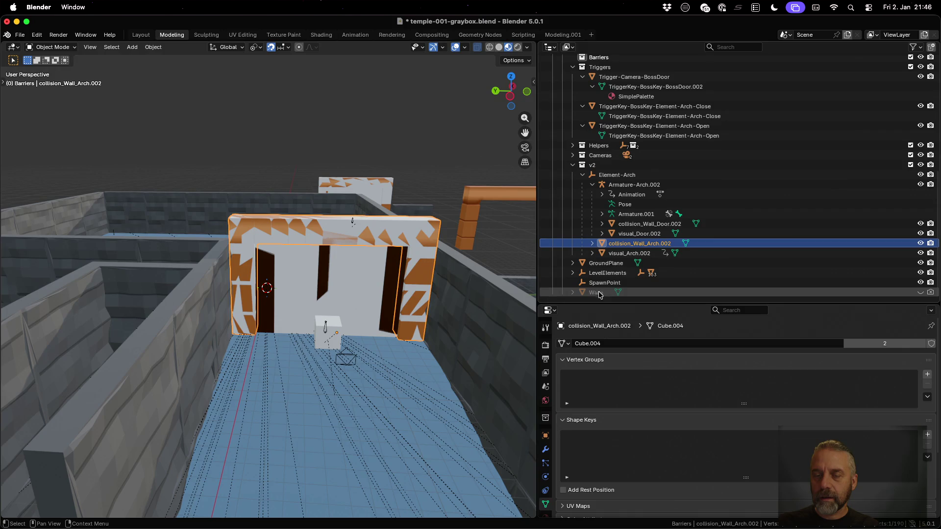
scroll(617, 221, "up", 2)
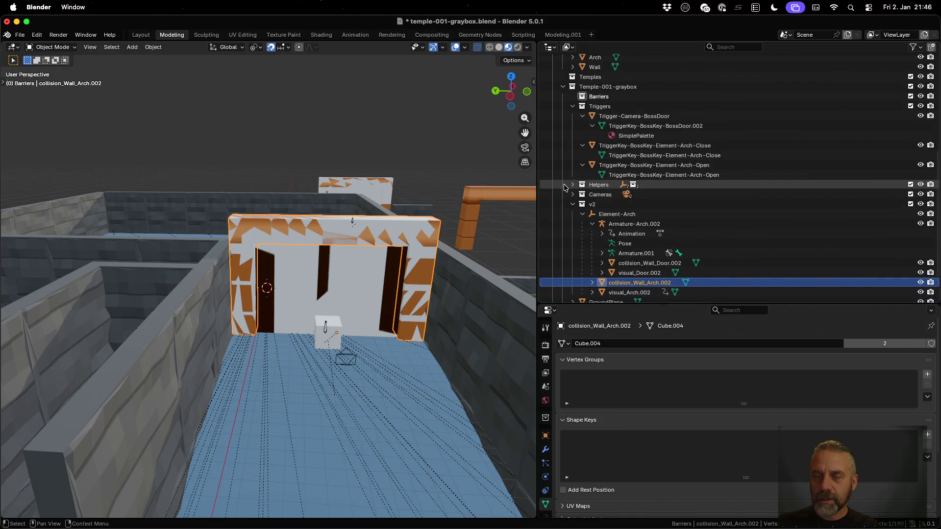
left_click(571, 185)
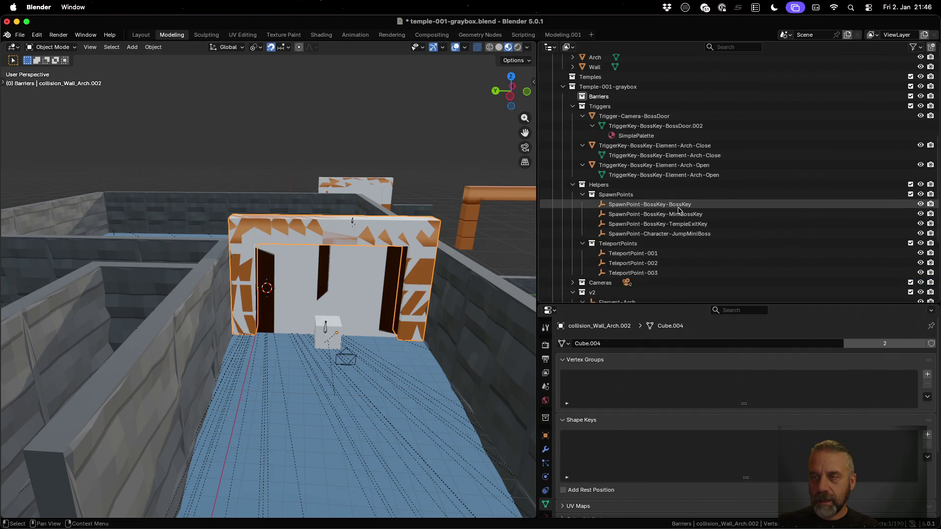
key("super+s")
key("ctrl+Up")
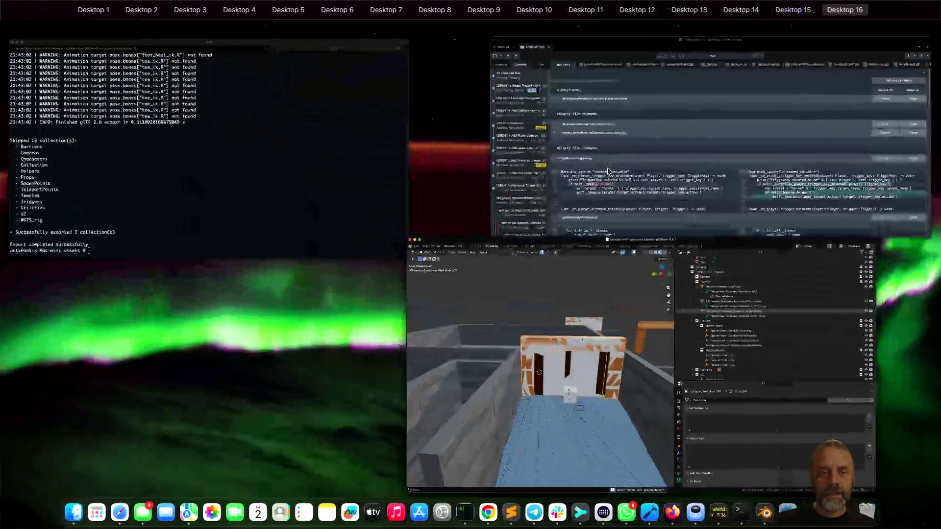
Rerun the re-export in the terminal, stop the game in Godot, and open the script editor.
left_click(206, 145)
key("Up")
key("Return")
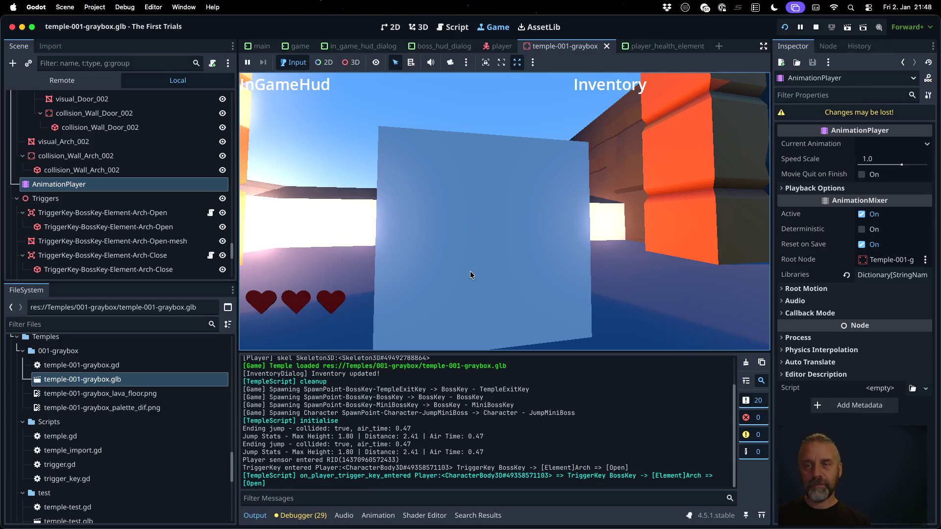
left_click(815, 26)
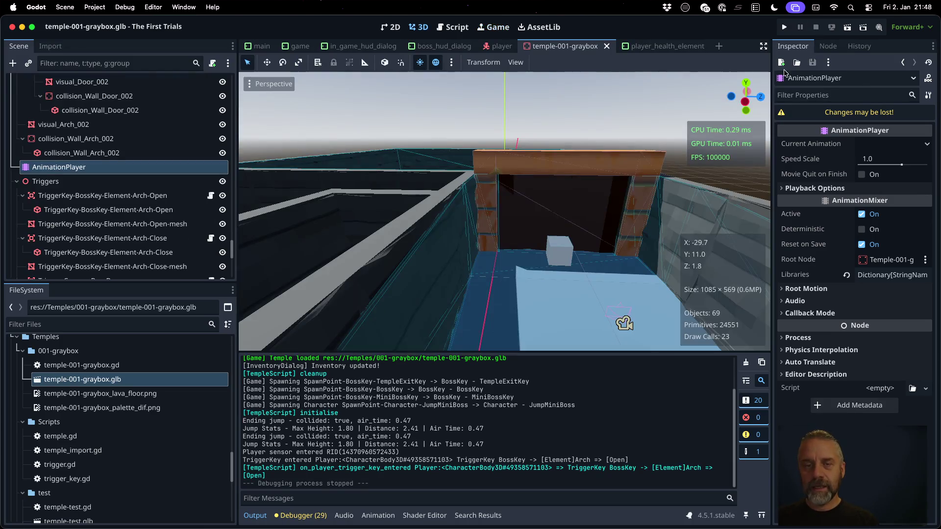
left_click(452, 27)
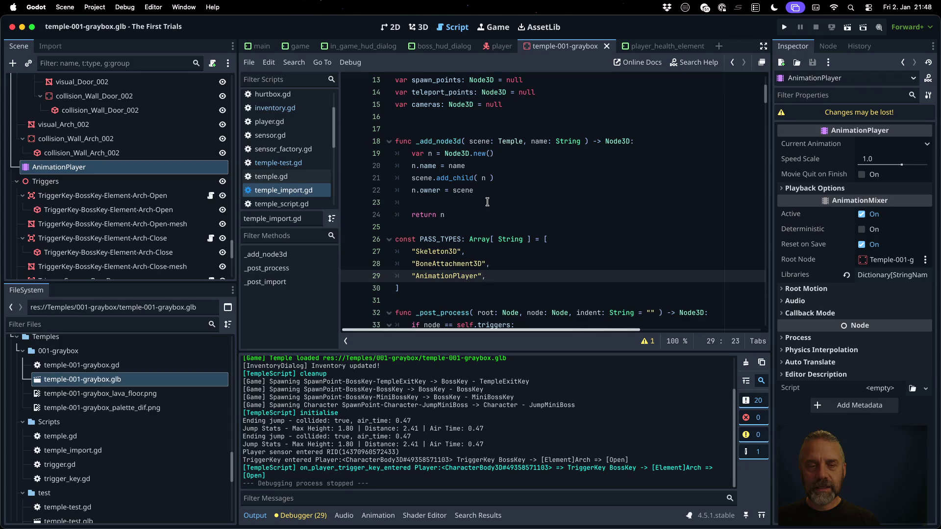
Select the on_player_trigger_key_entered function in temple-test.gd and search files for 'templ gr'.
left_click(487, 202)
key("super+shift+comma")
key("super+shift+comma")
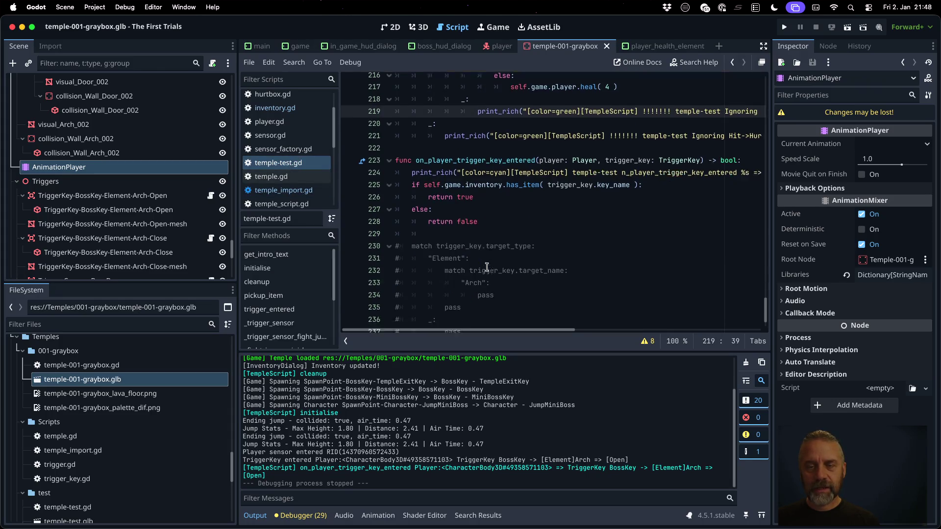
scroll(486, 267, "down", 2)
triple_click(491, 118)
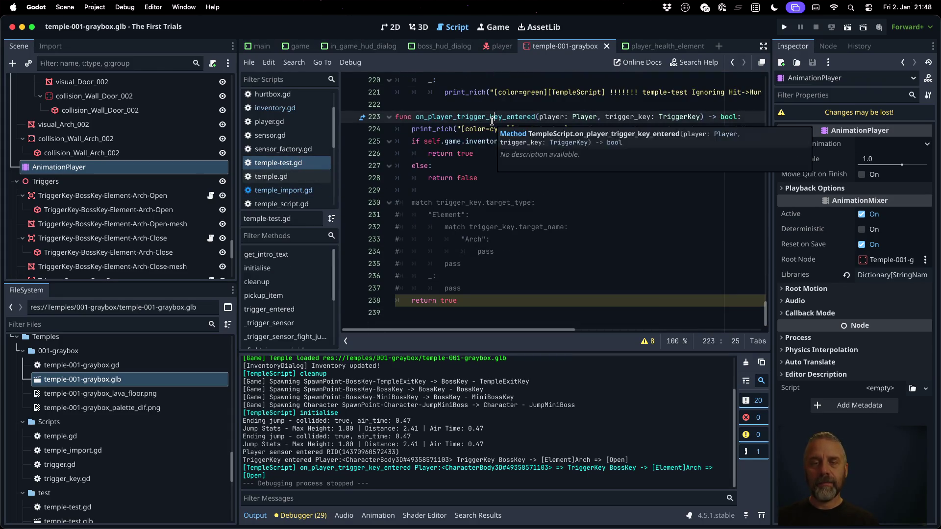
key("shift+Down")
key("shift+Down")
key("shift+Down")
key("shift+Down")
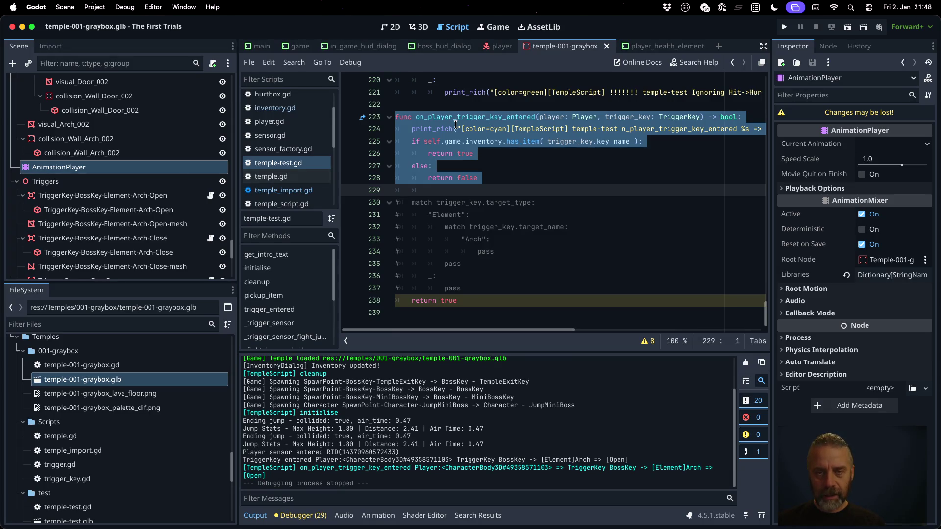
key("shift+alt+o")
type("templ g")
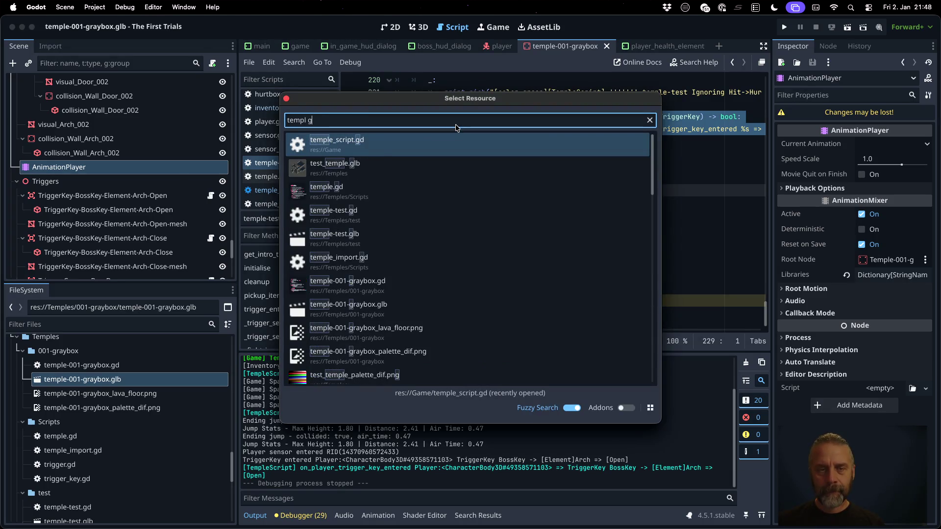
type("r")
Open temple-001-graybox.gd and move to the pasted handler near line 66.
key("Return")
scroll(488, 210, "down", 10)
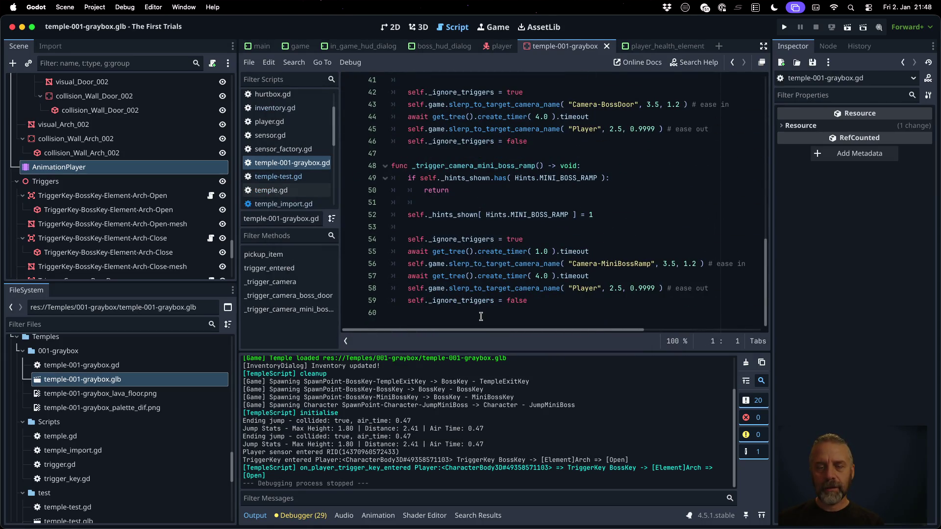
left_click(481, 317)
key("Down")
key("Down")
key("Down")
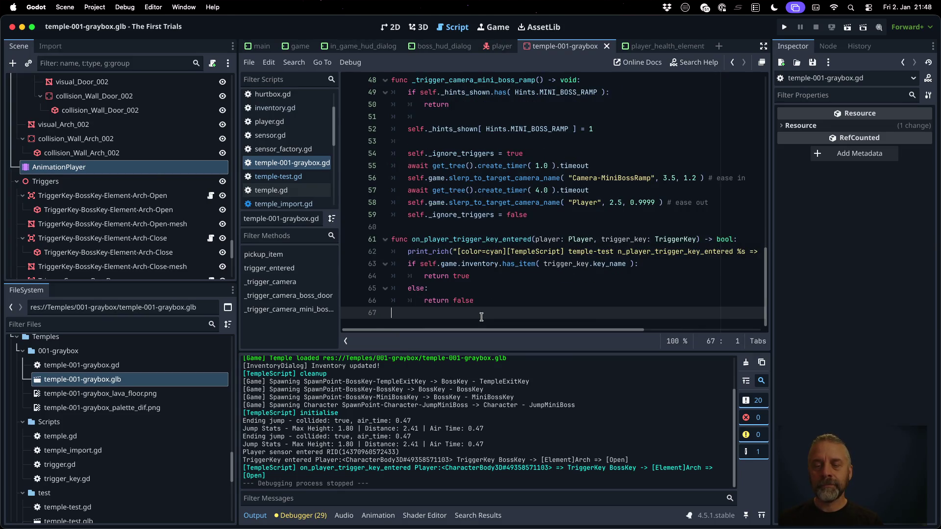
key("Up")
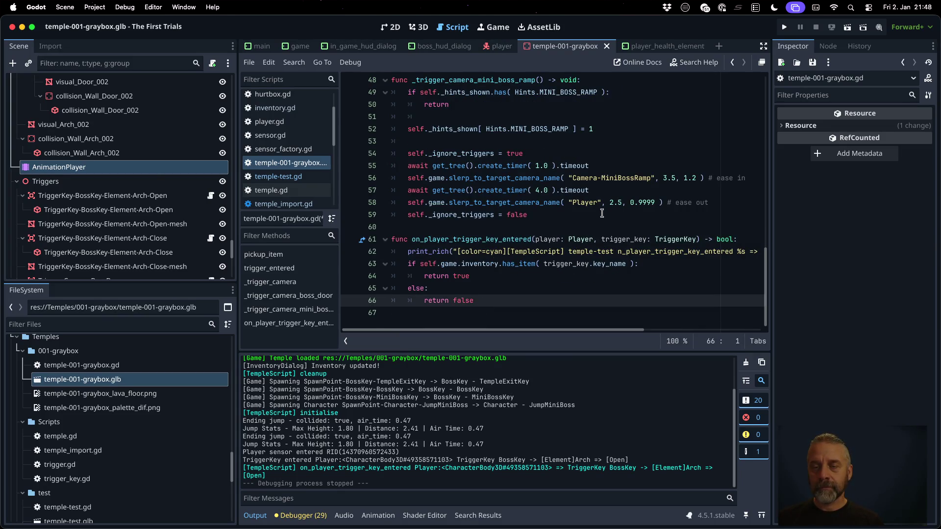
scroll(604, 241, "up", 2)
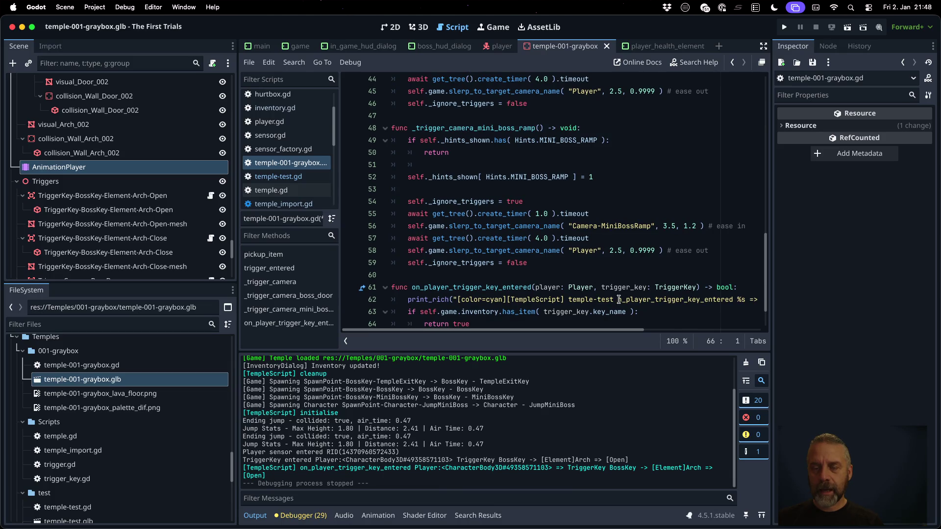
Relabel the 'temple-test' debug print to '001', save the script and run the project.
left_click_drag(612, 301, 574, 302)
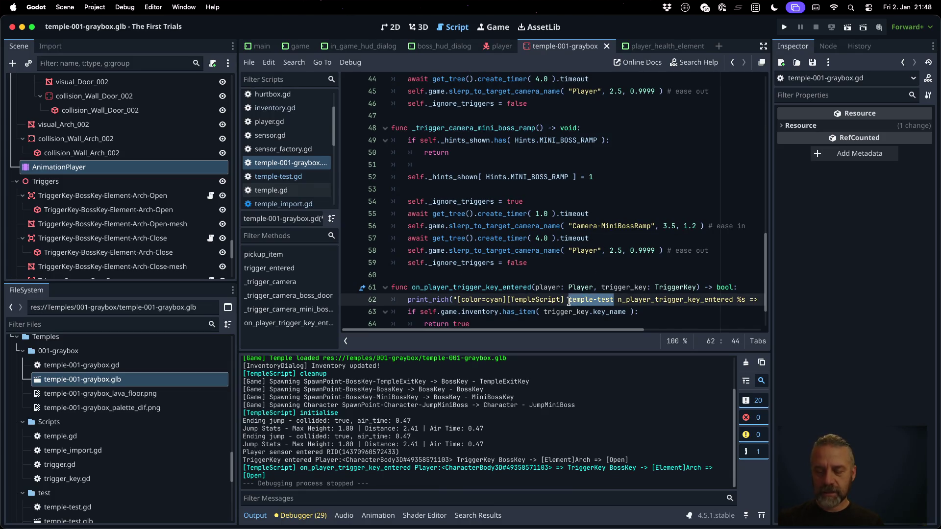
key("super+s")
key("Return")
left_click(784, 27)
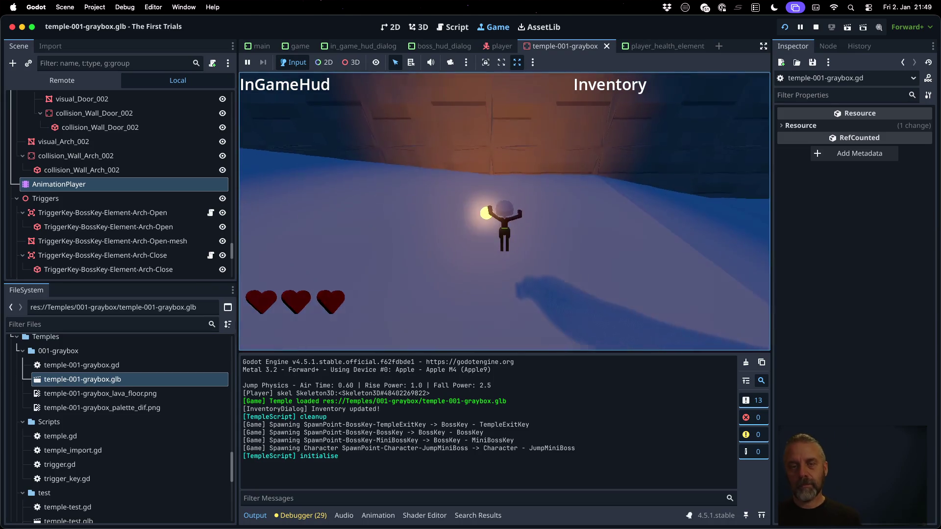
Walk the character through the first glowing trigger cube and jump up the corridor.
key("space")
key("space")
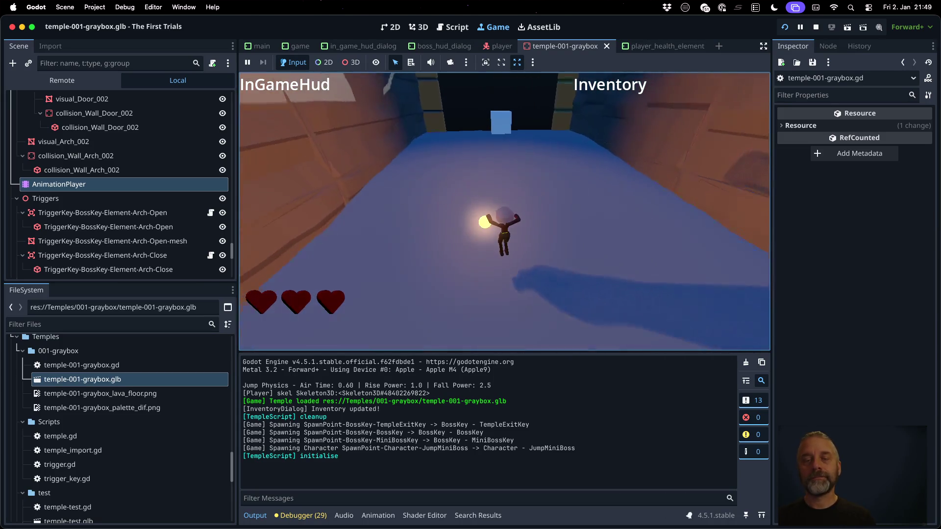
key("space")
key("space")
key("space")
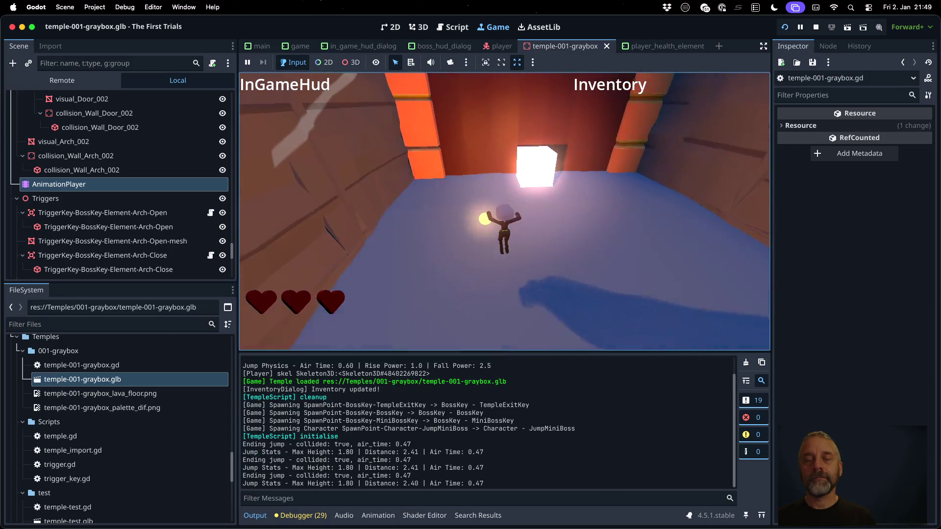
key("space")
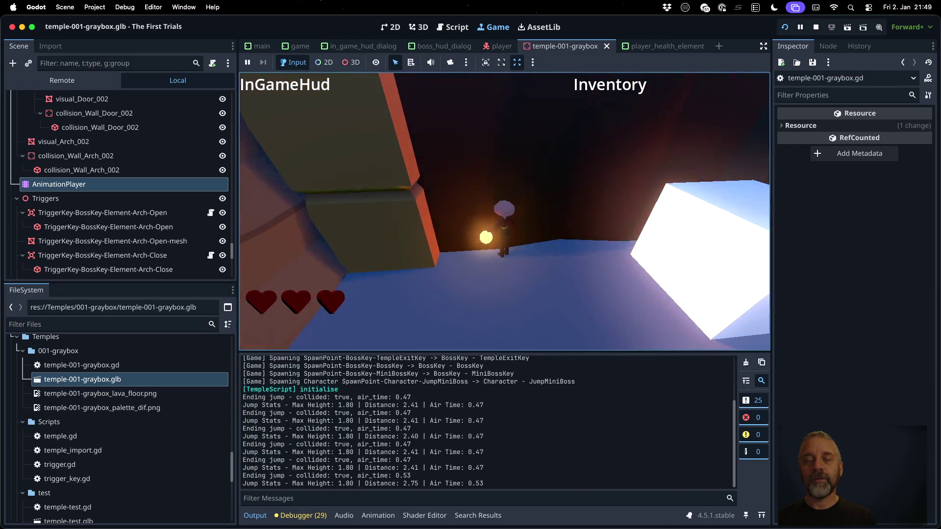
key("w")
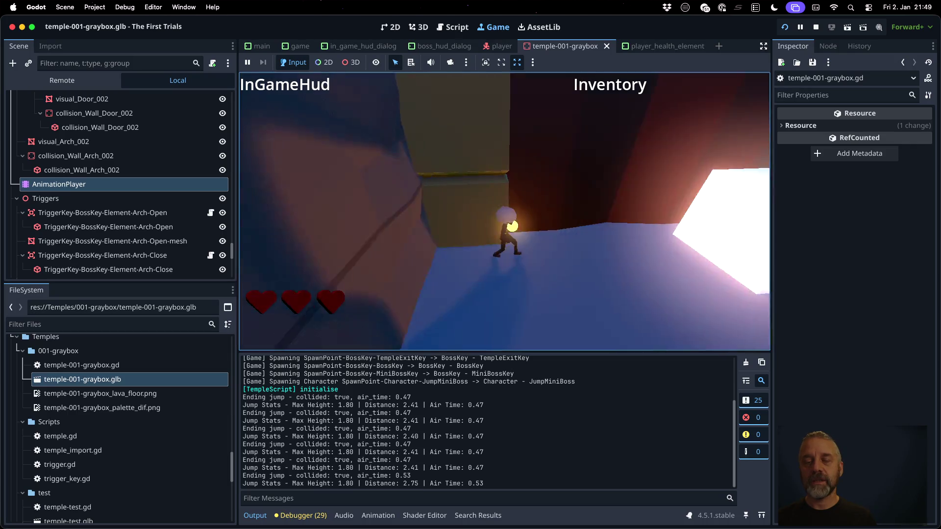
key("w")
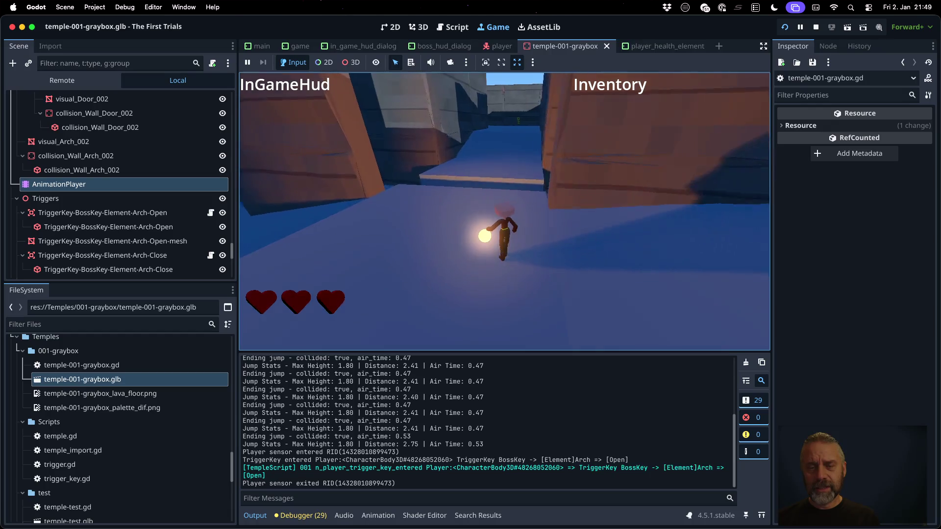
key("w")
key("space")
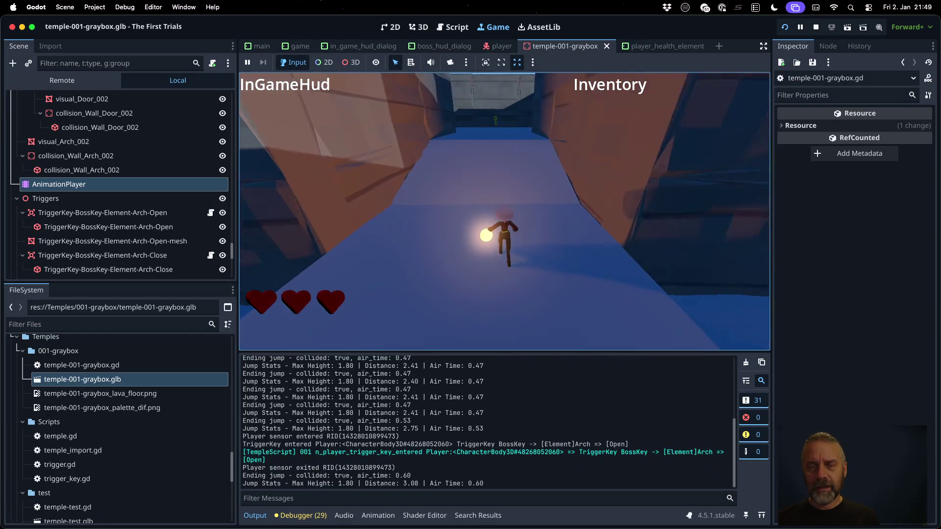
key("space")
key("w")
key("space")
key("space")
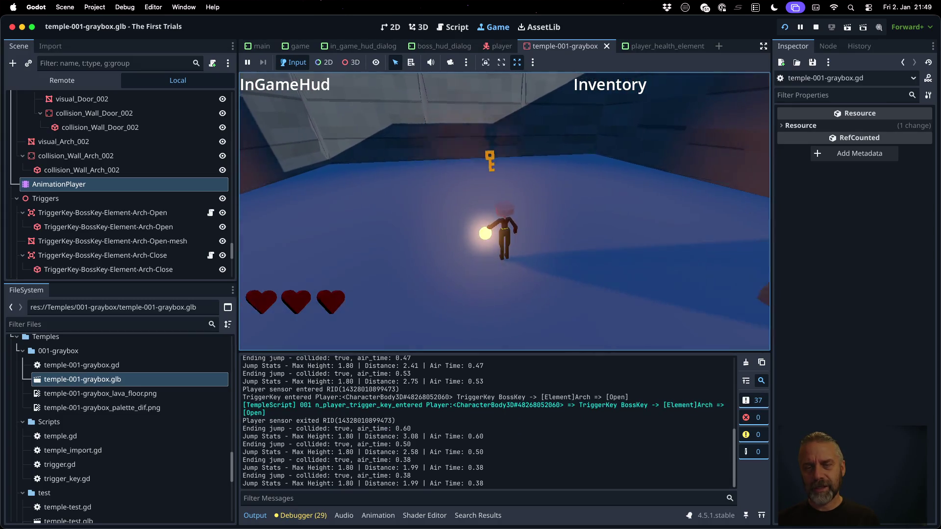
Walk onto the BossKey to pick it up, then head back into the corridor.
key("w")
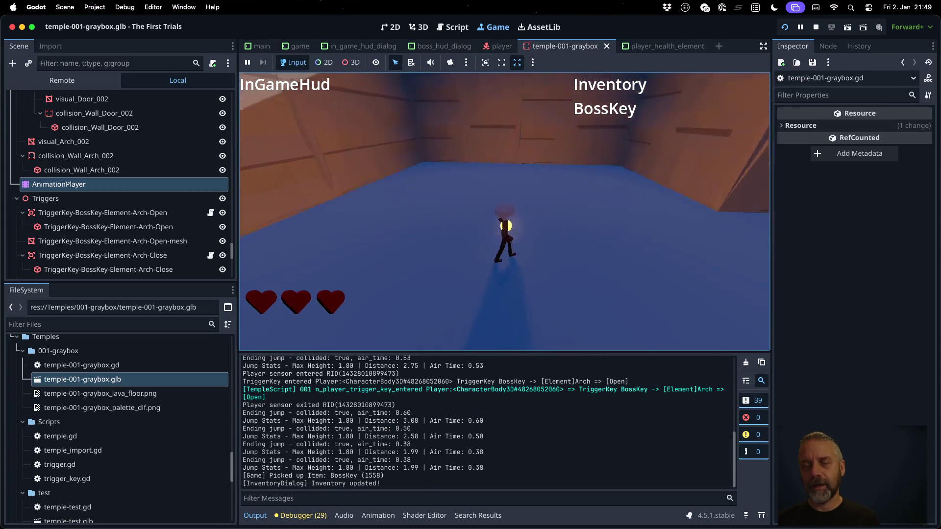
key("w")
key("space")
key("space")
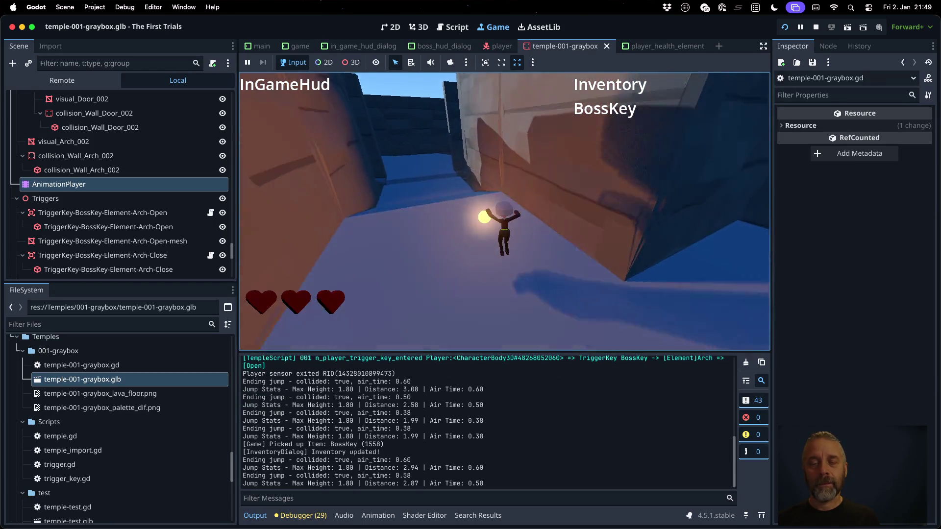
key("w")
key("space")
key("space")
key("space")
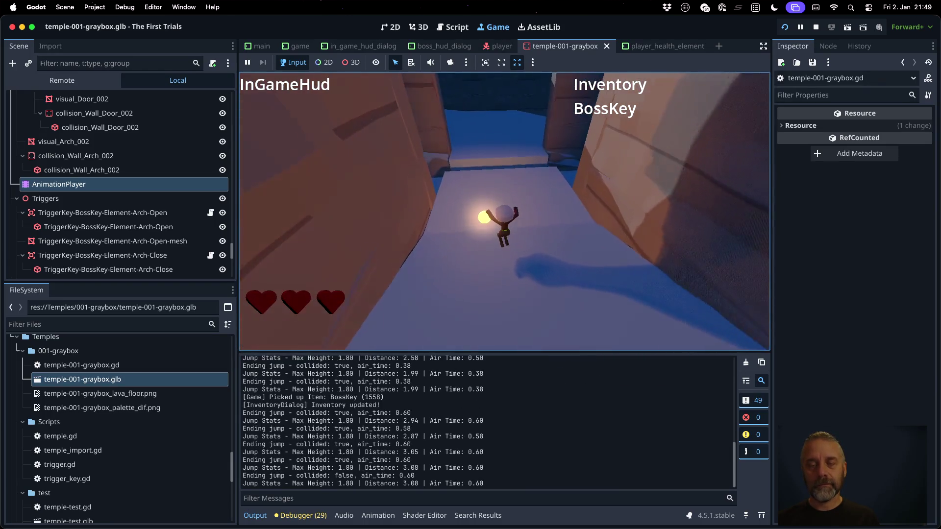
key("w")
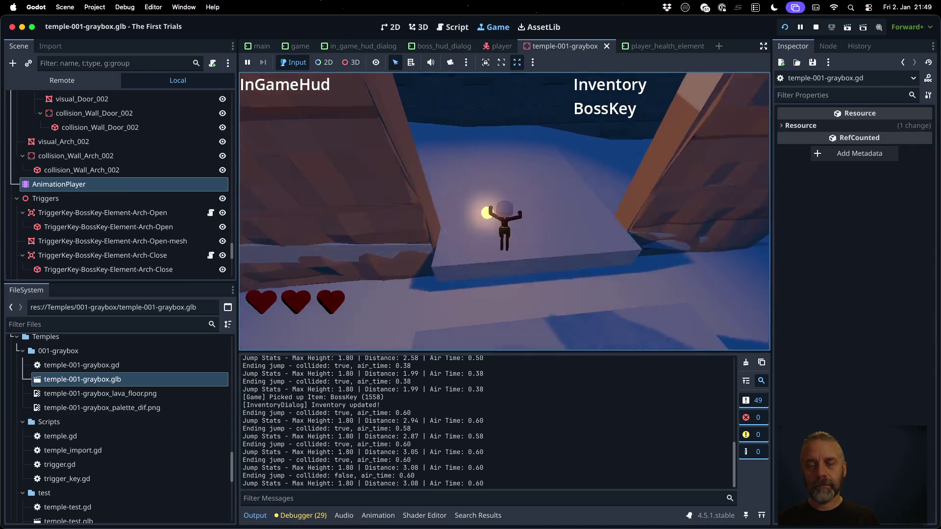
key("w")
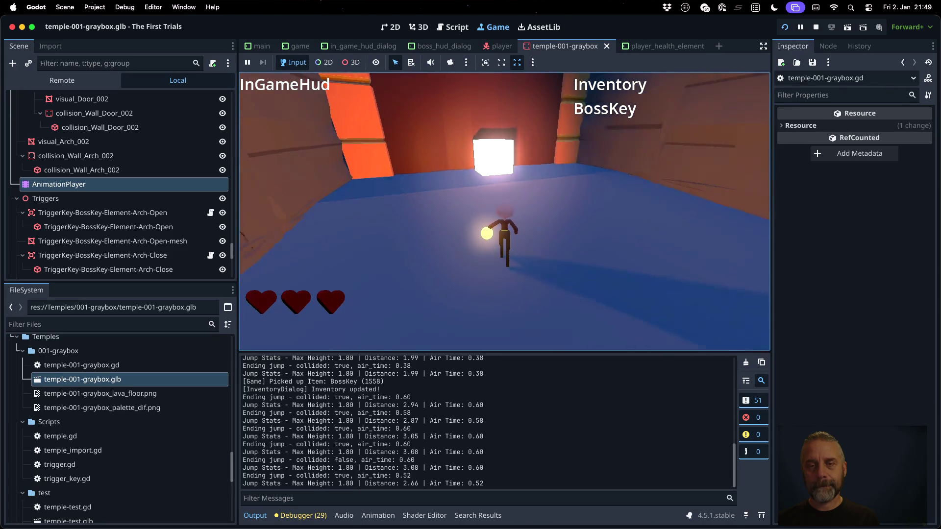
Carry the key through the arch-open cube and the close trigger along the ledge.
key("w")
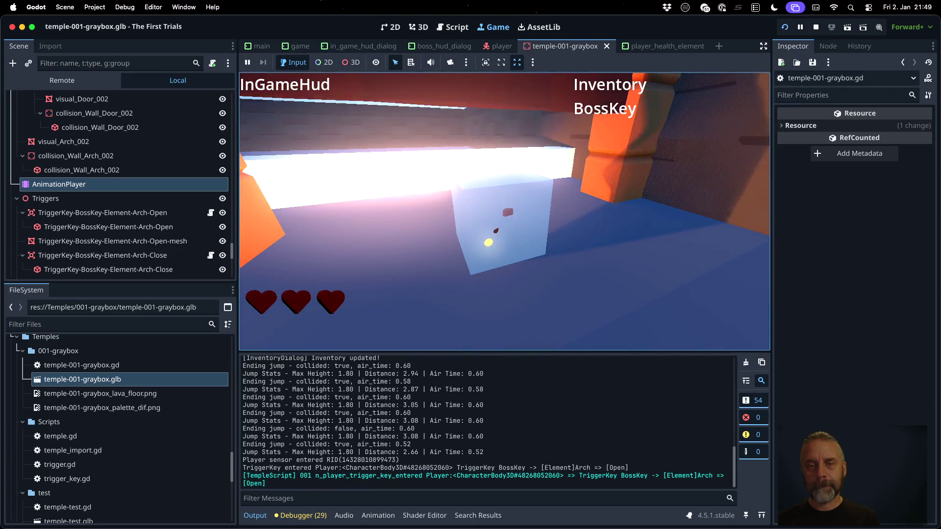
key("w")
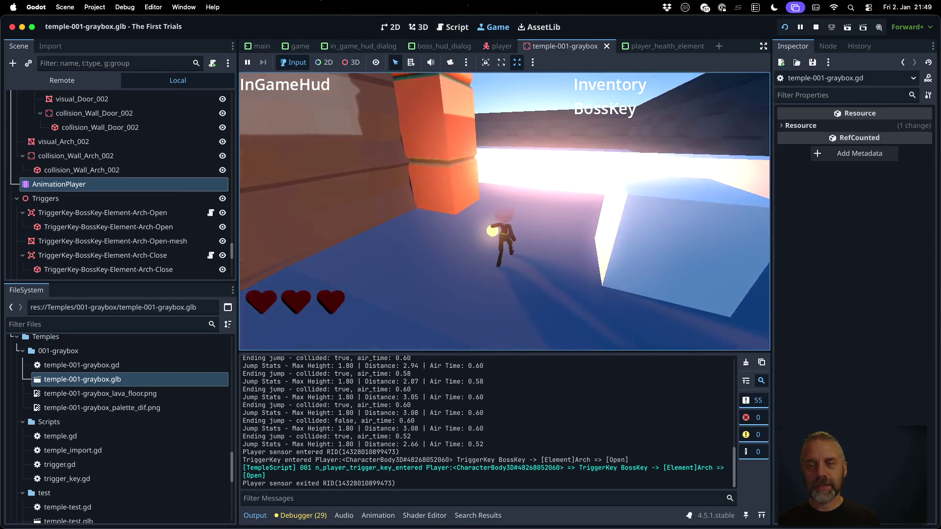
key("w")
key("w")
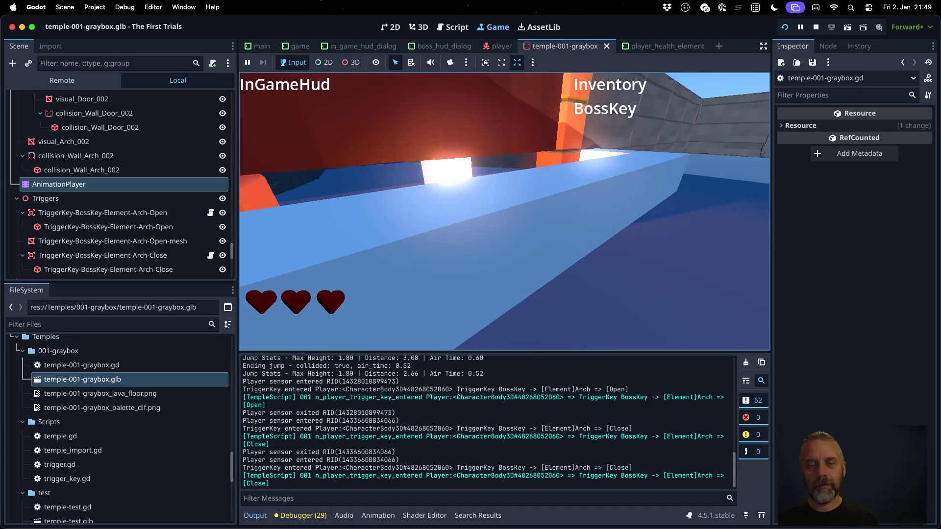
key("w")
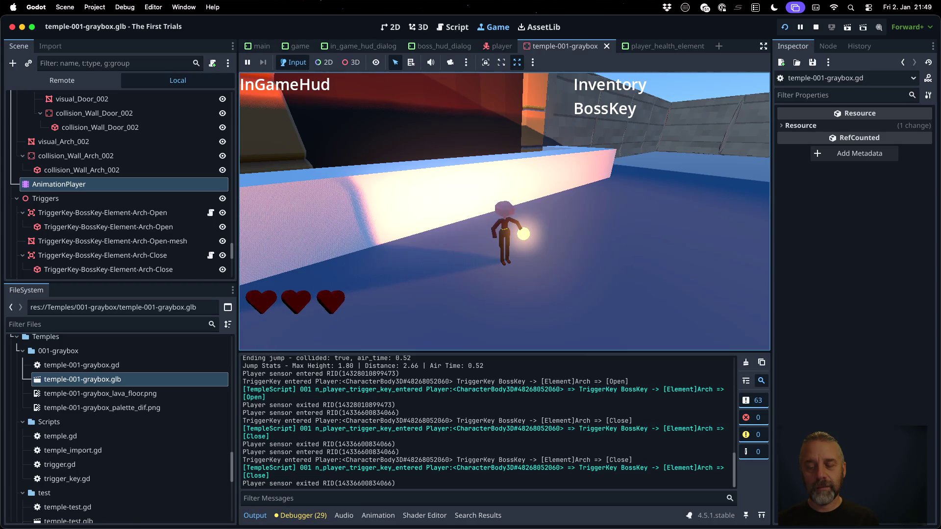
key("w")
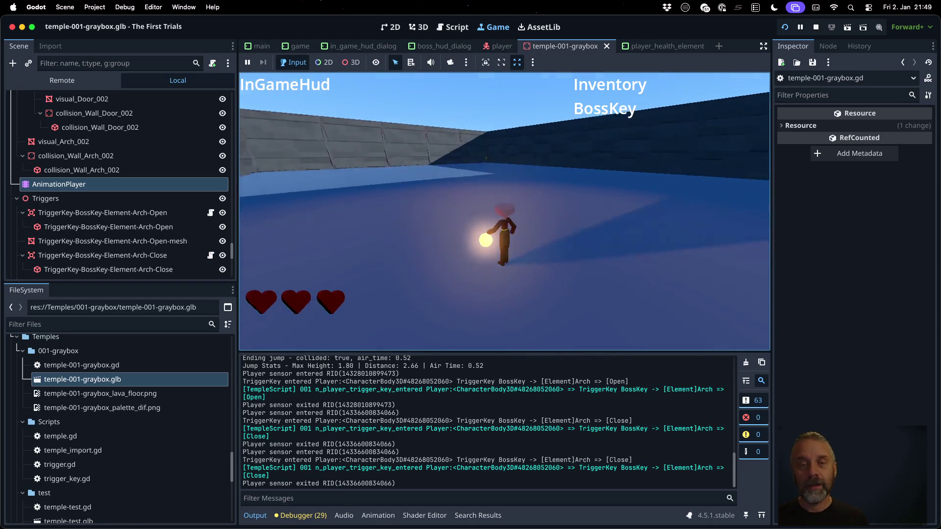
key("w")
key("w")
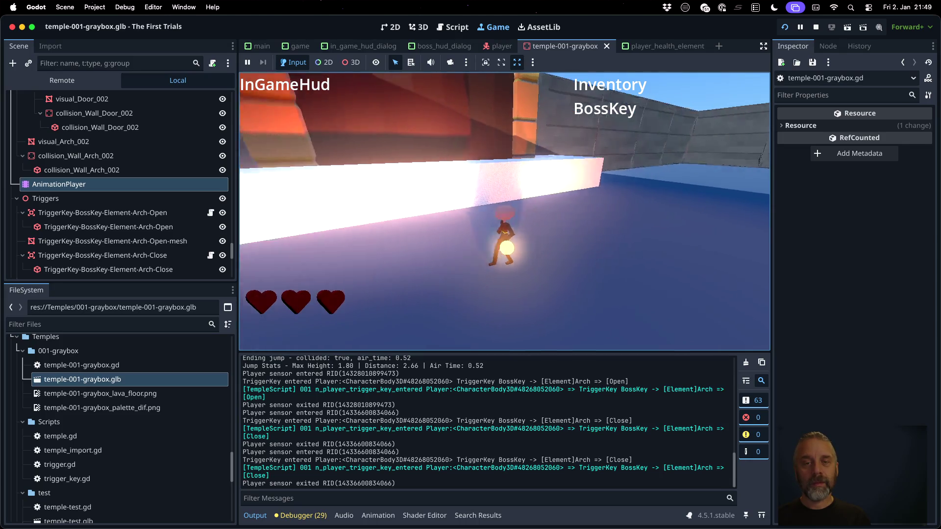
key("w")
key("space")
key("w")
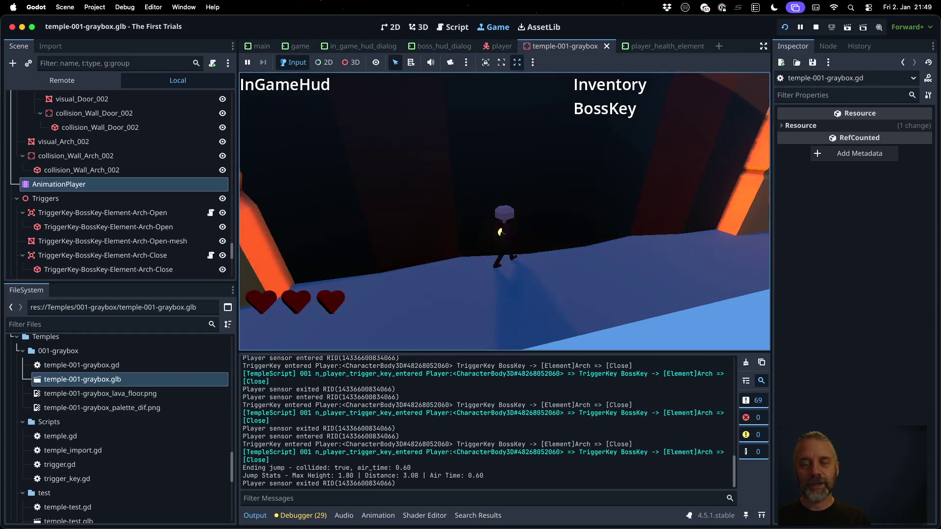
key("w")
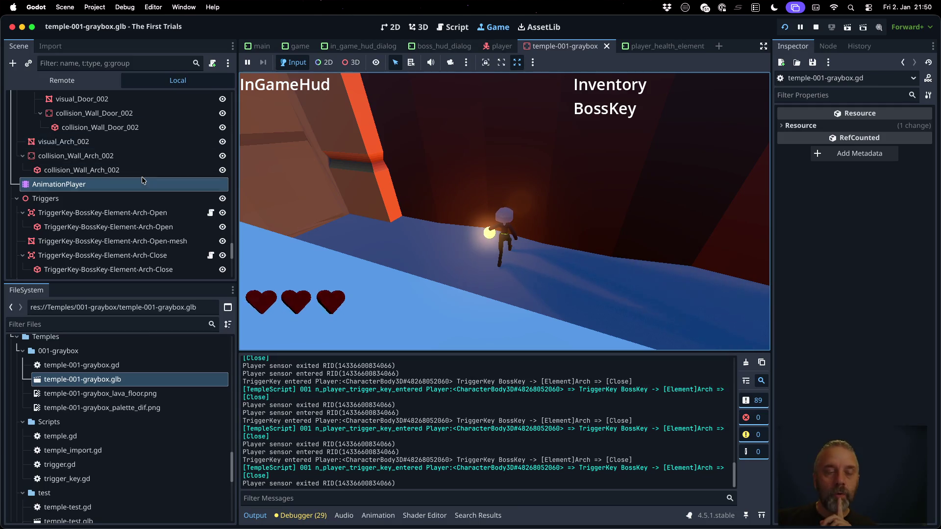
Select the AnimationPlayer node in the Scene dock to show its Element-Arch-Open animation.
scroll(142, 177, "up", 15)
scroll(142, 178, "up", 8)
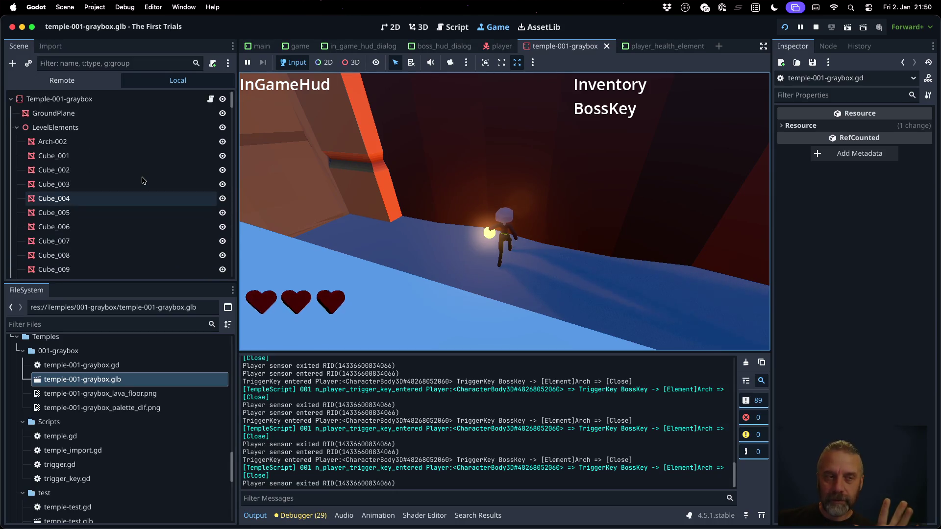
scroll(132, 177, "down", 15)
scroll(132, 176, "down", 15)
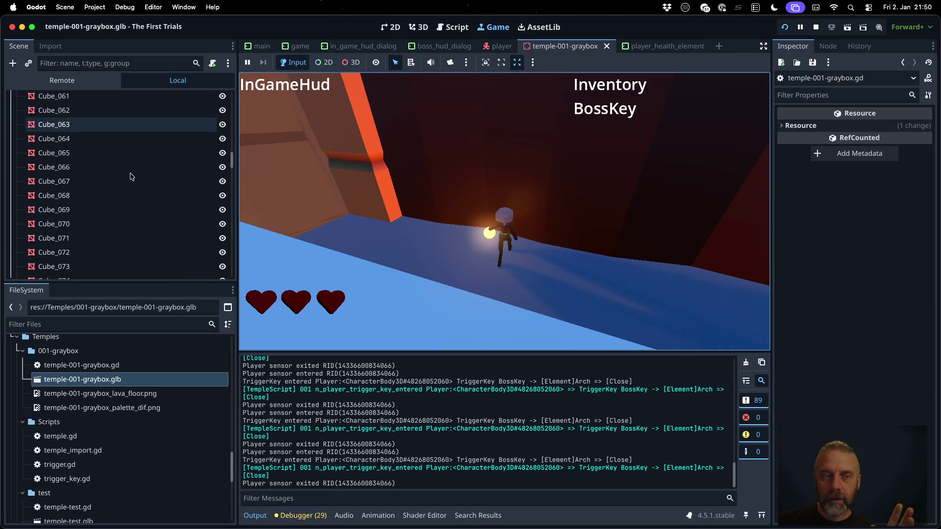
scroll(119, 157, "up", 5)
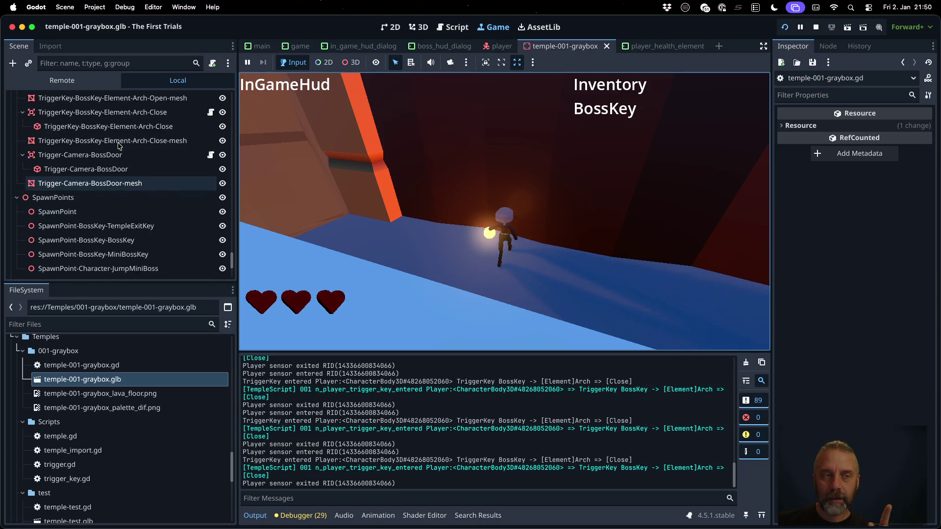
left_click(72, 165)
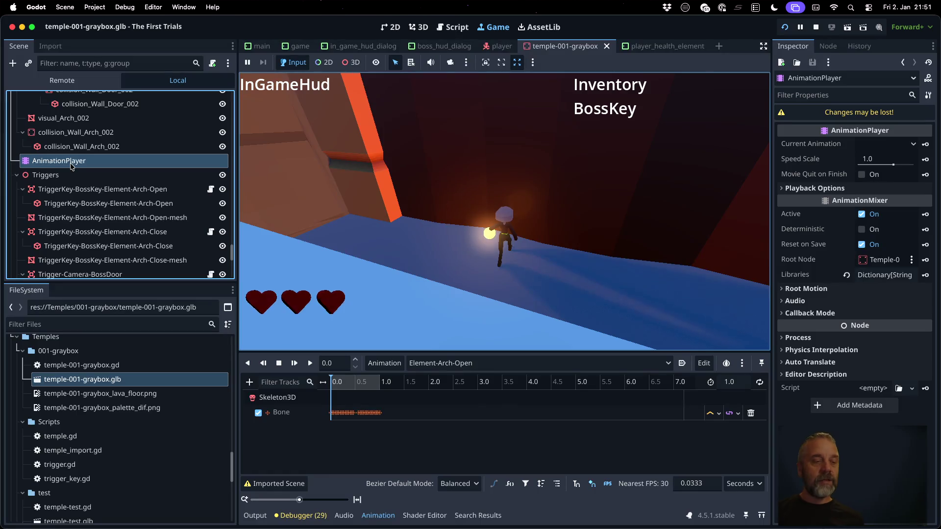
scroll(72, 166, "down", 10)
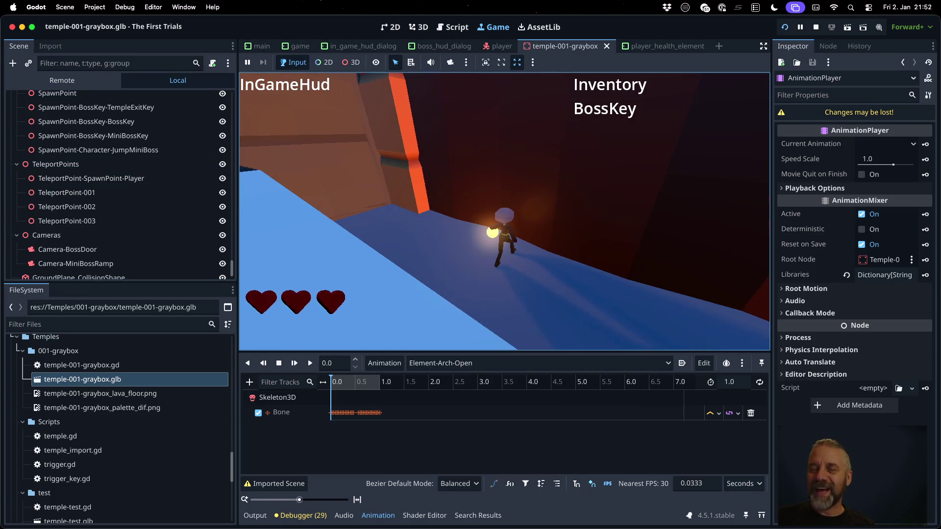
Stop the running game, then move through windows and desktops back to Blender.
left_click(815, 28)
left_click(565, 170)
key("ctrl+Up")
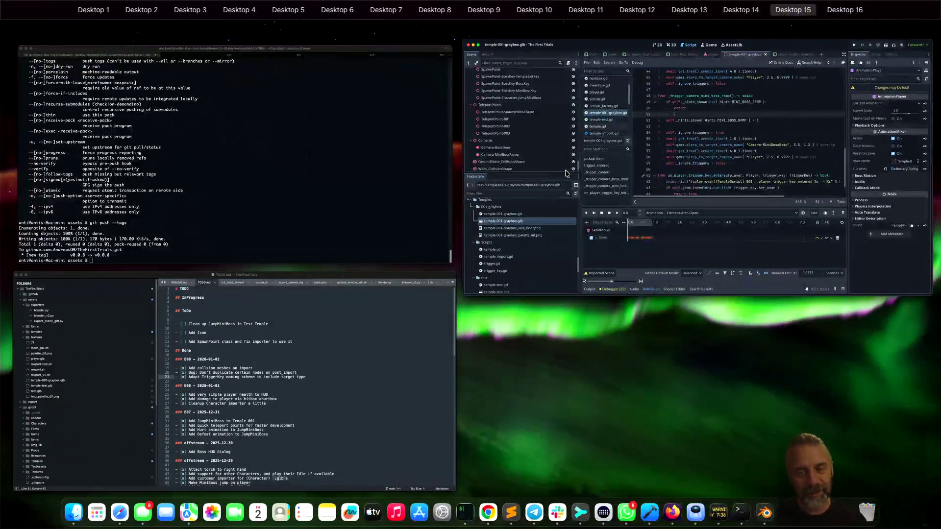
left_click(444, 286)
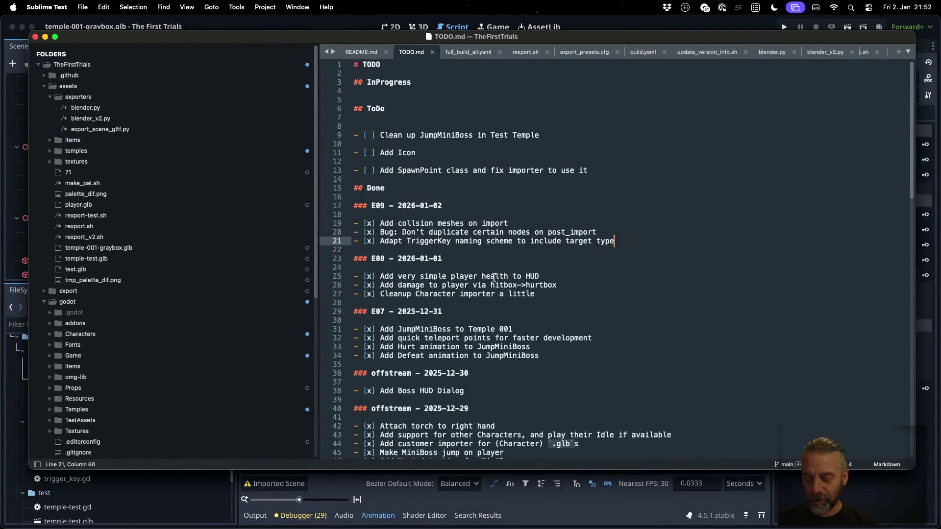
key("ctrl+Right")
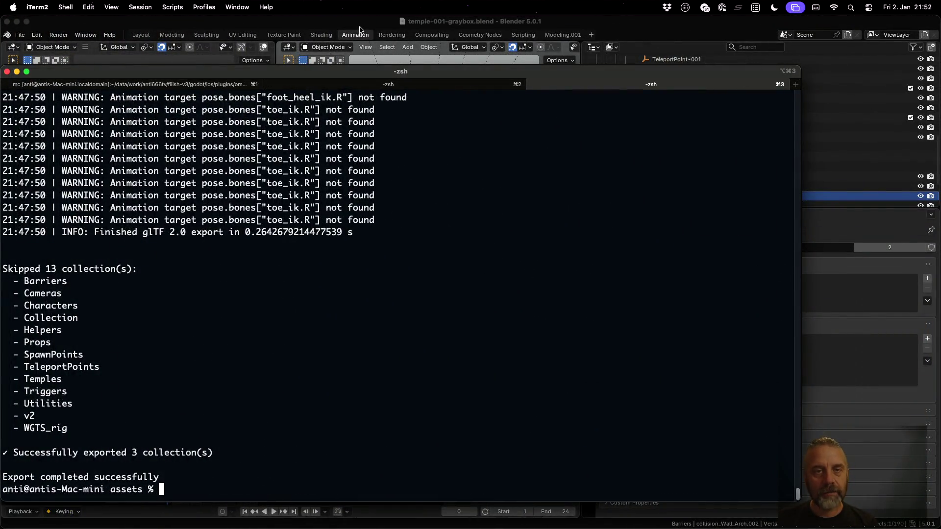
left_click(384, 48)
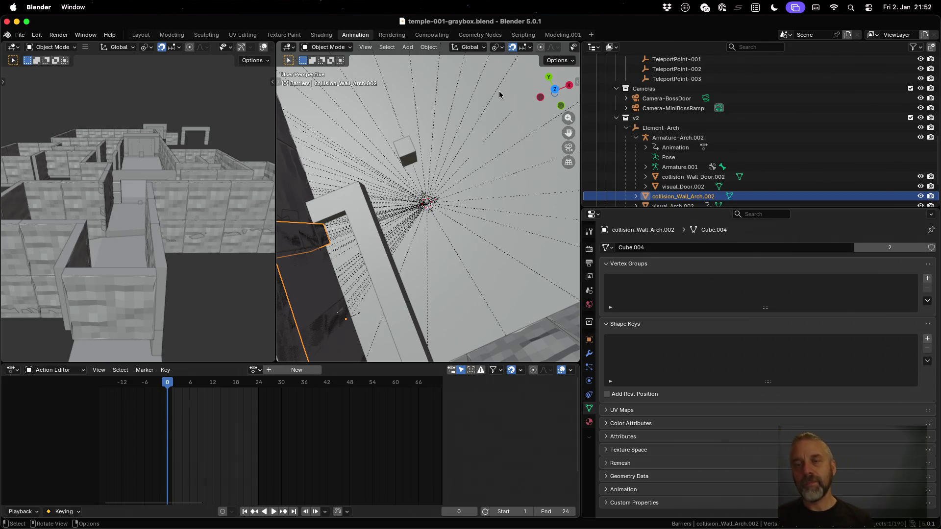
Select the Element-Arch.Template empty under Props in the Outliner, then show all windows.
scroll(704, 123, "up", 8)
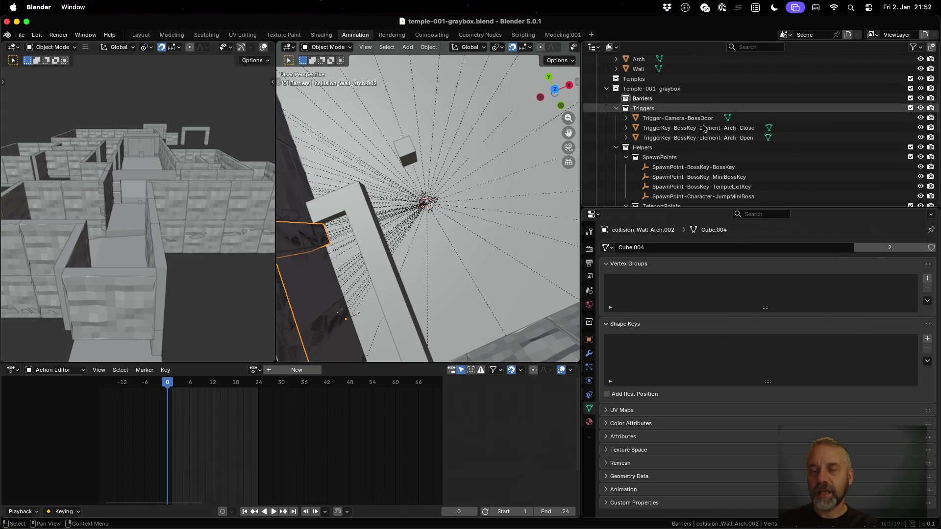
scroll(700, 122, "up", 5)
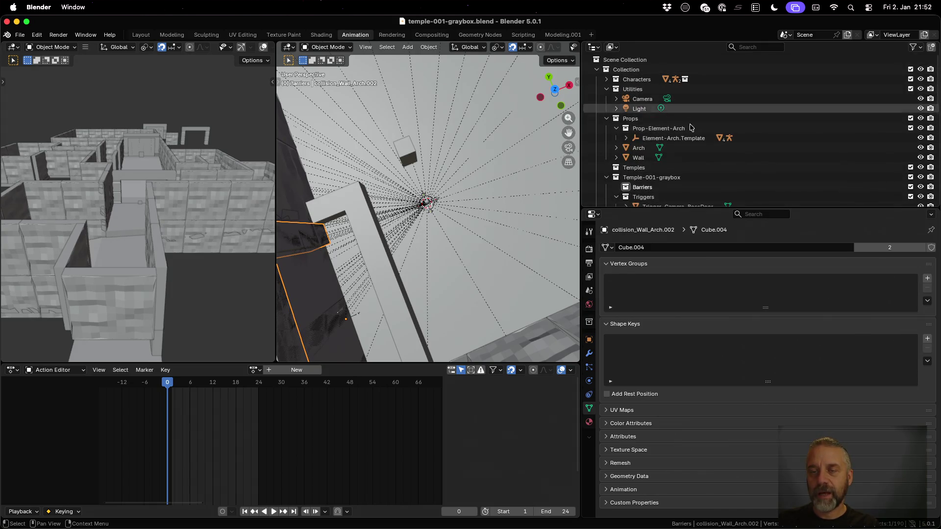
left_click(663, 140)
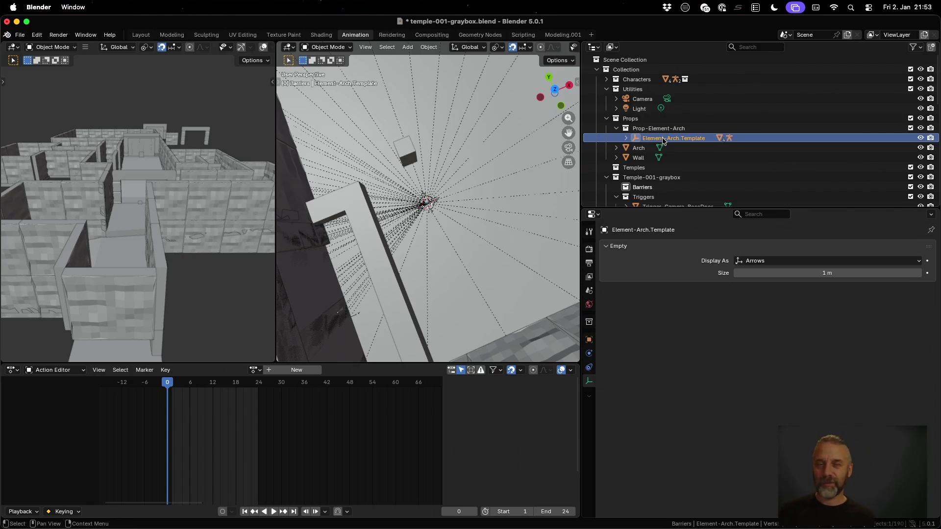
key("ctrl+Up")
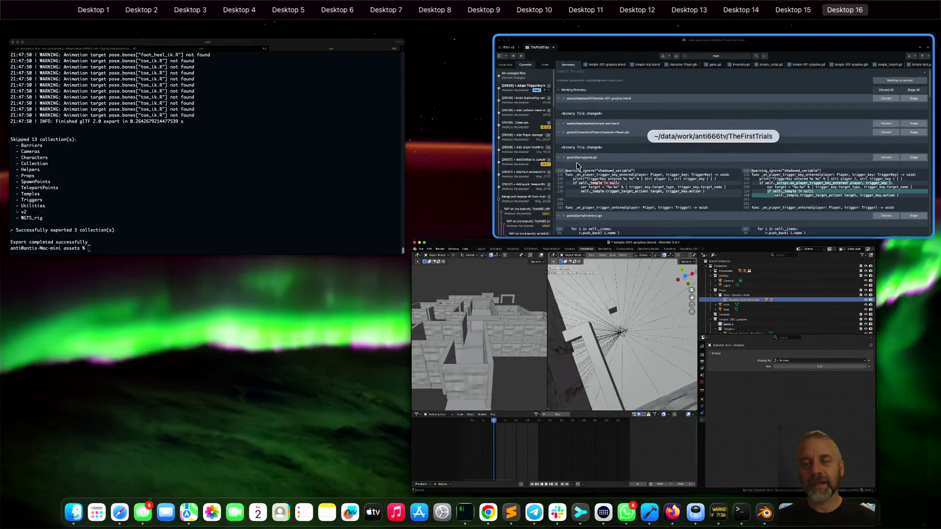
In Sublime Merge, stage temple-001-graybox.blend and temple-test.blend.
left_click(576, 163)
mouse_move(478, 301)
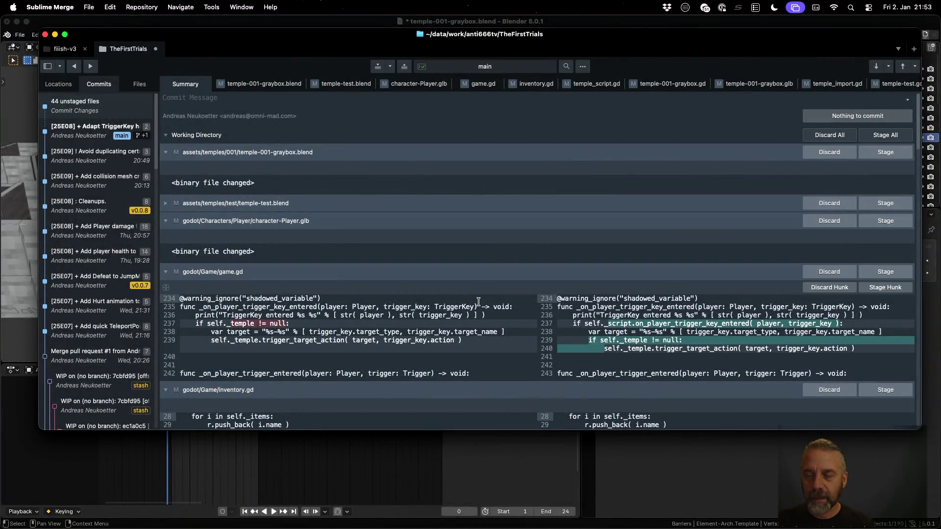
scroll(478, 301, "down", 3)
scroll(479, 300, "up", 3)
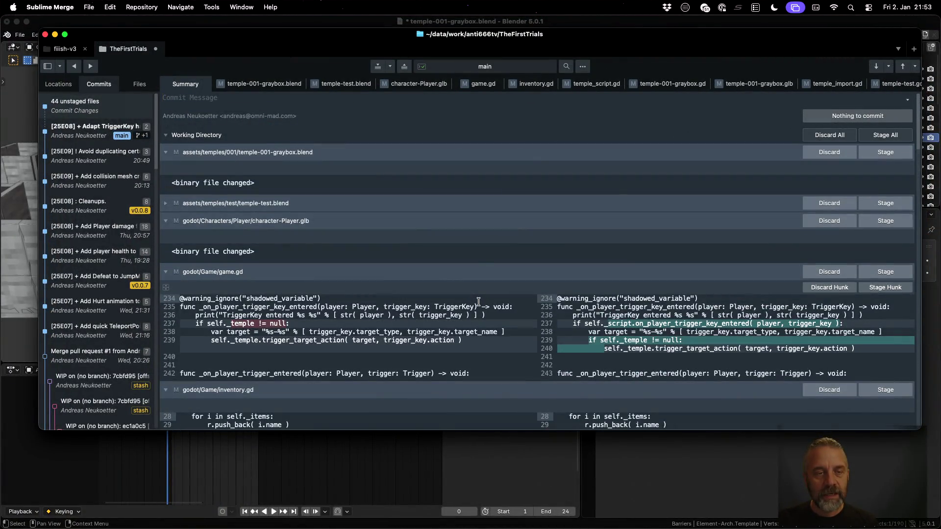
left_click(875, 152)
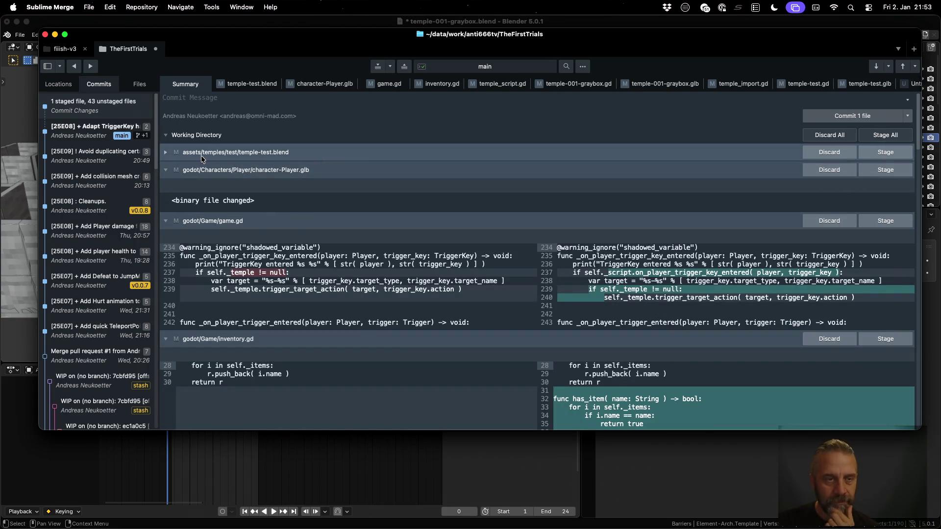
left_click(166, 152)
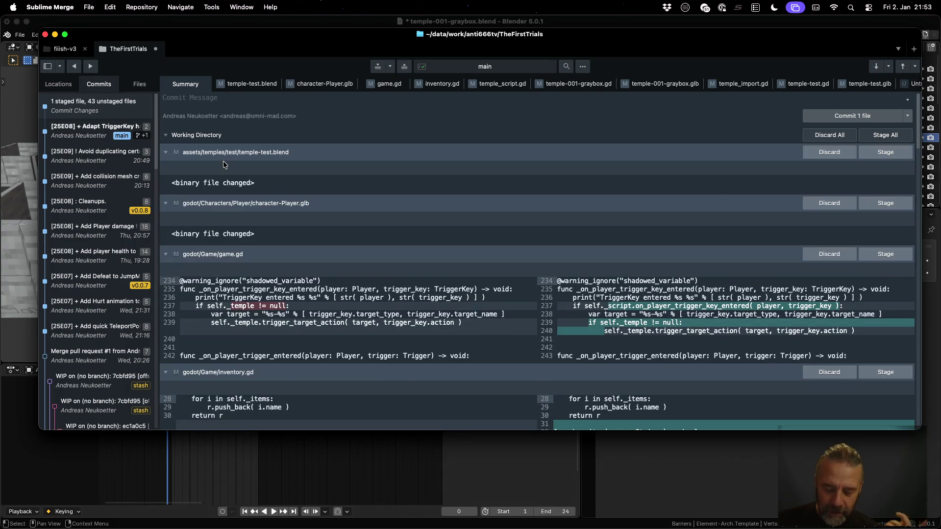
left_click(898, 153)
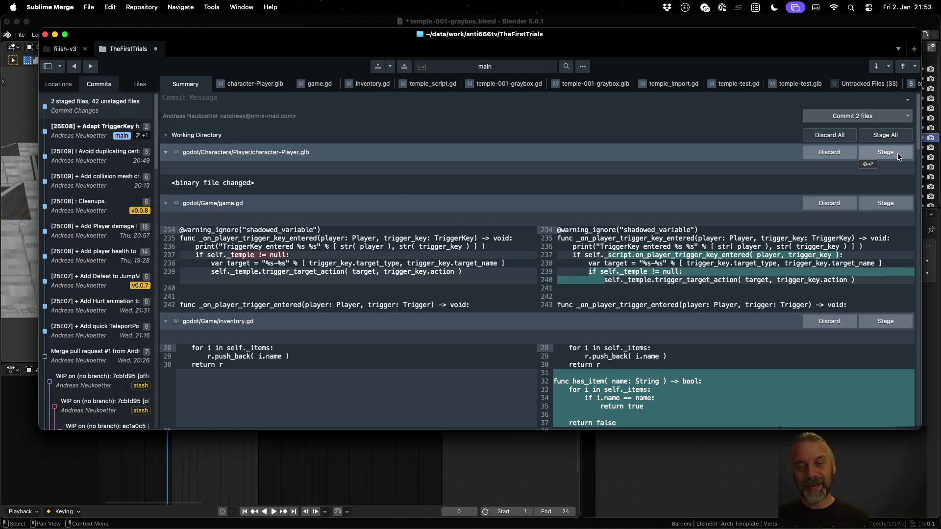
Stage character-Player.glb, game.gd, inventory.gd, temple_script.gd, temple-001-graybox.gd and temple-001-graybox.glb.
left_click(898, 153)
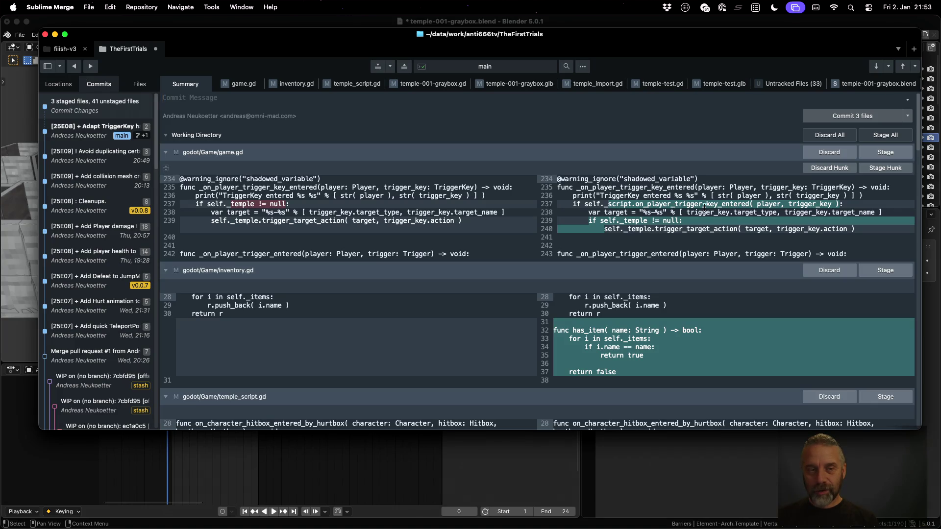
left_click(888, 152)
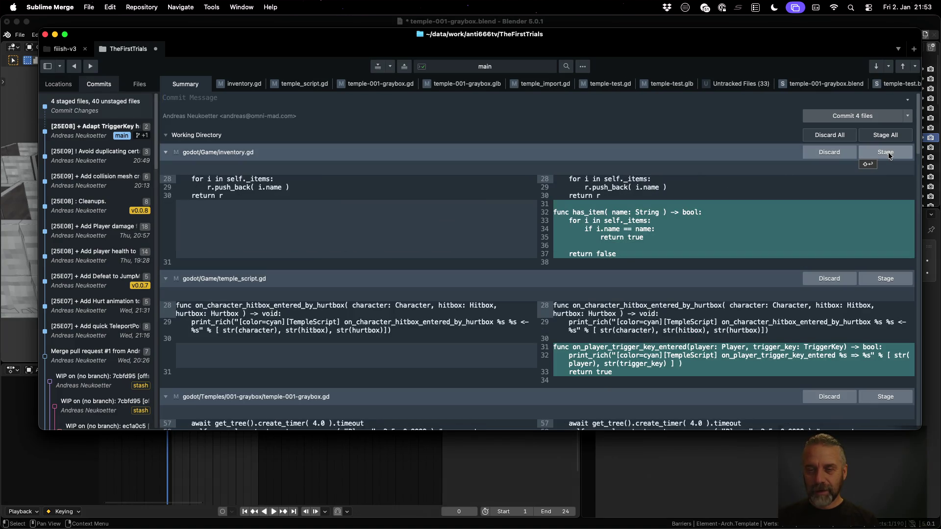
left_click(878, 154)
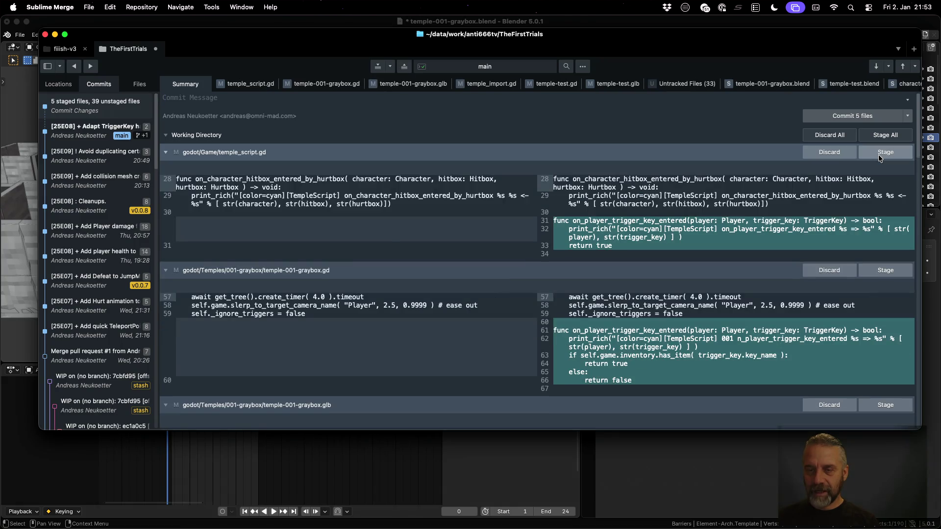
left_click(878, 154)
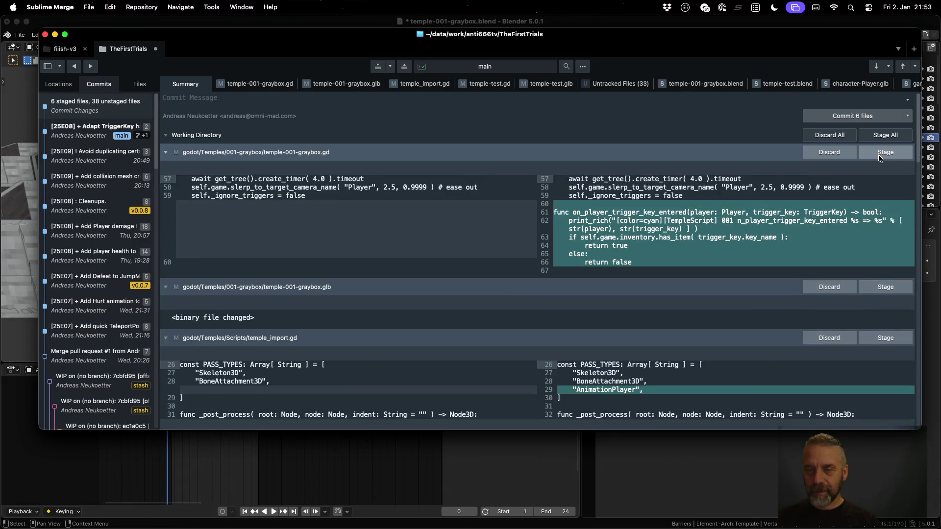
left_click(878, 154)
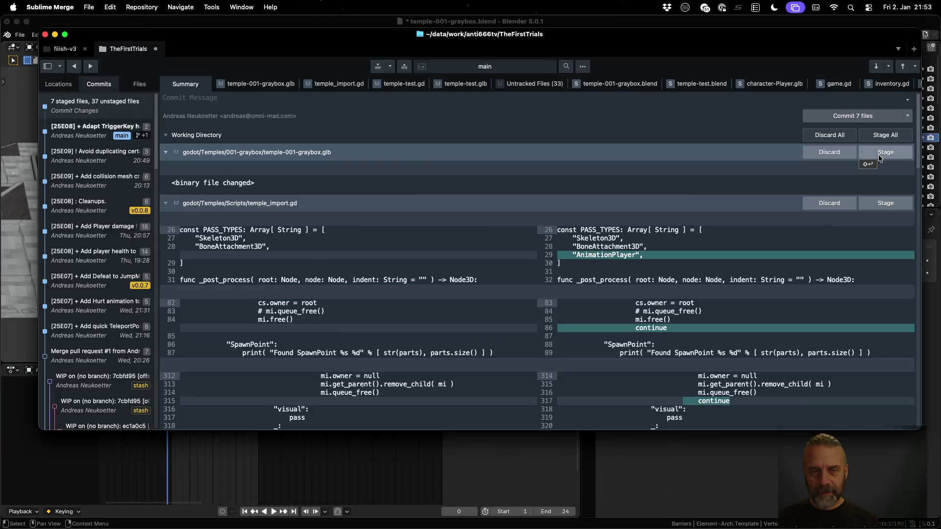
left_click(878, 154)
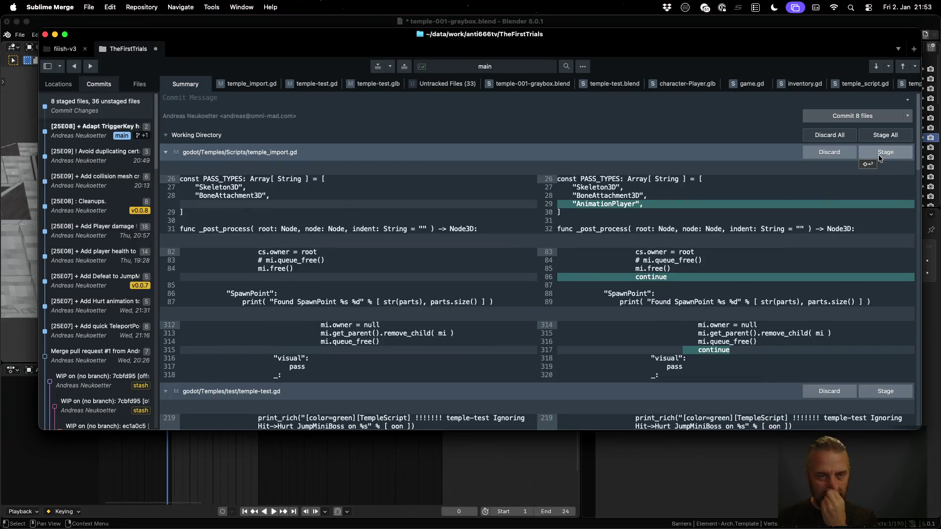
Stage temple_import.gd, temple-test.gd and temple-test.glb, leaving the untracked files unstaged.
scroll(633, 205, "down", 2)
scroll(633, 205, "up", 2)
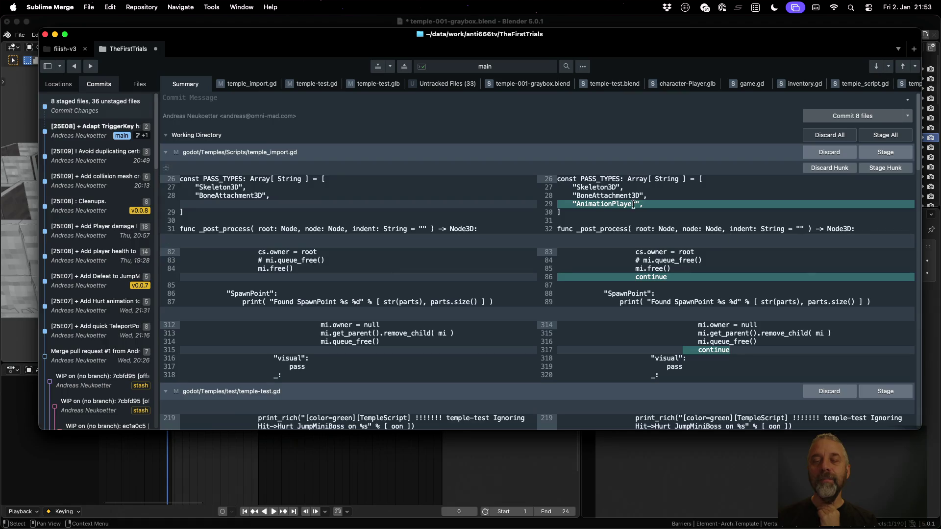
mouse_move(718, 347)
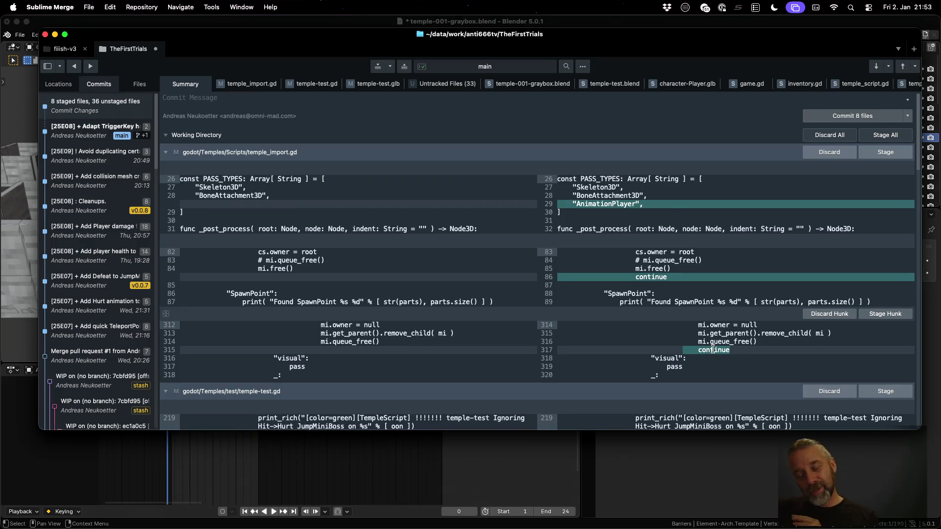
scroll(713, 349, "down", 6)
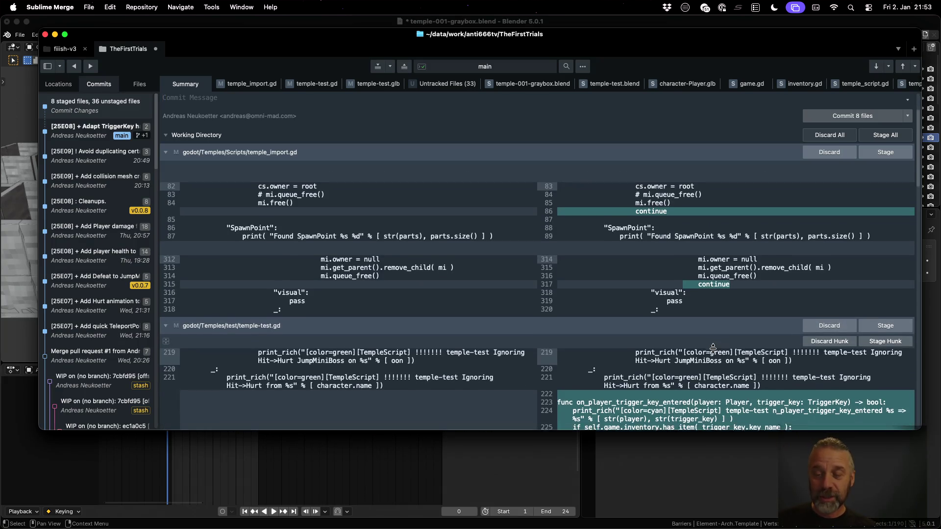
scroll(712, 349, "down", 2)
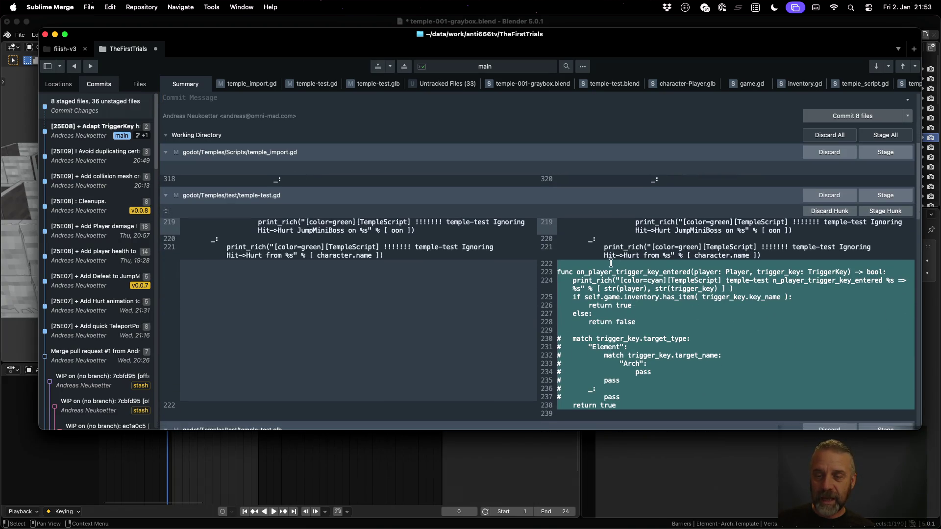
scroll(616, 304, "up", 8)
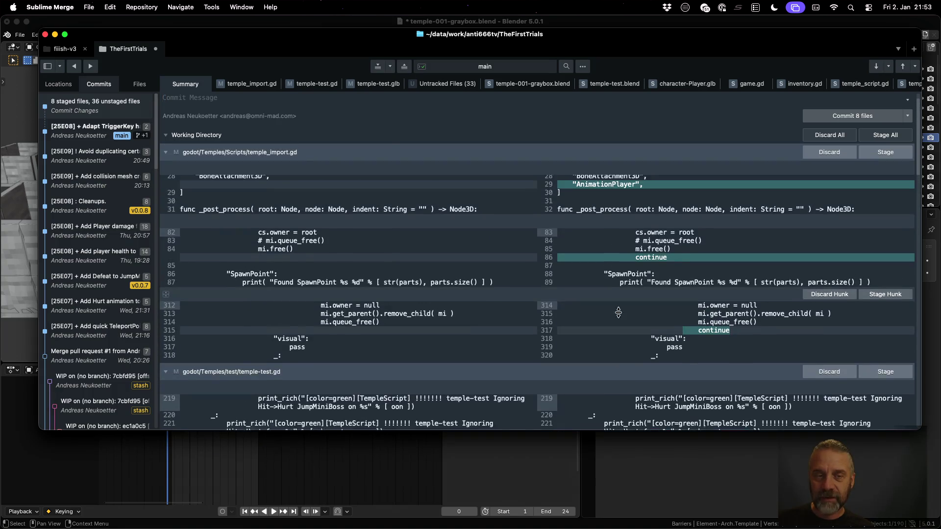
left_click(863, 153)
left_click(863, 153)
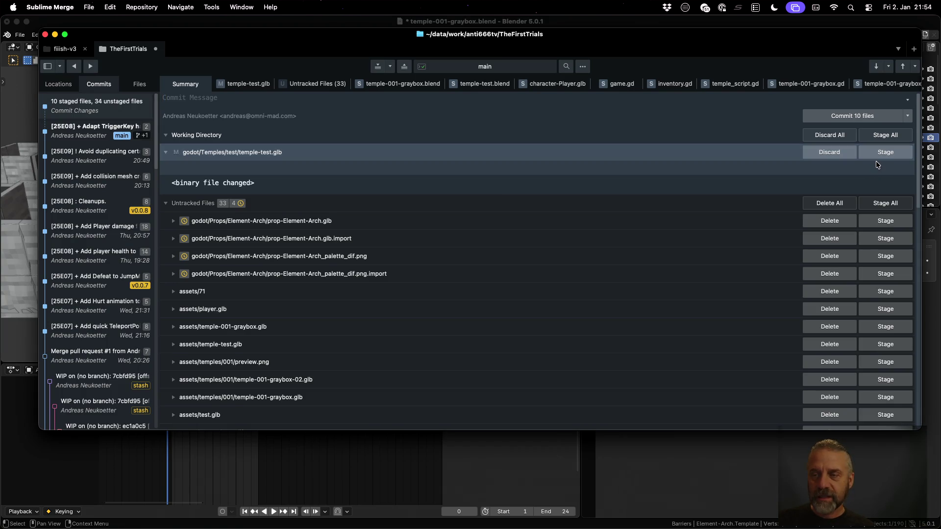
left_click(882, 152)
key("ctrl+Left")
key("ctrl+Up")
key("ctrl+Up")
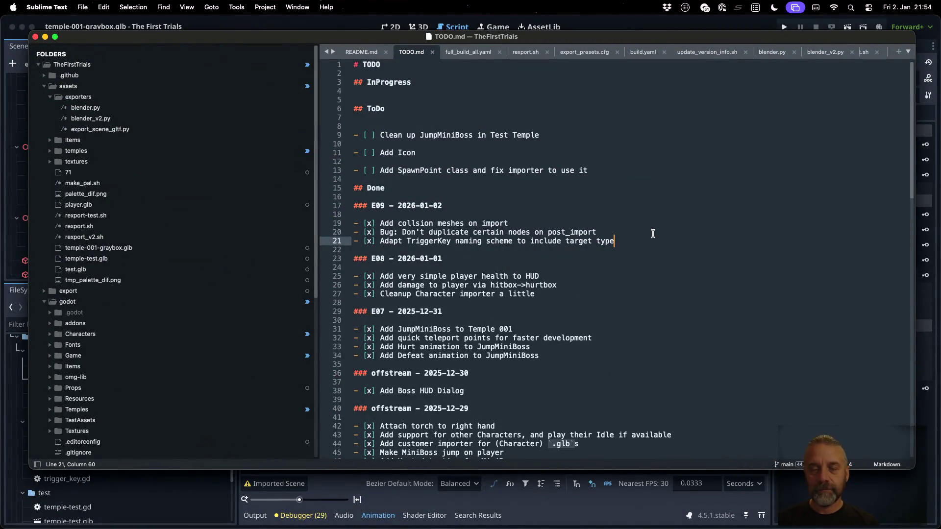
Start a new checked item on line 22 reading 'Ensure key is in Inventory befor…'.
key("Return")
type("- [x]")
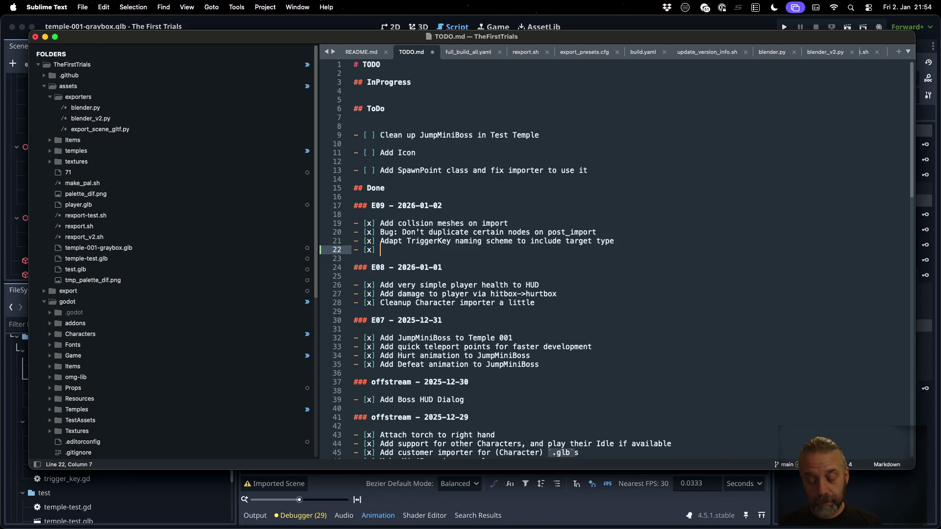
type(" Ensure ")
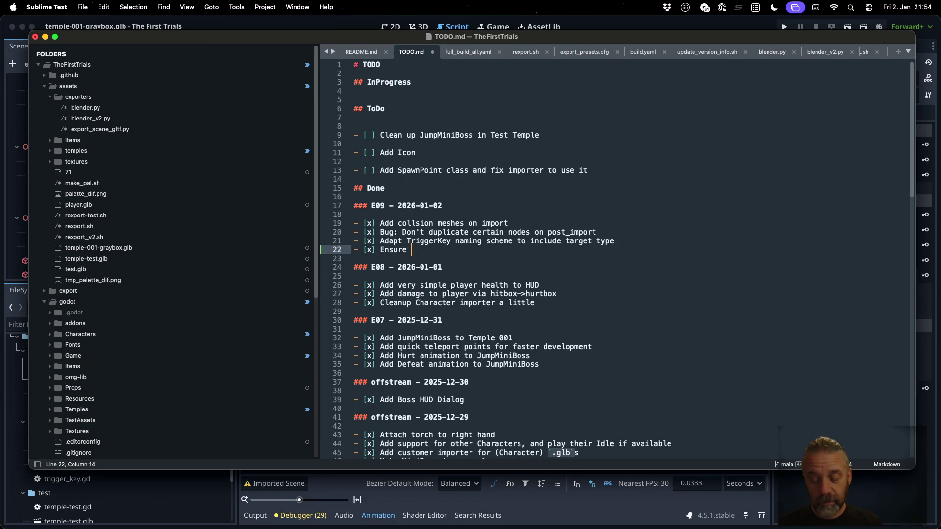
type("key is in Inventory")
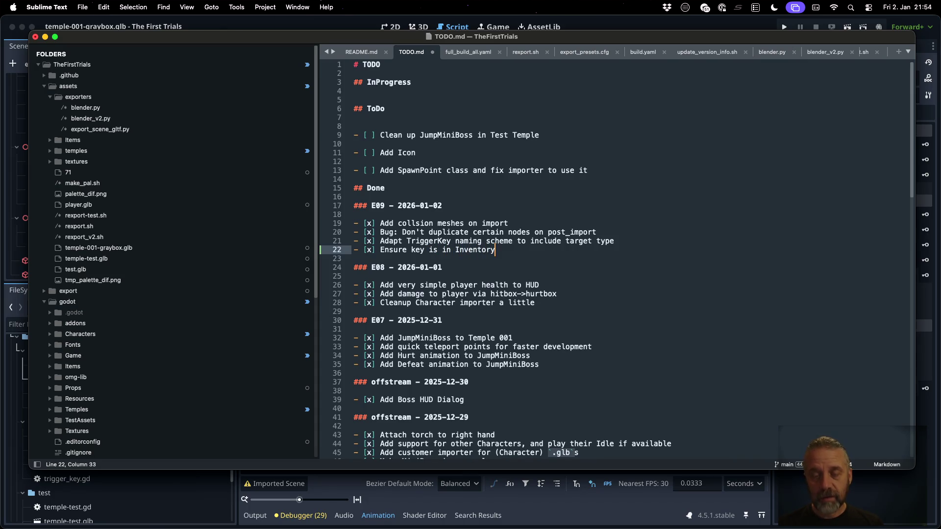